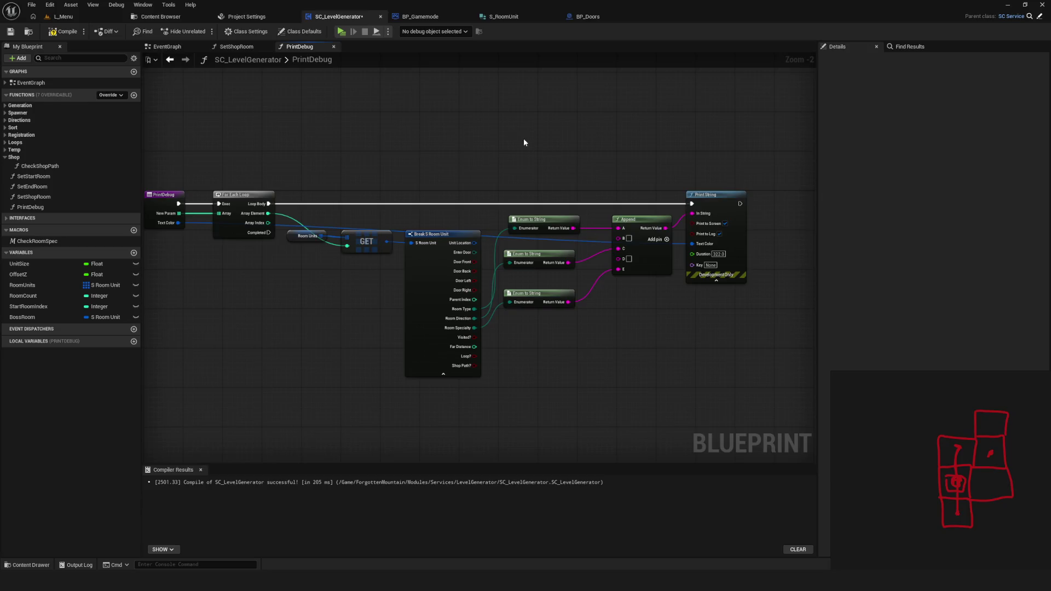
Copy the debug print nodes from PrintDebug and paste them into the SetShopRoom function
{"action": "left_click_drag", "start_coordinate": [523, 138], "coordinate": [796, 380]}
{"action": "left_click", "coordinate": [63, 32]}
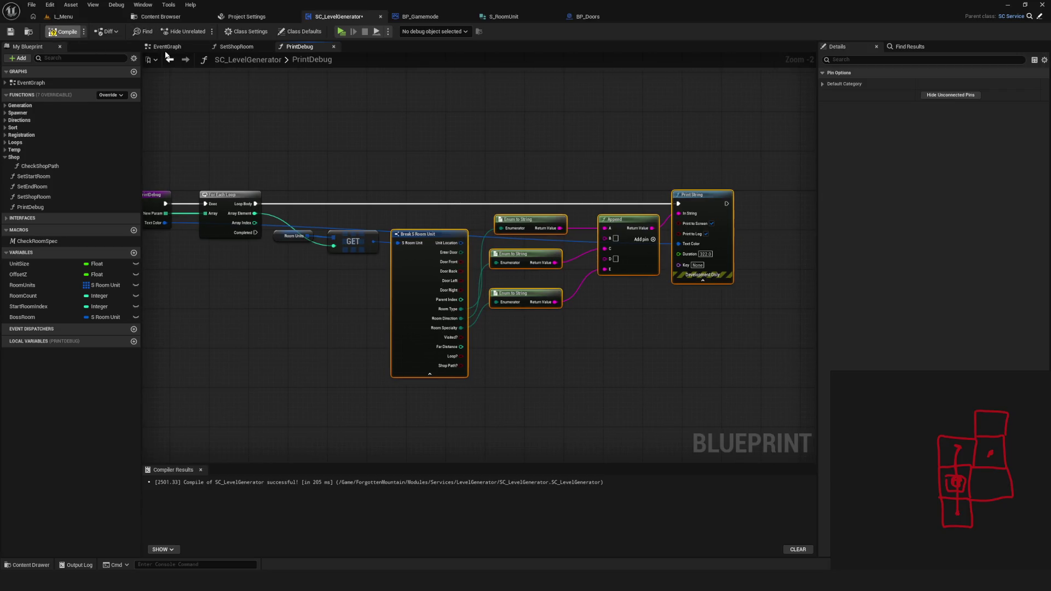
{"action": "left_click", "coordinate": [167, 47]}
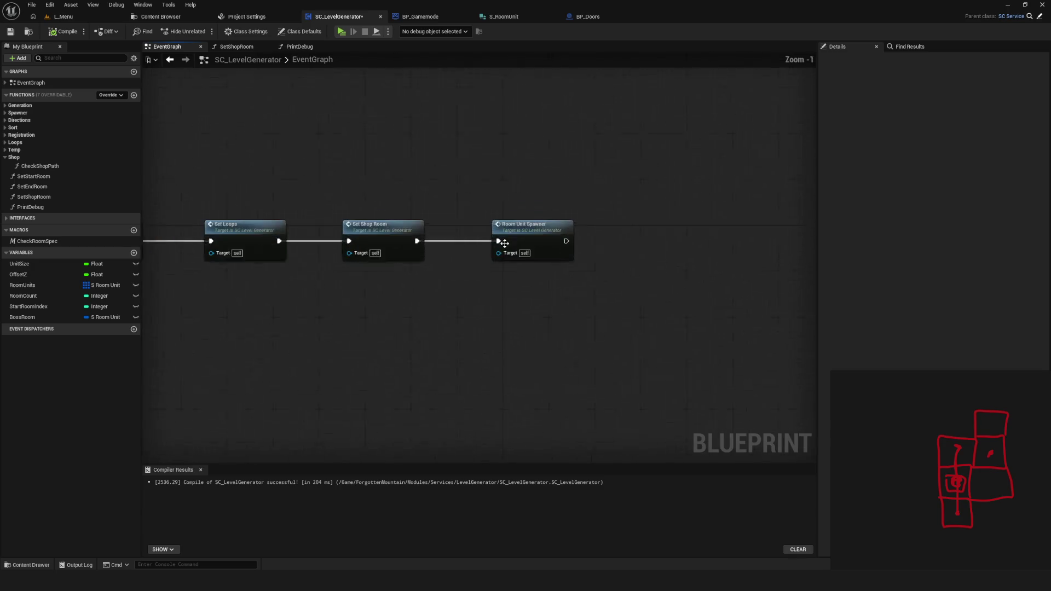
{"action": "double_click", "coordinate": [378, 219]}
{"action": "left_click_drag", "start_coordinate": [637, 129], "coordinate": [714, 318]}
{"action": "left_click", "coordinate": [574, 283], "text": "ctrl"}
{"action": "key", "text": "ctrl+z"}
{"action": "key", "text": "ctrl+z"}
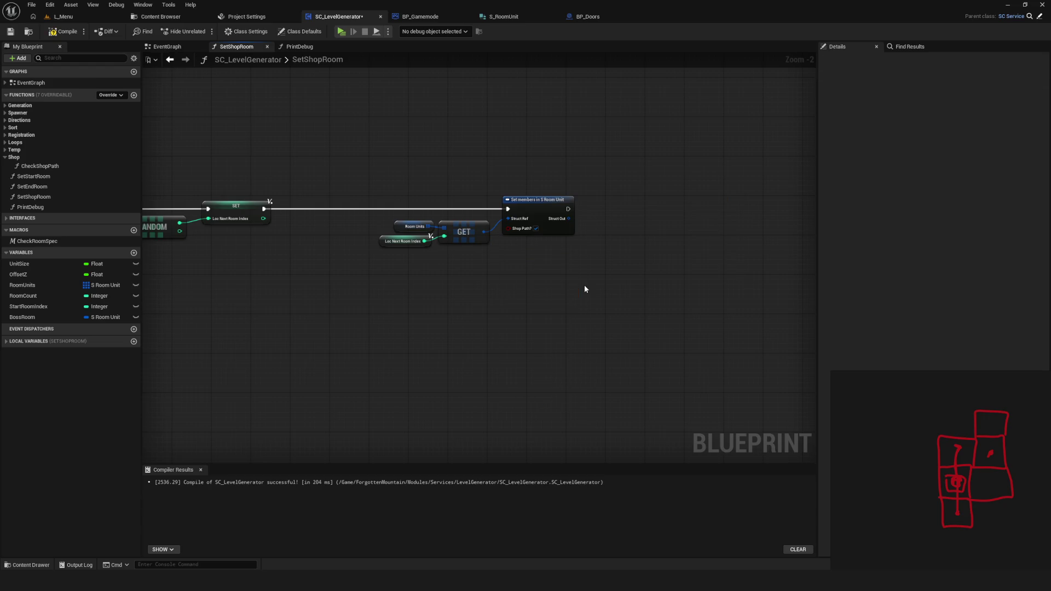
Wire the pasted Print String after Set members and feed the GET result into Break S Room Unit
{"action": "left_click_drag", "start_coordinate": [782, 256], "coordinate": [870, 239]}
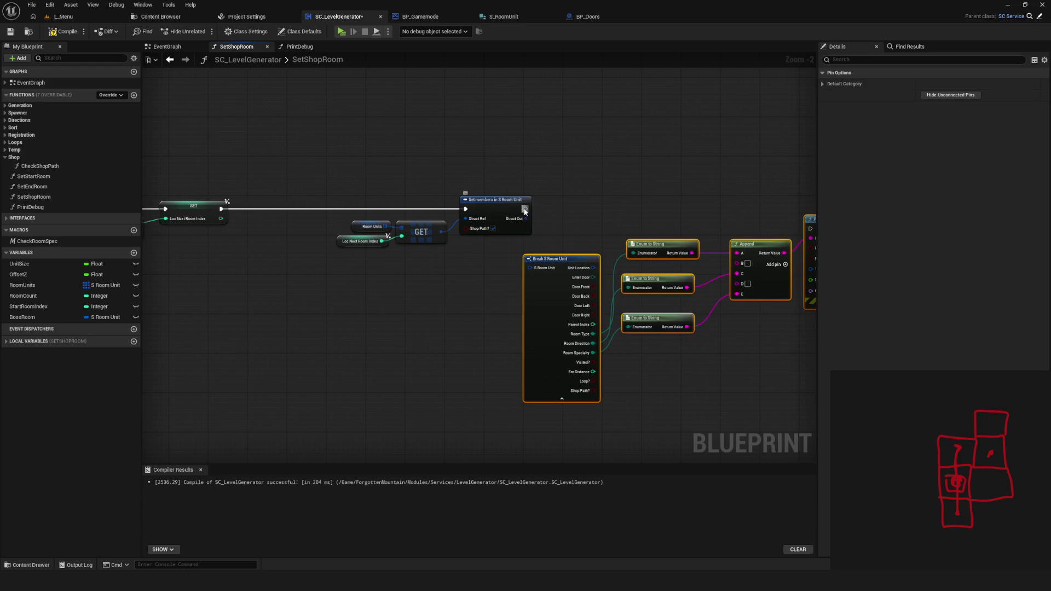
{"action": "mouse_move", "coordinate": [522, 210]}
{"action": "left_mouse_down"}
{"action": "mouse_move", "coordinate": [917, 233]}
{"action": "mouse_move", "coordinate": [693, 229]}
{"action": "left_mouse_up"}
{"action": "scroll", "coordinate": [302, 238], "scroll_direction": "up", "scroll_amount": 2}
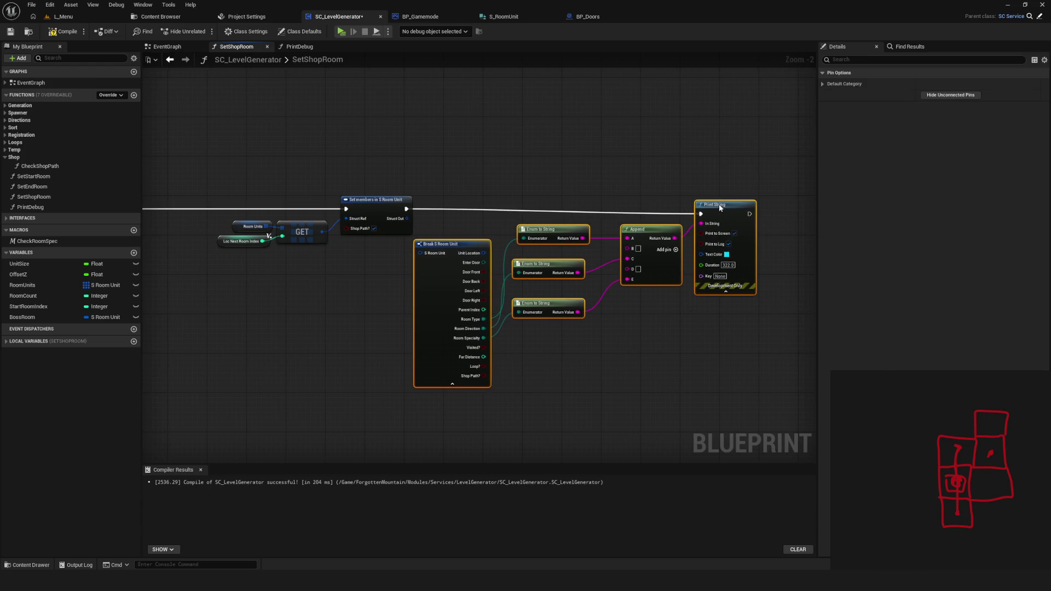
{"action": "left_click_drag", "start_coordinate": [324, 228], "coordinate": [460, 251]}
{"action": "scroll", "coordinate": [691, 258], "scroll_direction": "down", "scroll_amount": 4}
{"action": "scroll", "coordinate": [726, 247], "scroll_direction": "up", "scroll_amount": 4}
Set the Print String text colour to purple, save the blueprint and start a play test
{"action": "left_click_drag", "start_coordinate": [726, 248], "coordinate": [567, 223]}
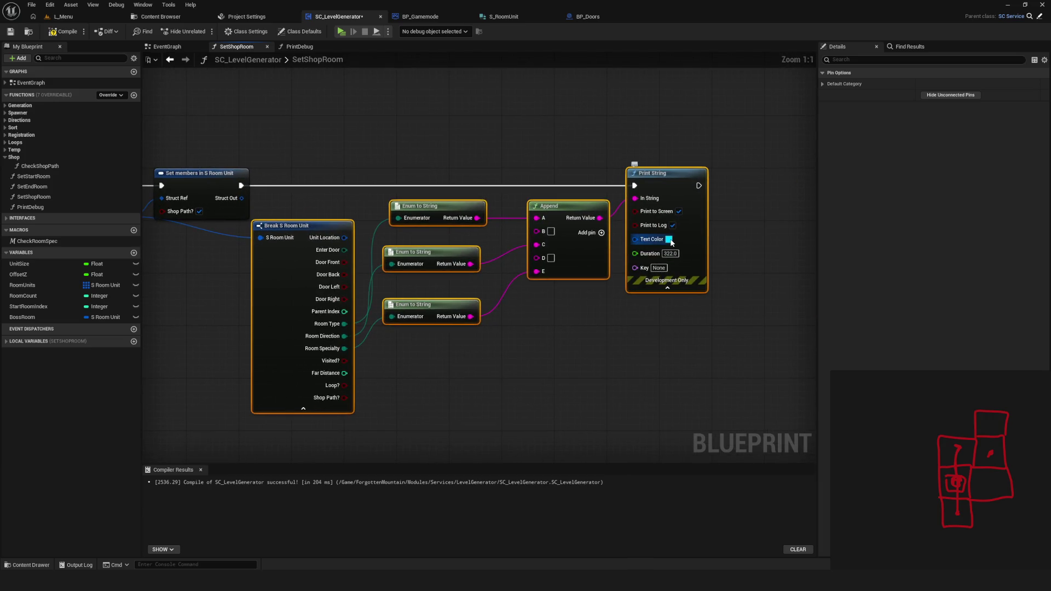
{"action": "left_click", "coordinate": [668, 239]}
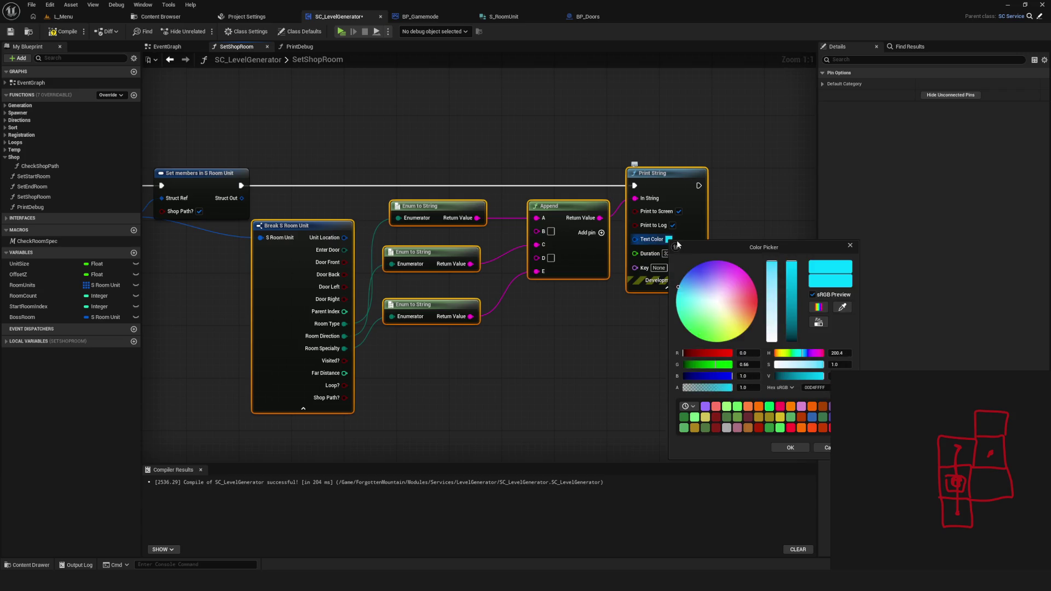
{"action": "left_click", "coordinate": [705, 406]}
{"action": "left_click", "coordinate": [790, 447]}
{"action": "scroll", "coordinate": [711, 267], "scroll_direction": "down", "scroll_amount": 4}
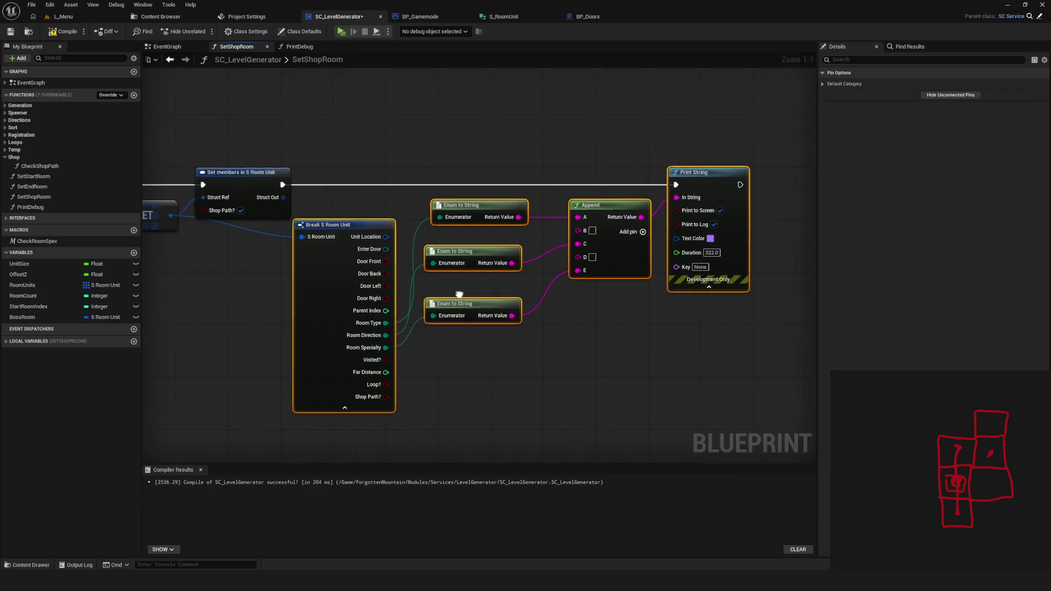
{"action": "left_click", "coordinate": [4, 31]}
{"action": "key", "text": "alt+p"}
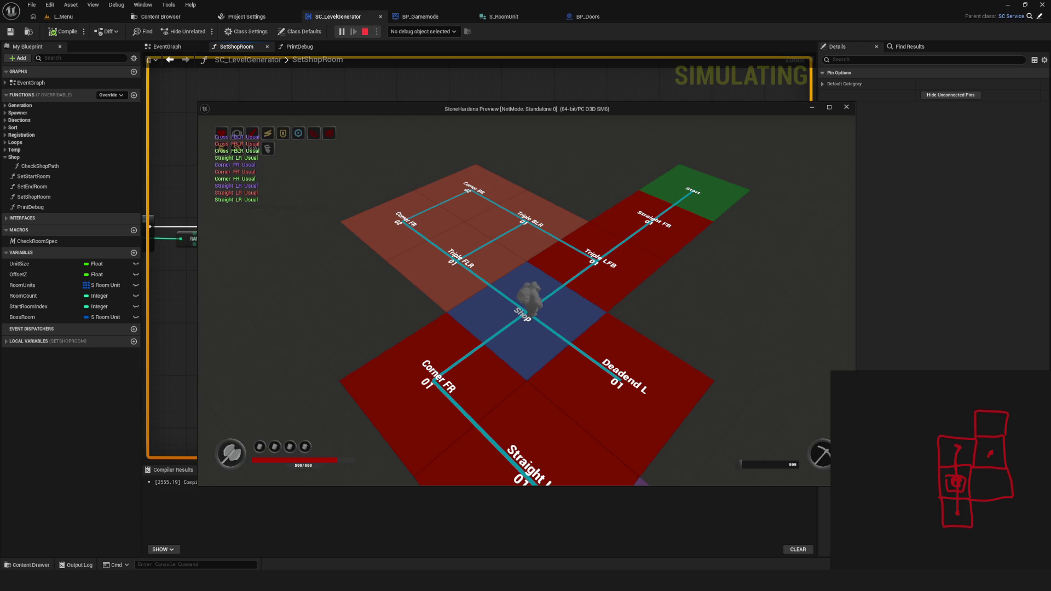
Walk the character from the Shop tile along the Straight LR path to the End room and back
{"action": "key", "text": "s"}
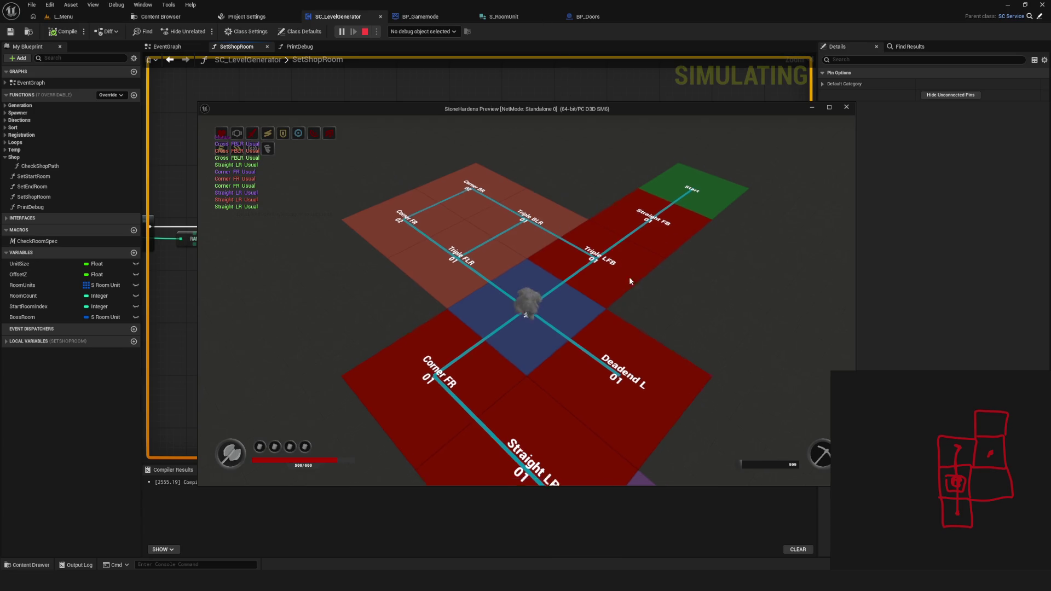
{"action": "left_click", "coordinate": [622, 353]}
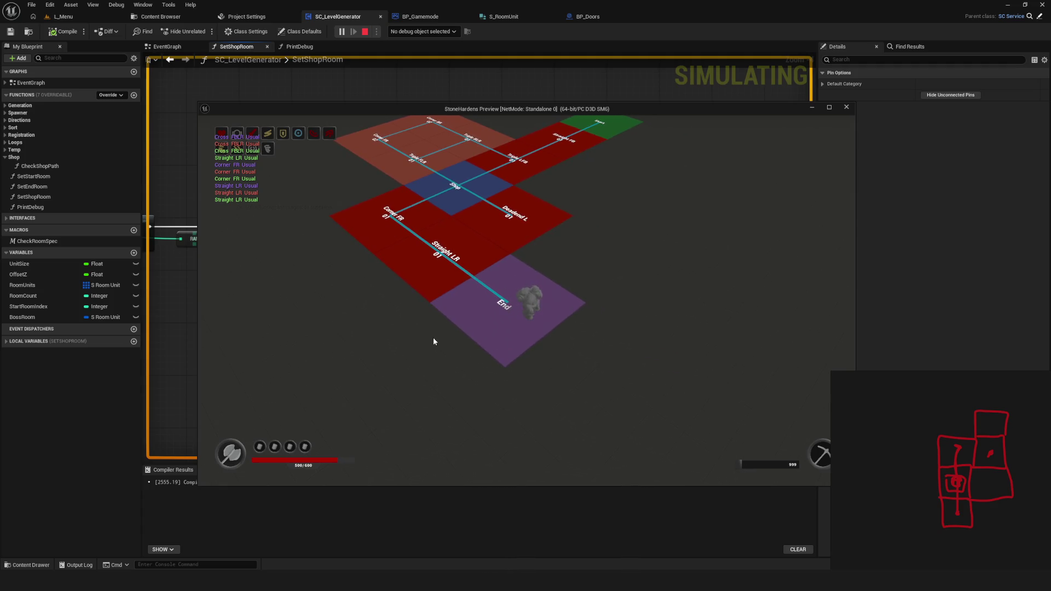
{"action": "left_click", "coordinate": [374, 258]}
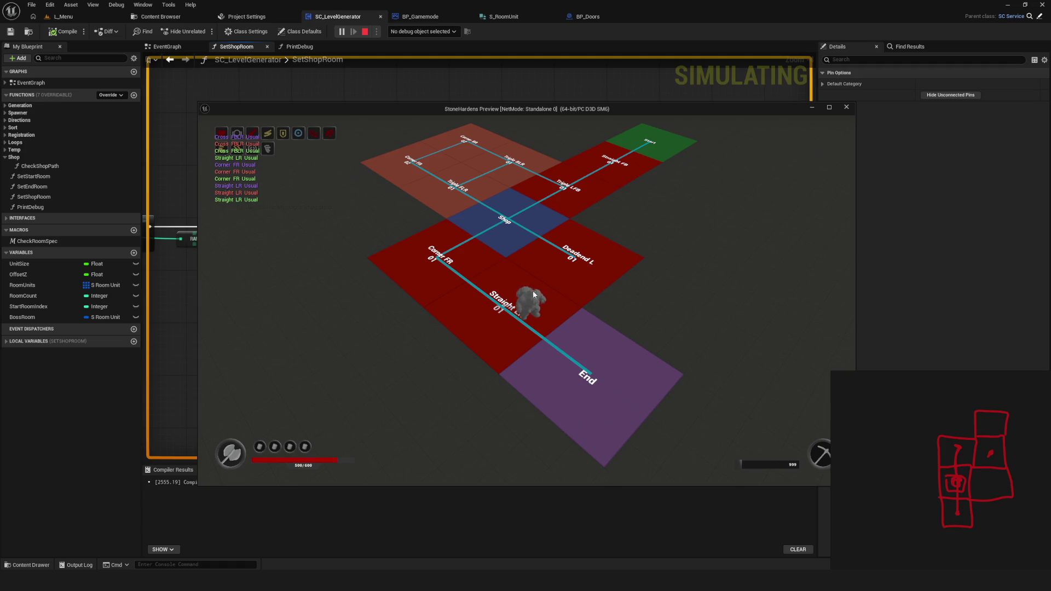
{"action": "key", "text": "w"}
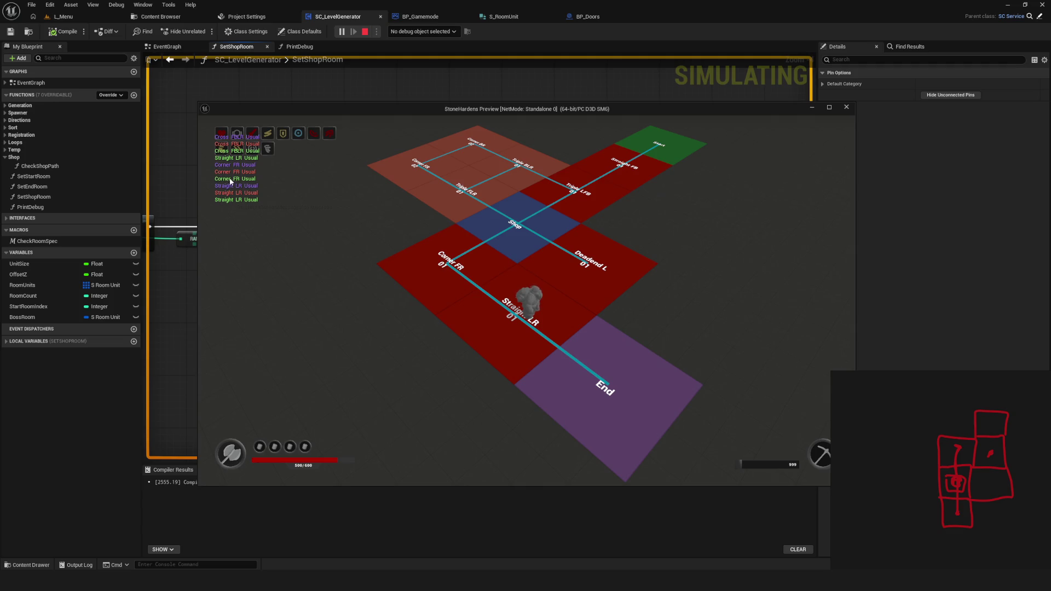
Walk back via Corner FR onto the Shop tile and toward End, then stop the play session
{"action": "key", "text": "a"}
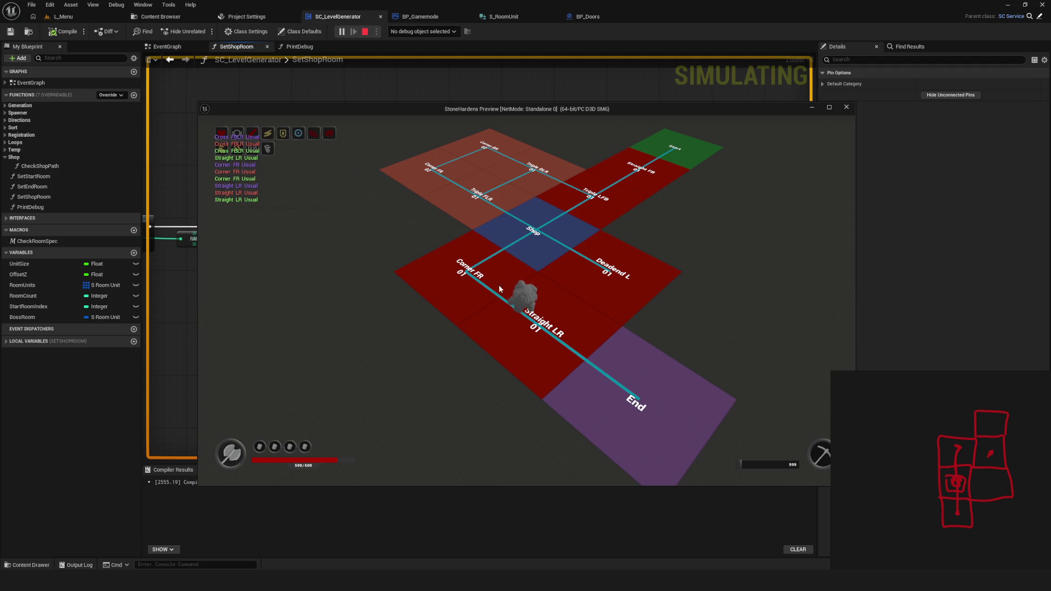
{"action": "key", "text": "a"}
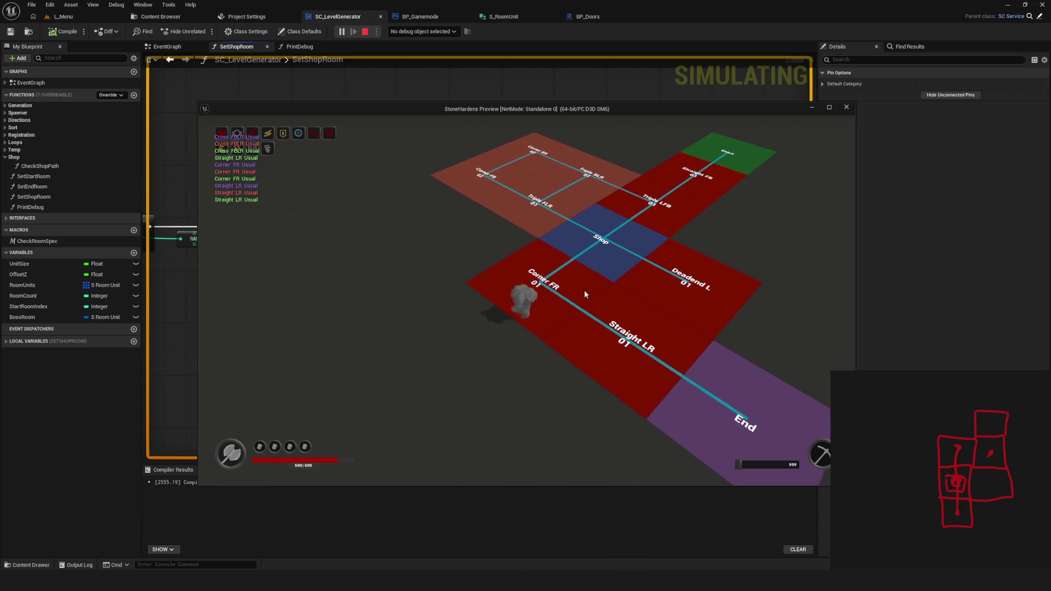
{"action": "key", "text": "w"}
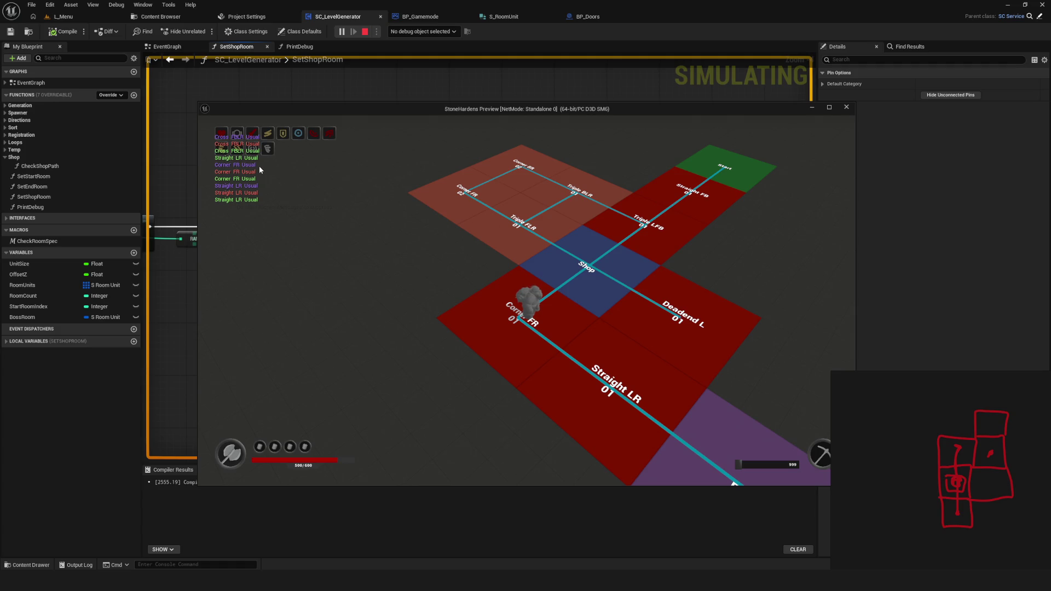
{"action": "left_click", "coordinate": [606, 264]}
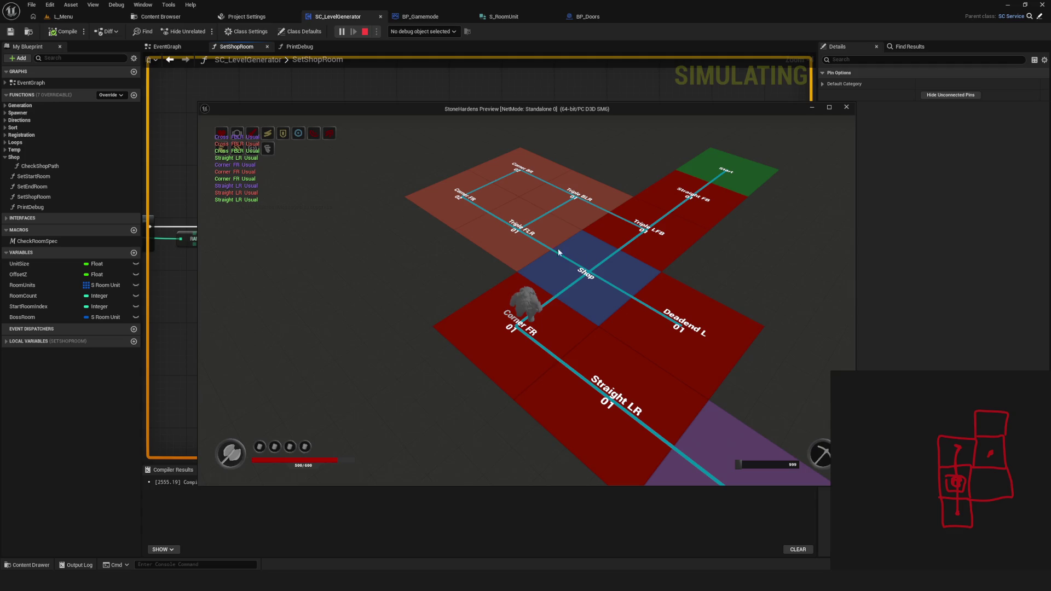
{"action": "key", "text": "w"}
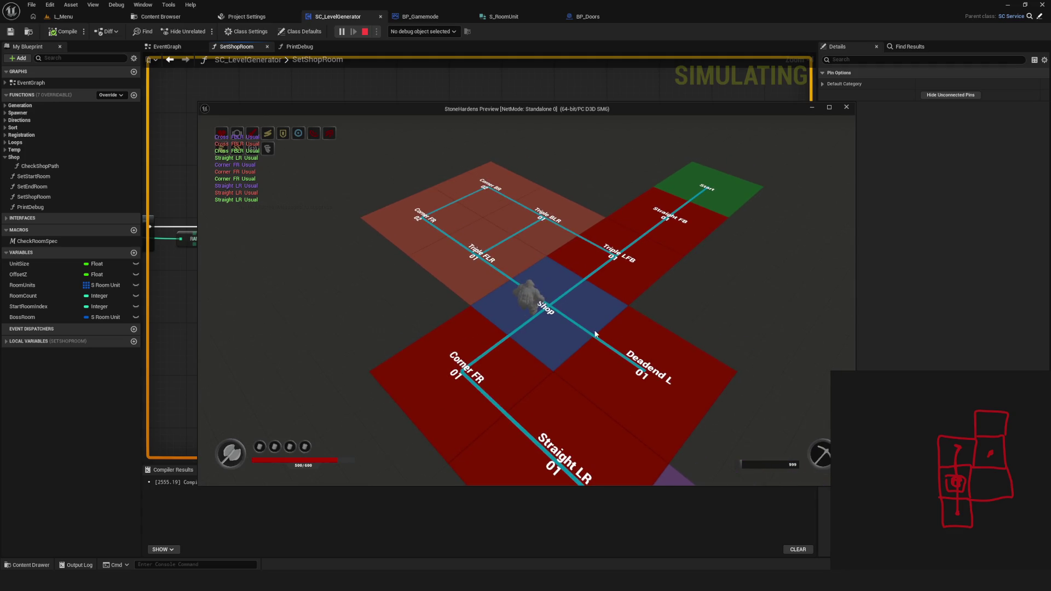
{"action": "key", "text": "s"}
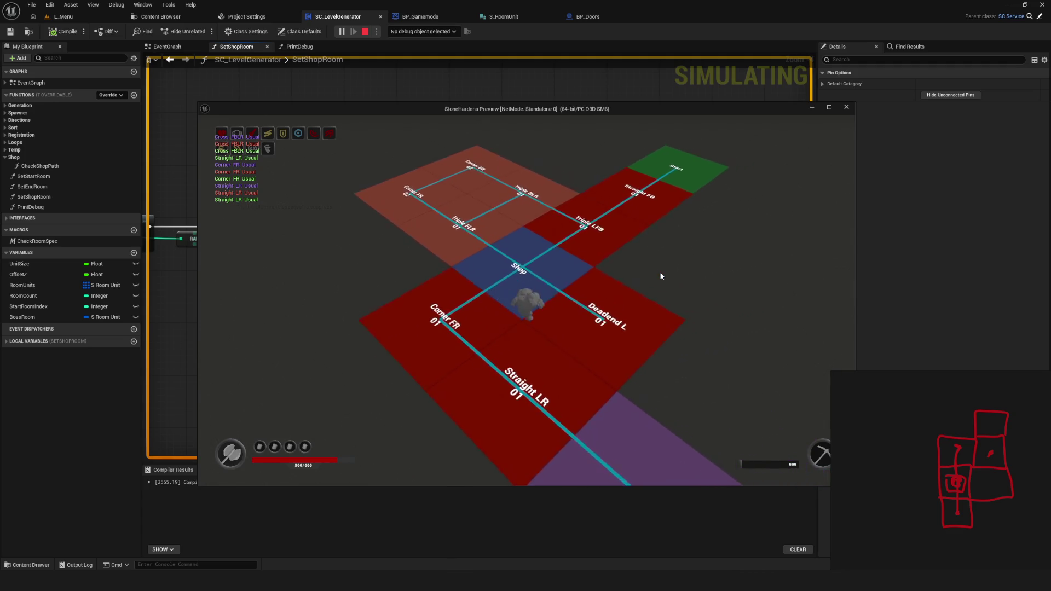
{"action": "key", "text": "Escape"}
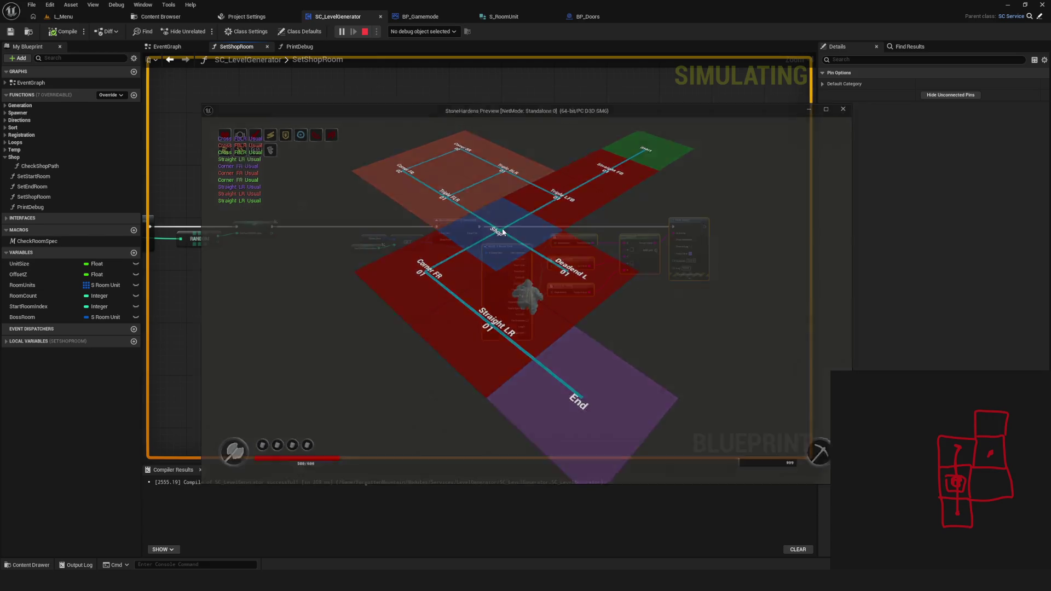
Relaunch the game and load the Dev level 20 times to regenerate layouts and check Shop placement
{"action": "left_click", "coordinate": [341, 31]}
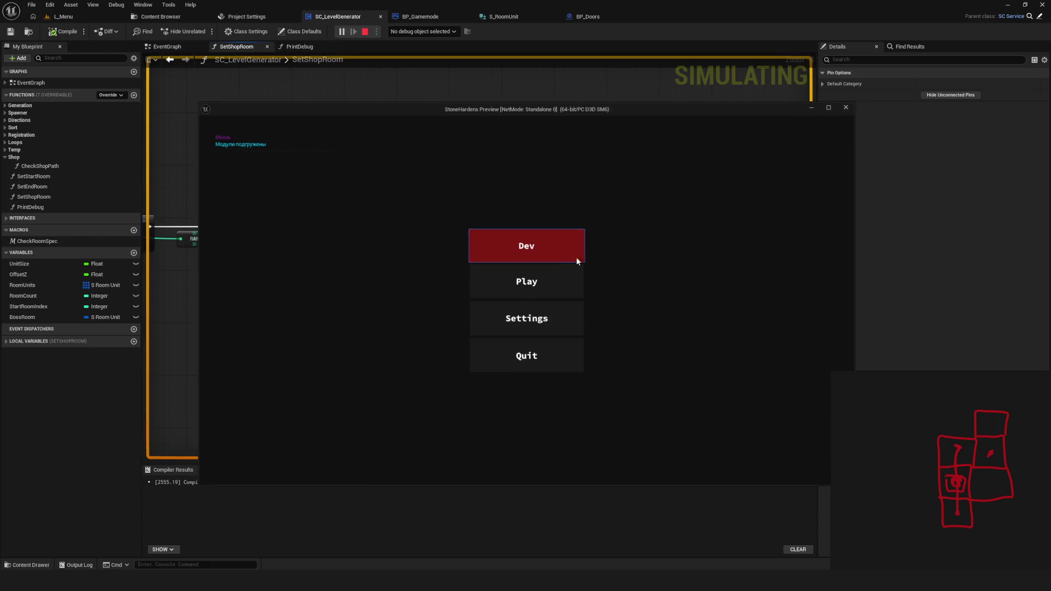
{"action": "left_click", "coordinate": [509, 249]}
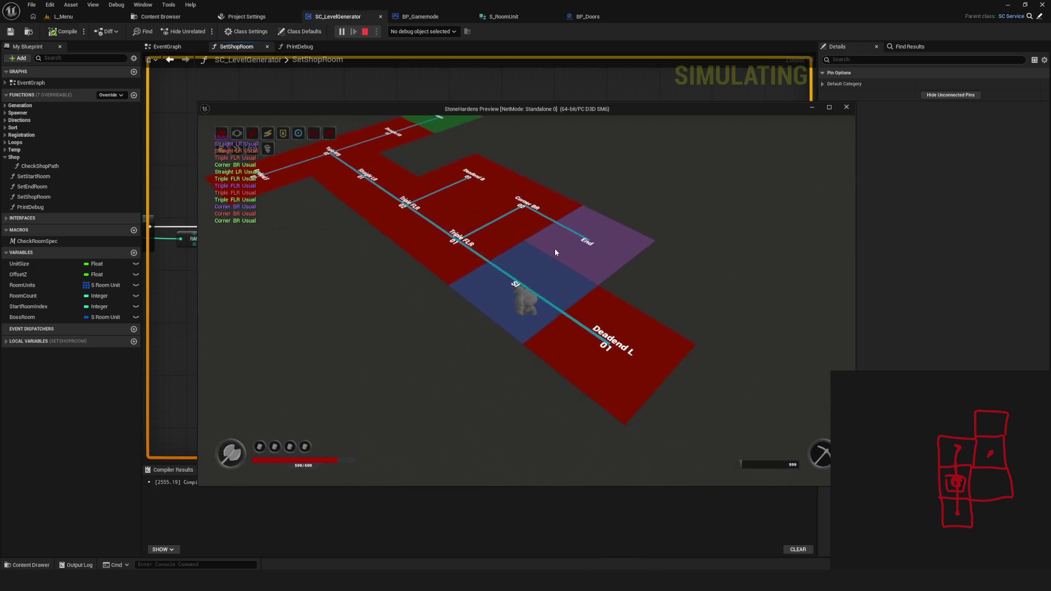
{"action": "key", "text": "Escape"}
{"action": "left_click", "coordinate": [341, 31]}
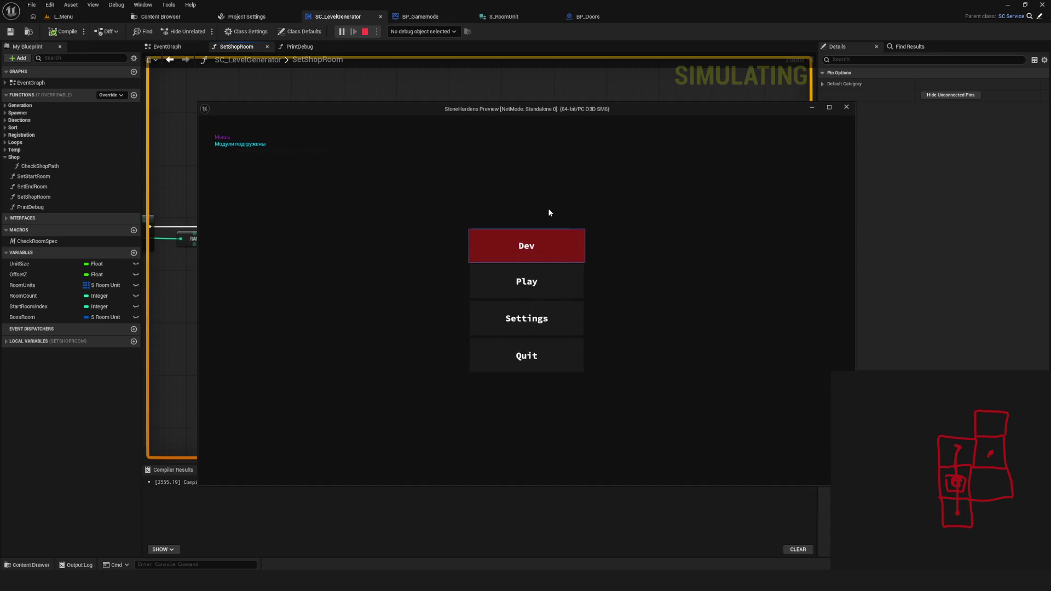
{"action": "left_click", "coordinate": [524, 261]}
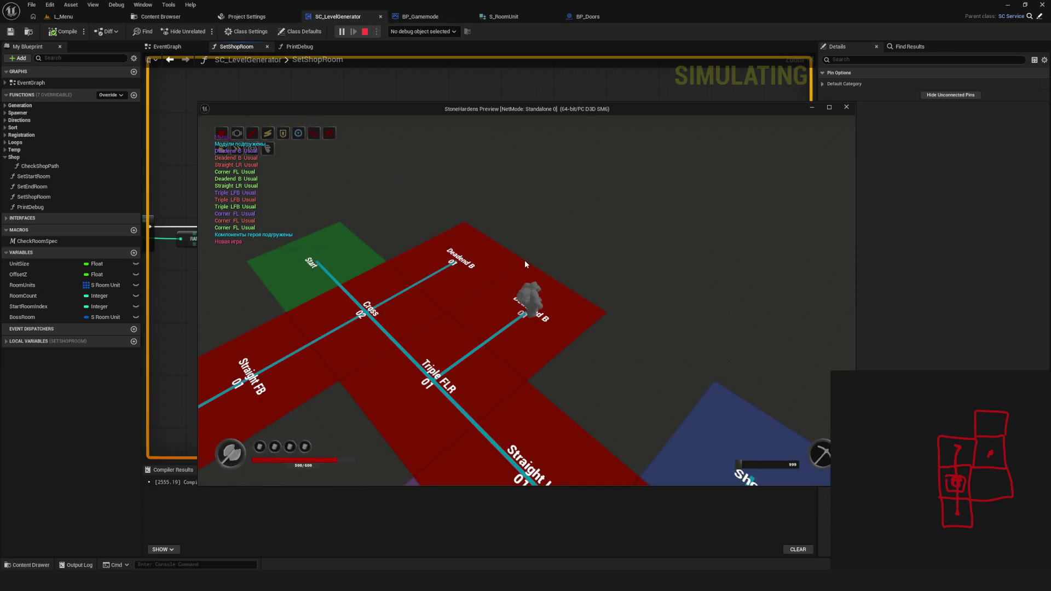
{"action": "key", "text": "Escape"}
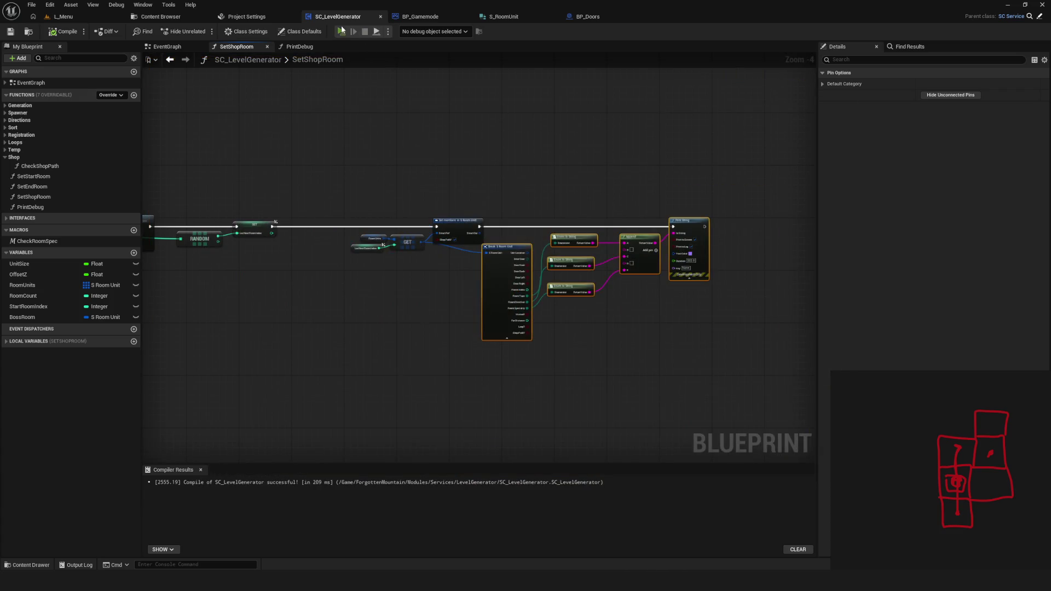
{"action": "left_click", "coordinate": [341, 31]}
{"action": "left_click", "coordinate": [527, 245]}
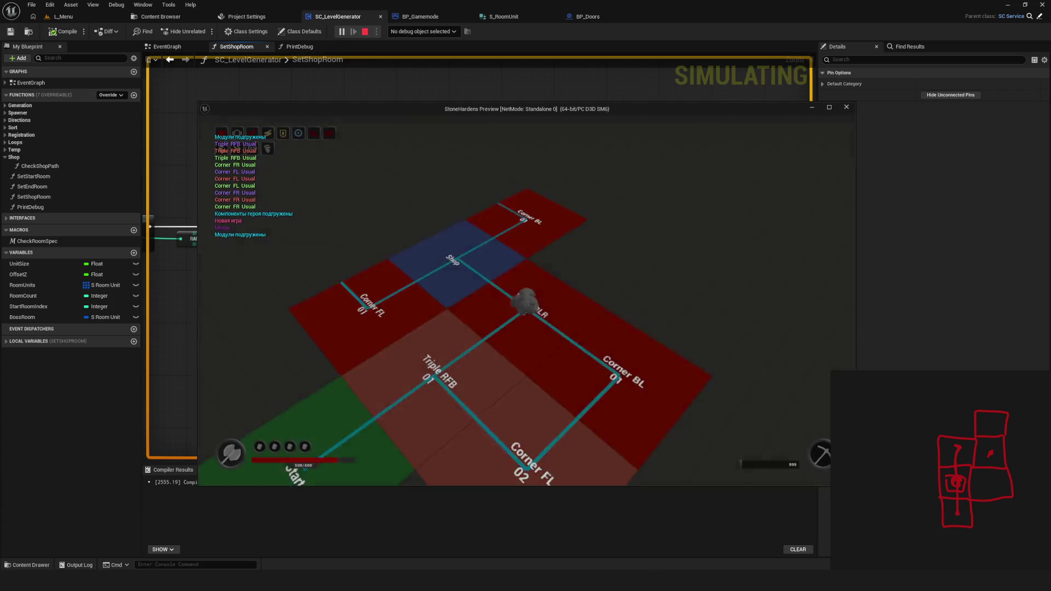
{"action": "key", "text": "Escape"}
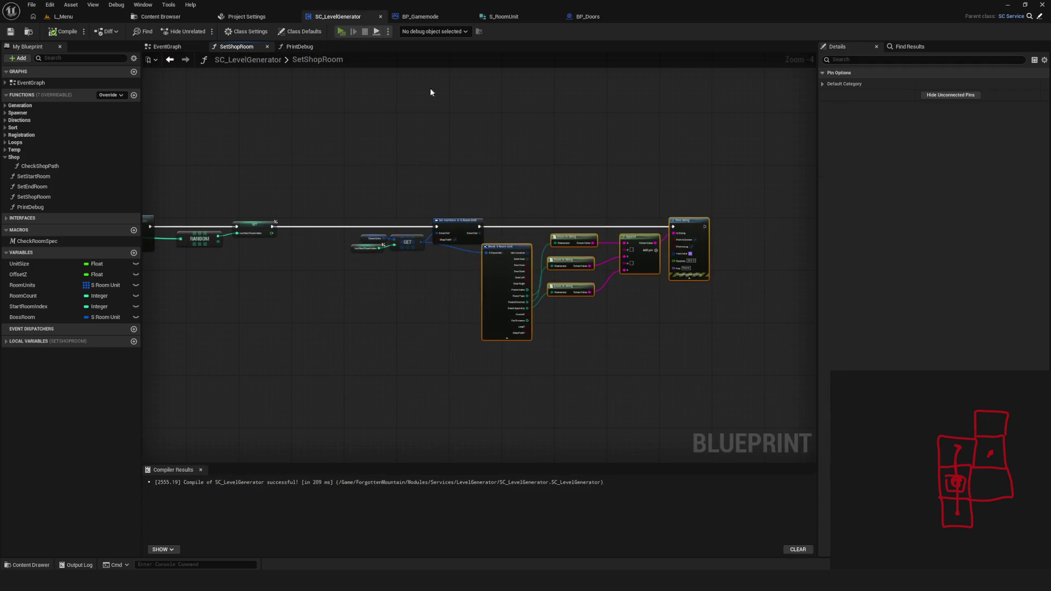
{"action": "key", "text": "alt+p"}
{"action": "left_click", "coordinate": [502, 246]}
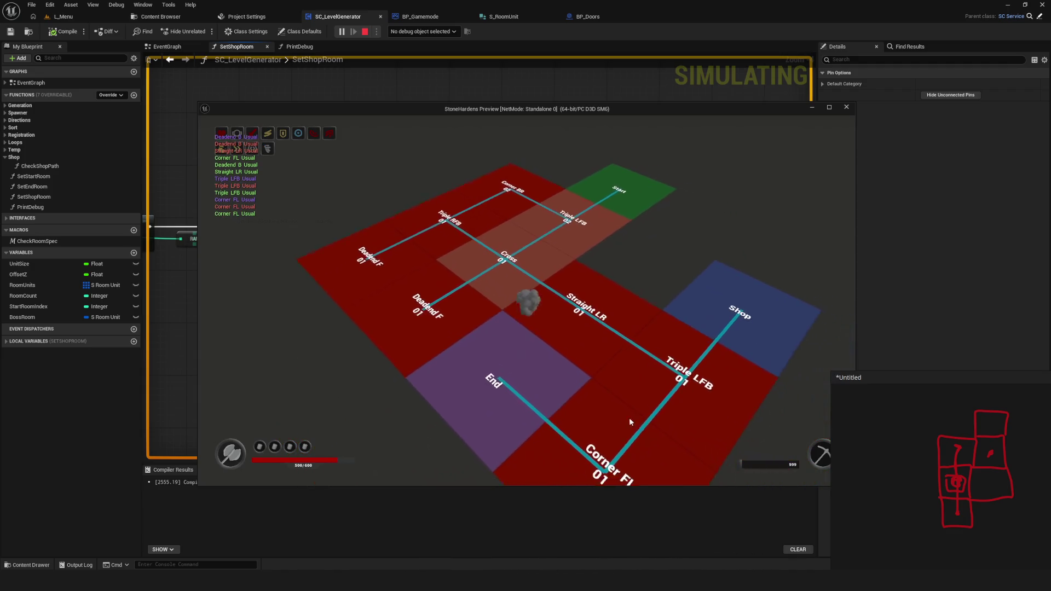
{"action": "key", "text": "Escape"}
{"action": "key", "text": "alt+p"}
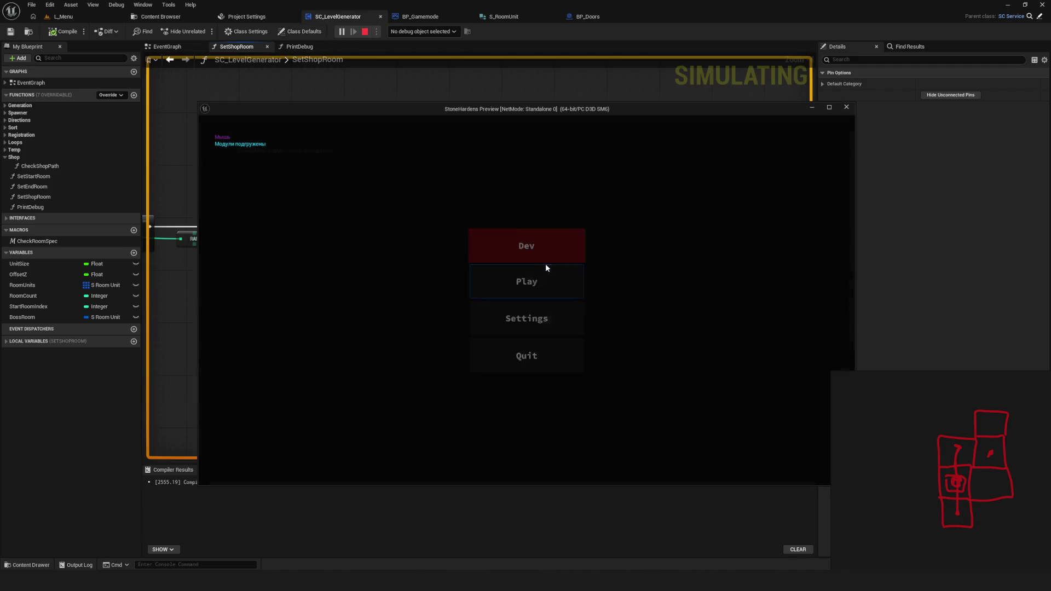
{"action": "left_click", "coordinate": [545, 263]}
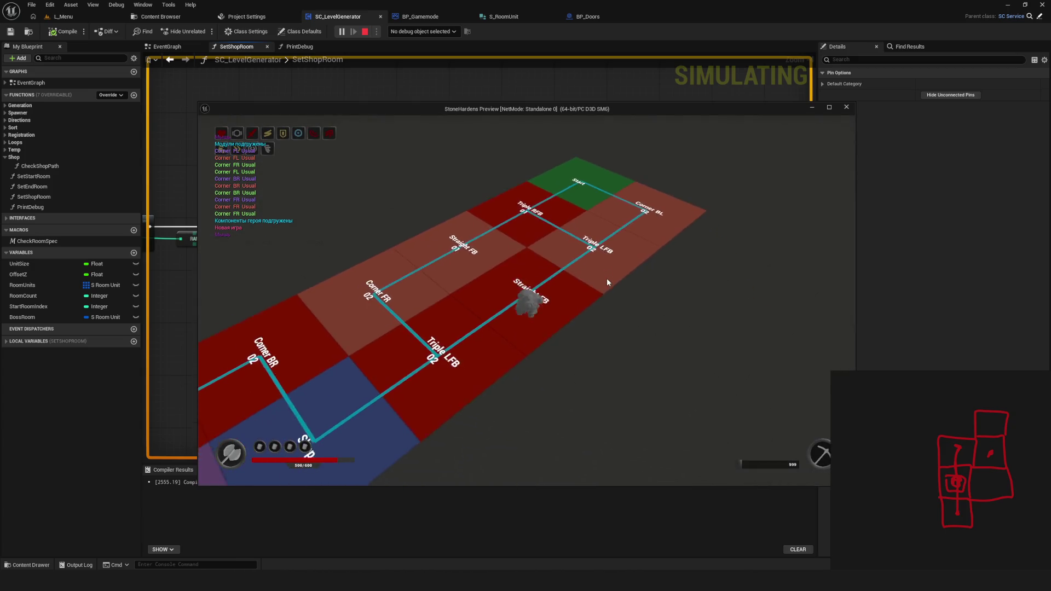
{"action": "key", "text": "Escape"}
{"action": "left_click", "coordinate": [341, 31]}
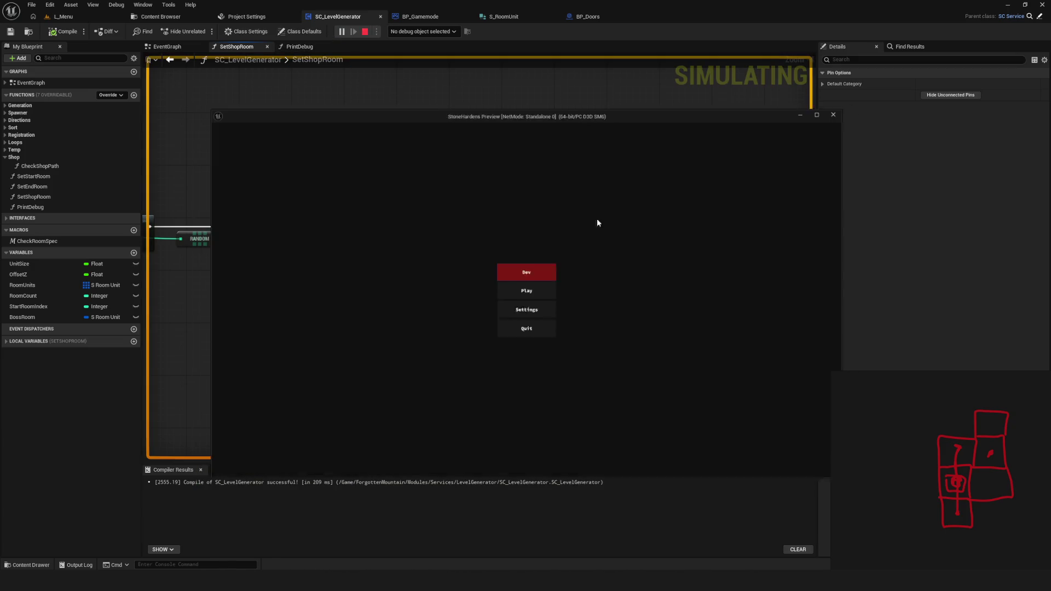
{"action": "left_click", "coordinate": [558, 253]}
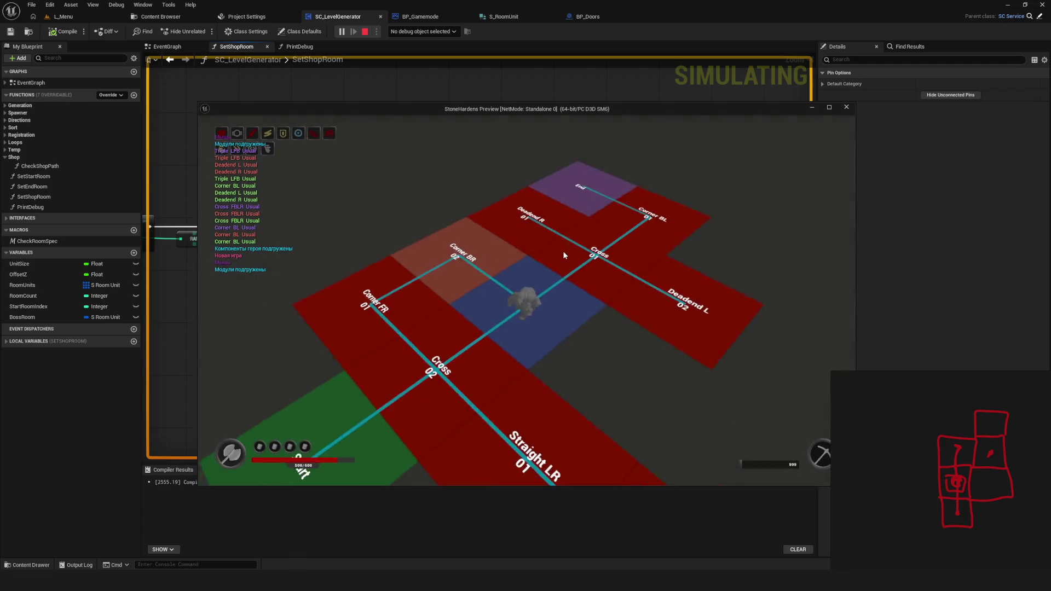
{"action": "key", "text": "Escape"}
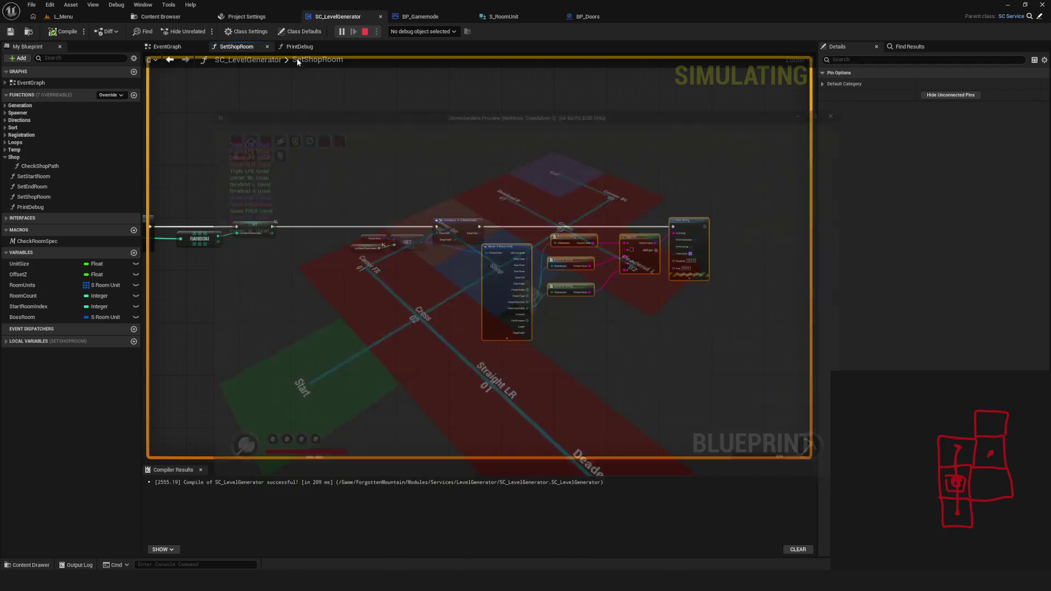
{"action": "left_click", "coordinate": [341, 32]}
{"action": "left_click", "coordinate": [560, 247]}
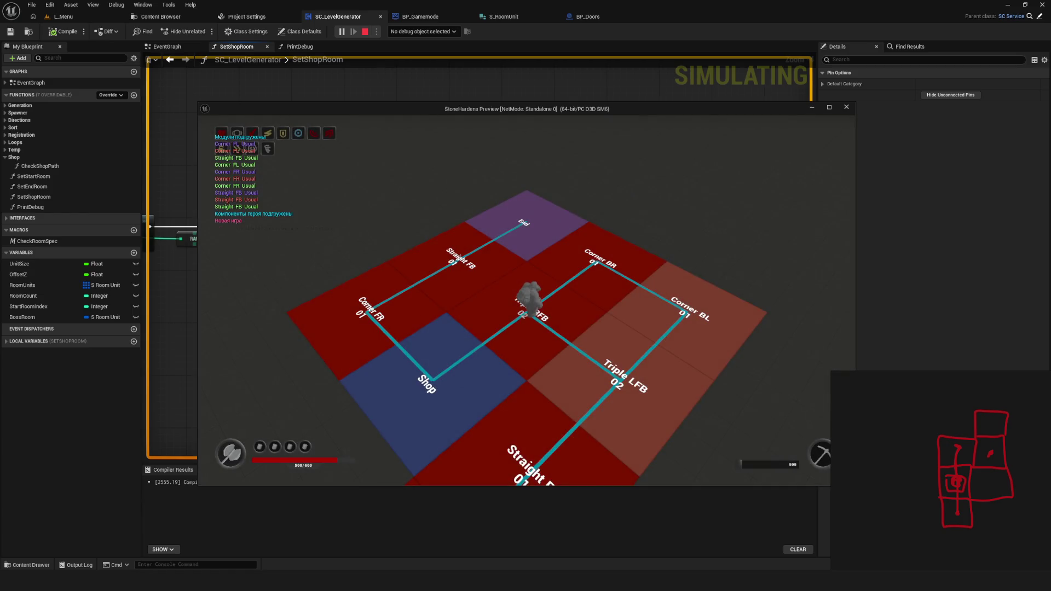
{"action": "key", "text": "Escape"}
{"action": "left_click", "coordinate": [340, 32]}
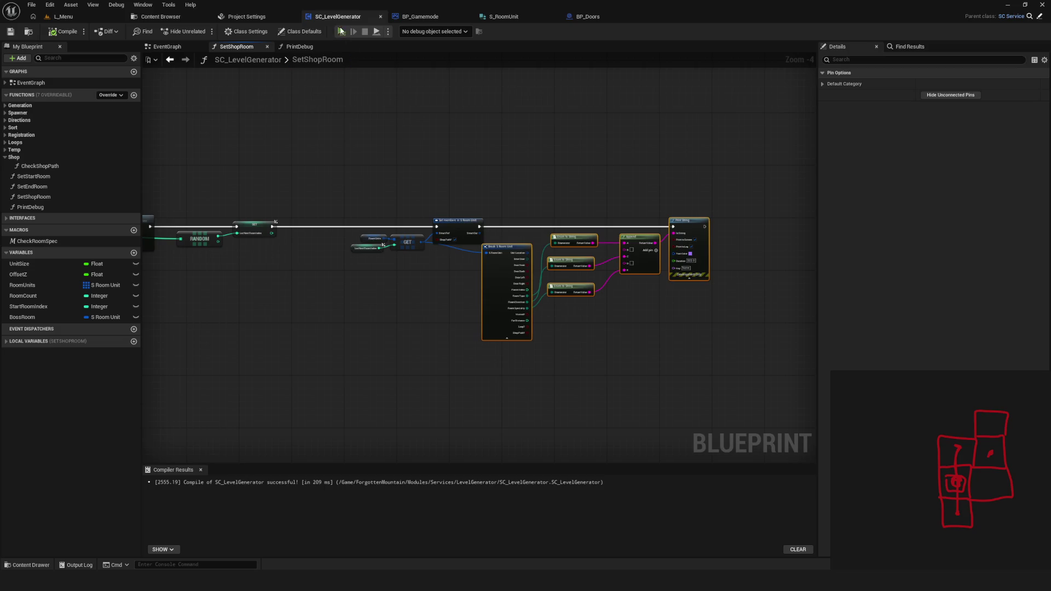
{"action": "left_click", "coordinate": [479, 243]}
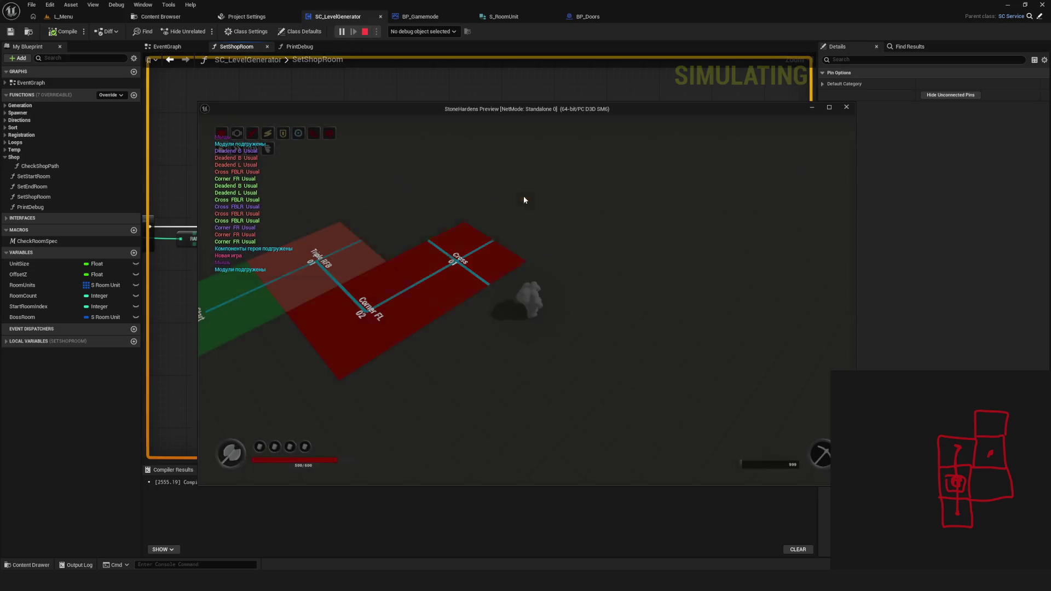
{"action": "key", "text": "Escape"}
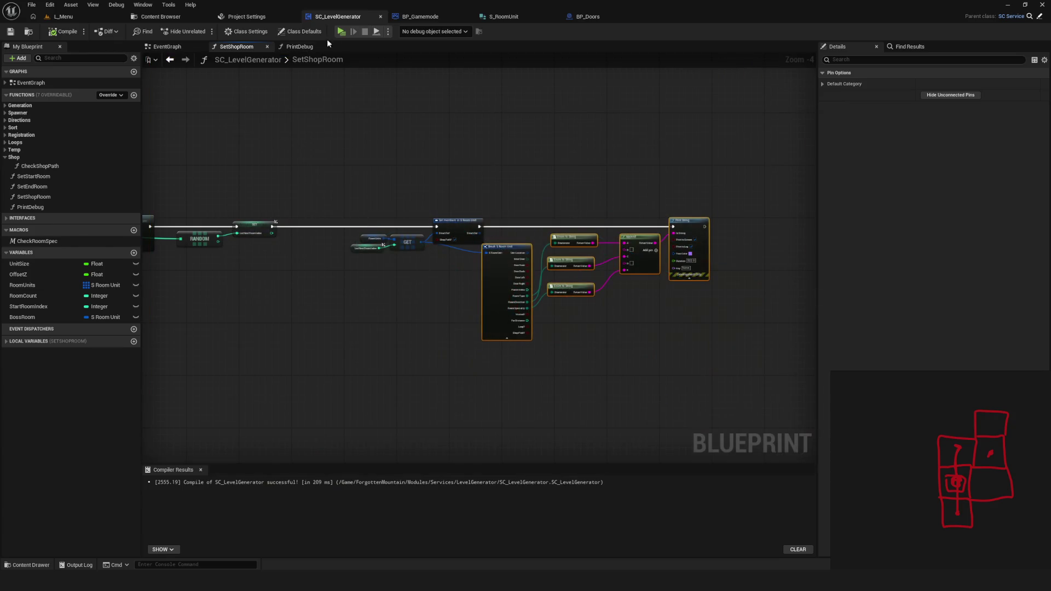
{"action": "left_click", "coordinate": [341, 31]}
{"action": "left_click", "coordinate": [540, 239]}
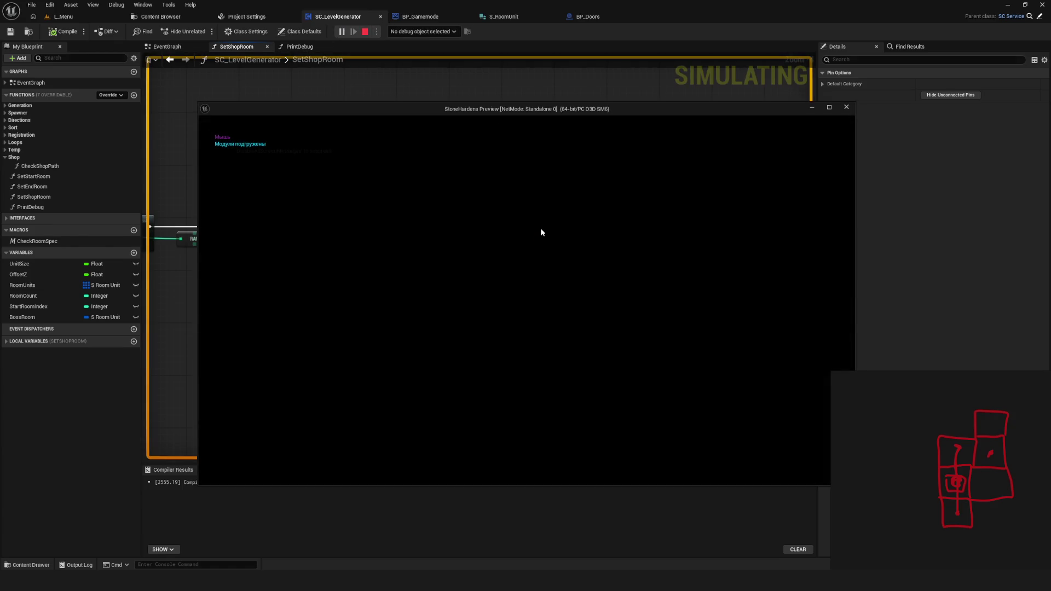
{"action": "key", "text": "Escape"}
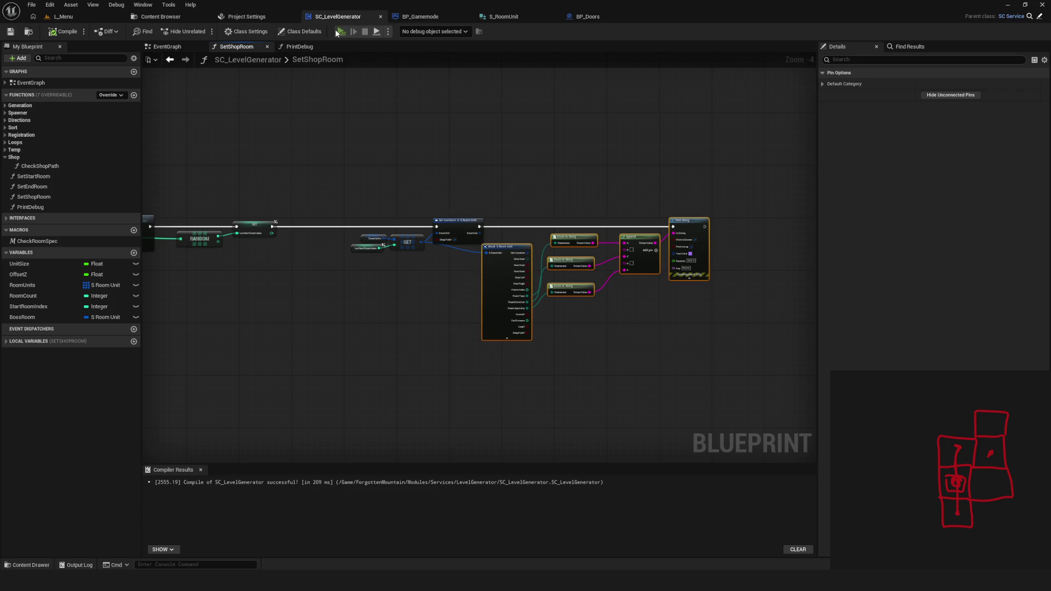
{"action": "left_click", "coordinate": [337, 31]}
{"action": "left_click", "coordinate": [530, 250]}
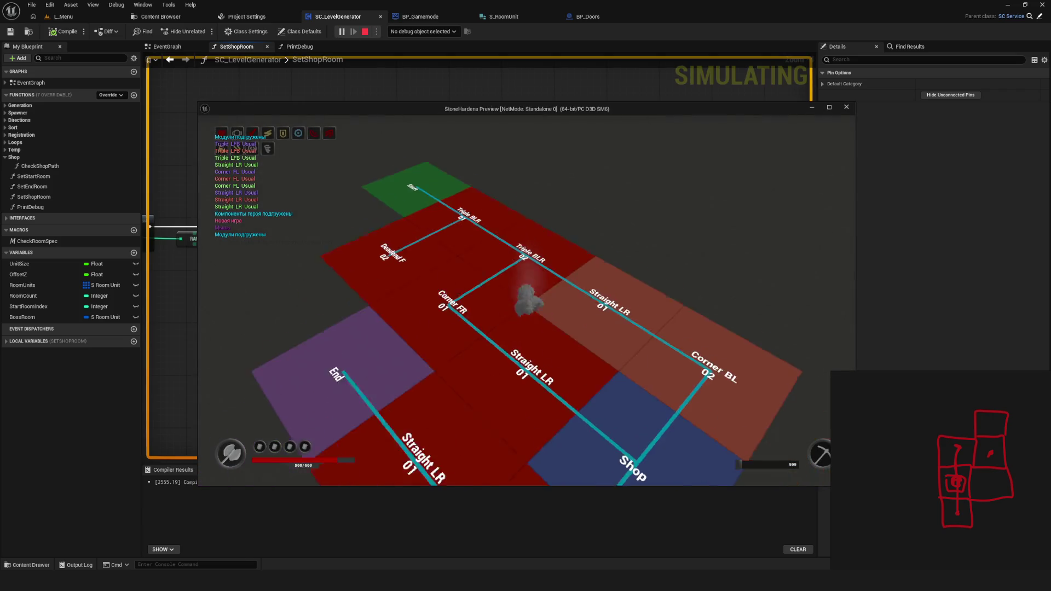
{"action": "key", "text": "Escape"}
{"action": "left_click", "coordinate": [336, 31]}
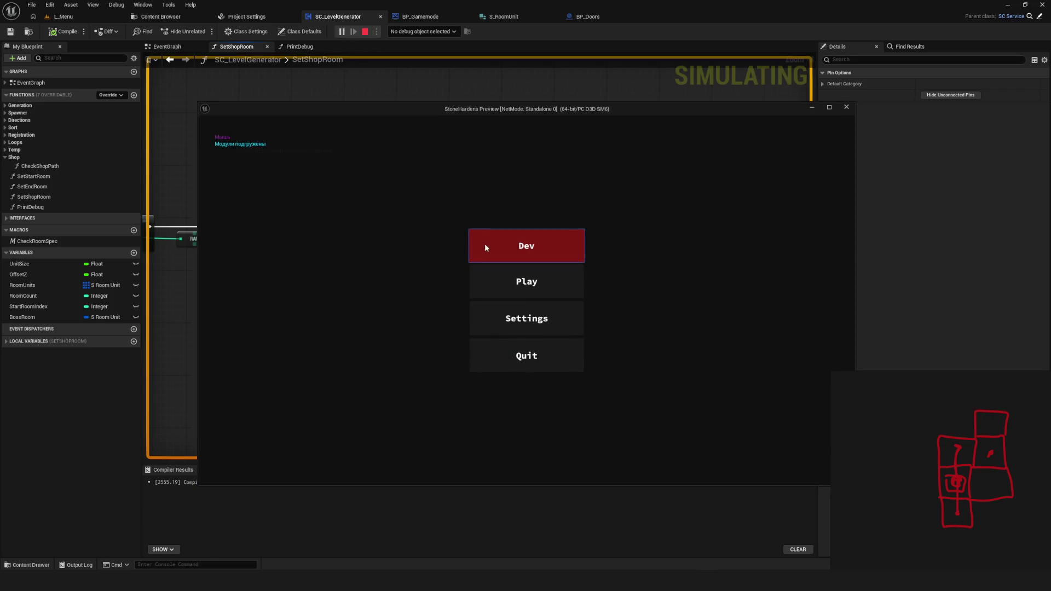
{"action": "left_click", "coordinate": [486, 248]}
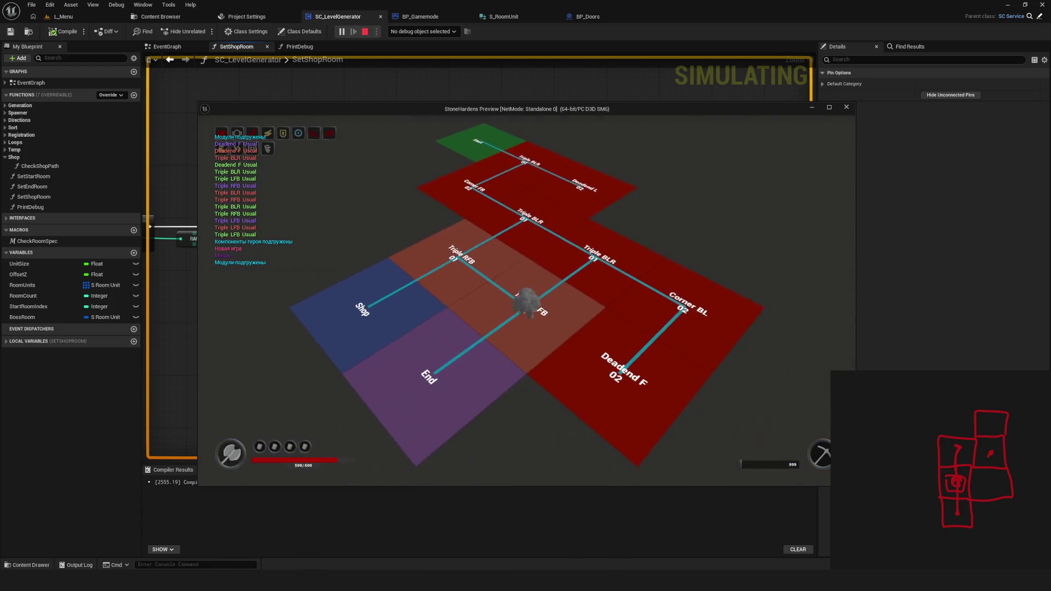
{"action": "key", "text": "Escape"}
{"action": "left_click", "coordinate": [337, 32]}
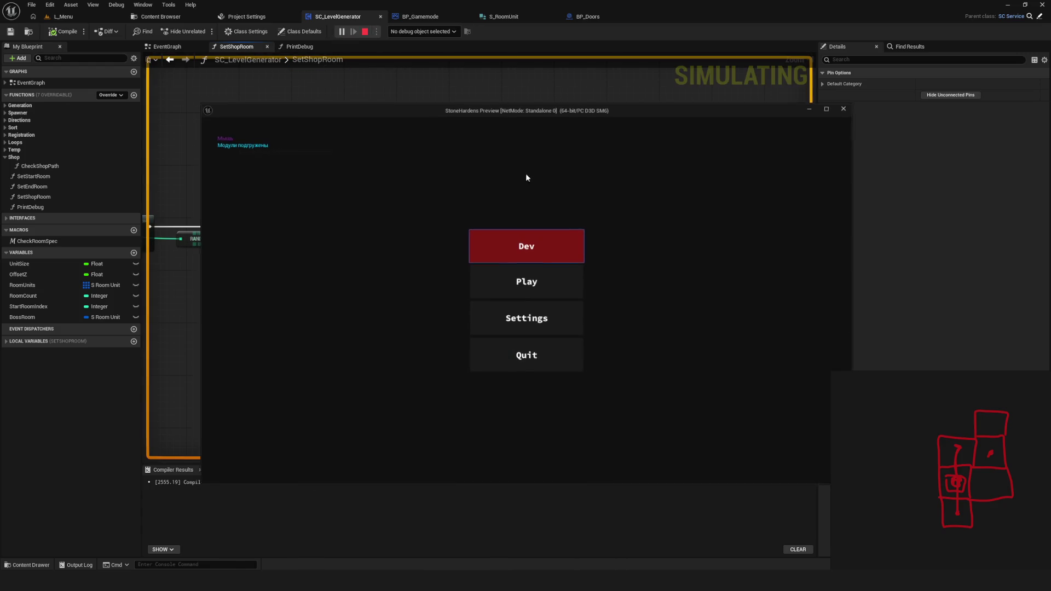
{"action": "left_click", "coordinate": [537, 238]}
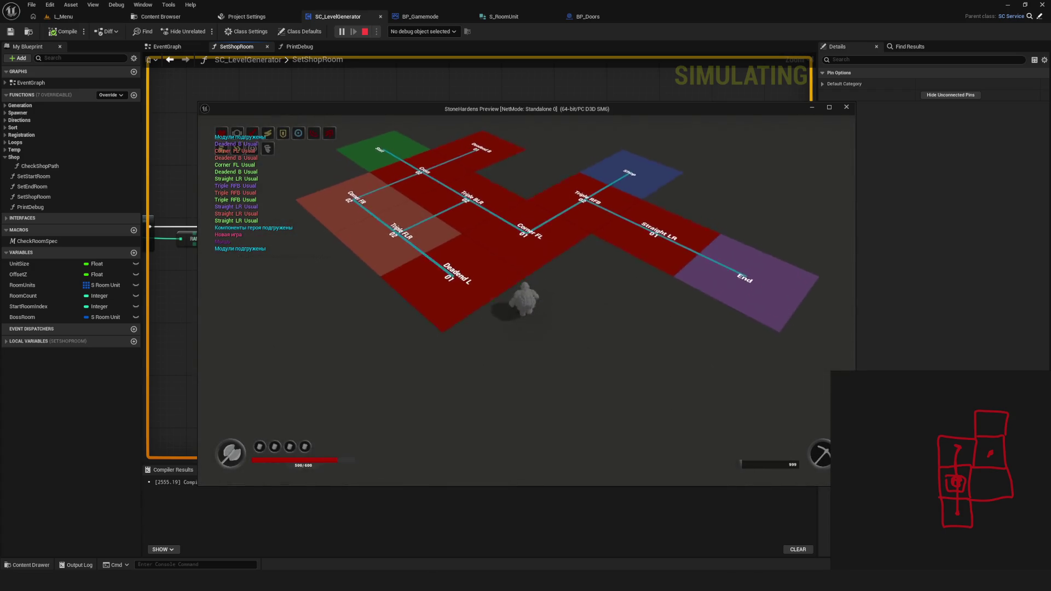
{"action": "key", "text": "Escape"}
{"action": "left_click", "coordinate": [343, 31]}
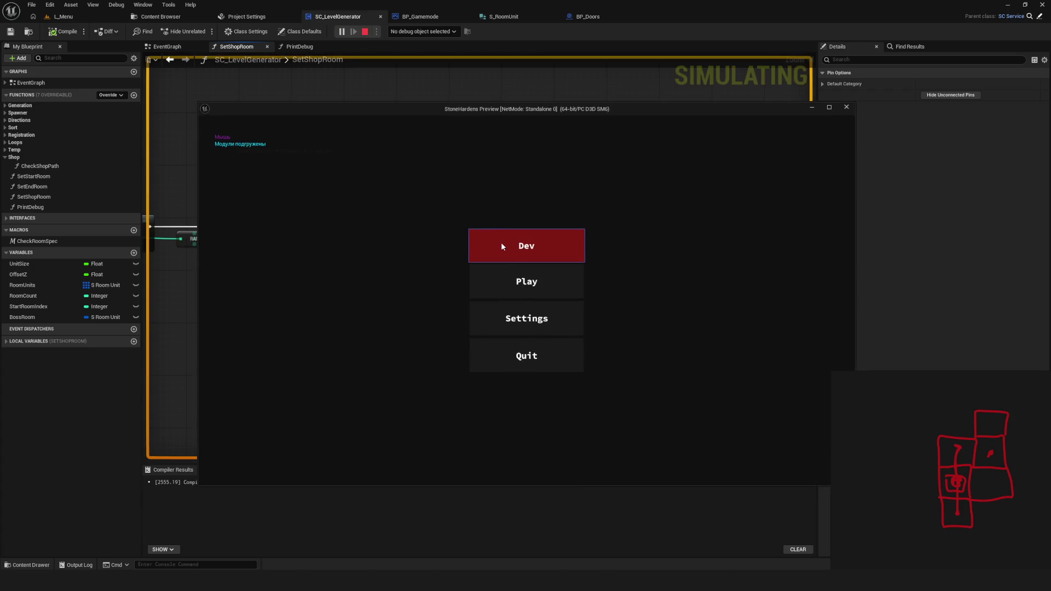
{"action": "left_click", "coordinate": [501, 247]}
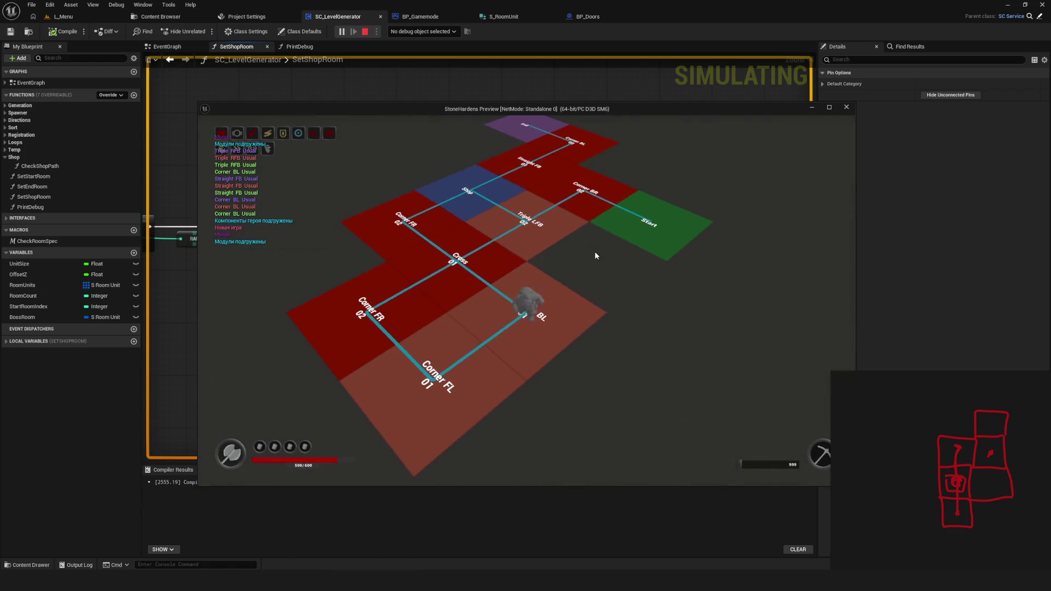
{"action": "key", "text": "Escape"}
{"action": "left_click", "coordinate": [343, 33]}
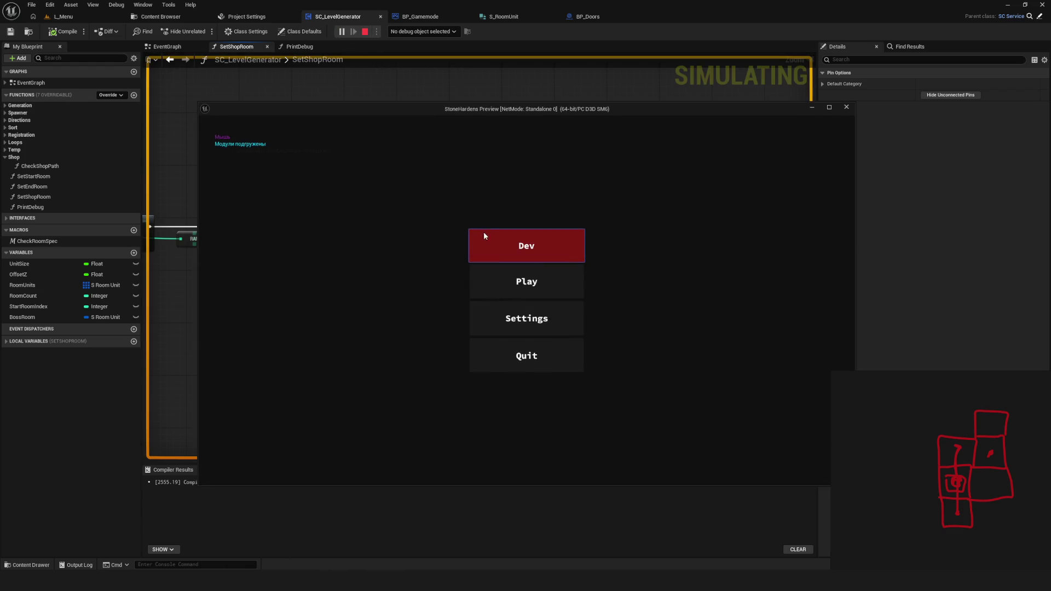
{"action": "left_click", "coordinate": [484, 236]}
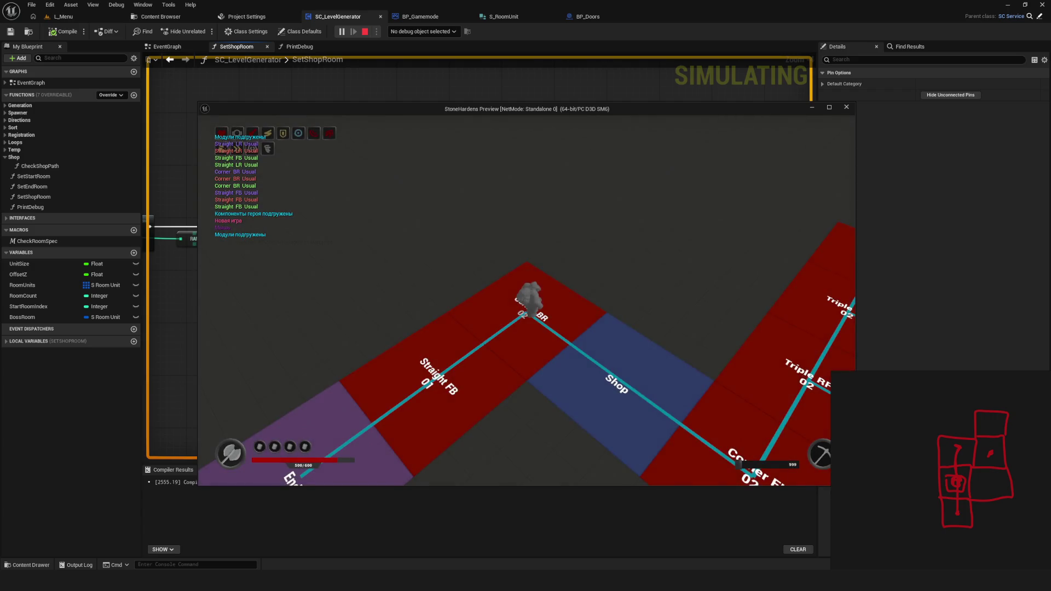
{"action": "key", "text": "Escape"}
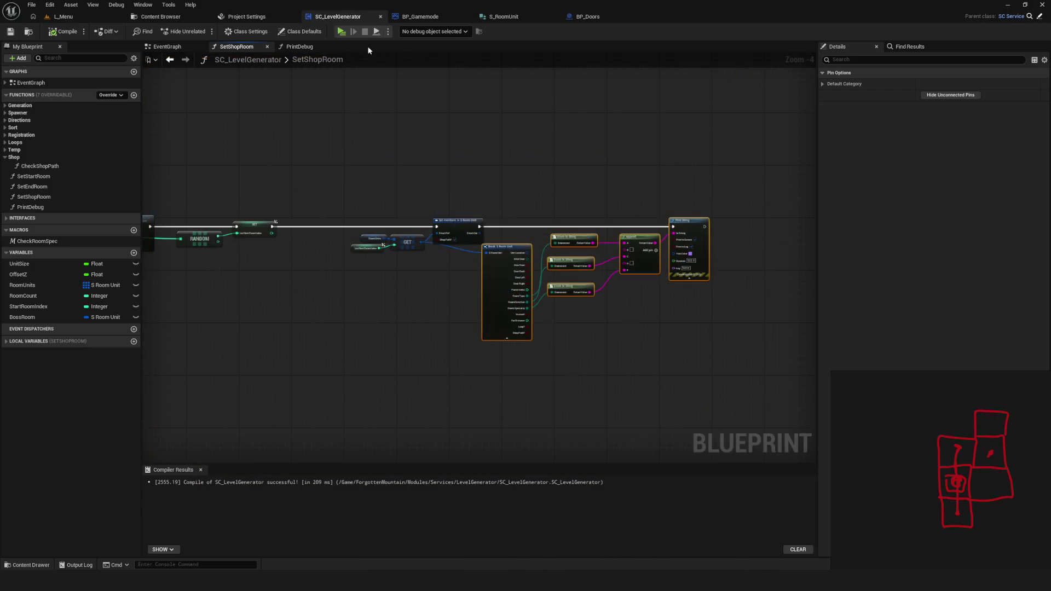
{"action": "key", "text": "alt+p"}
{"action": "left_click", "coordinate": [527, 254]}
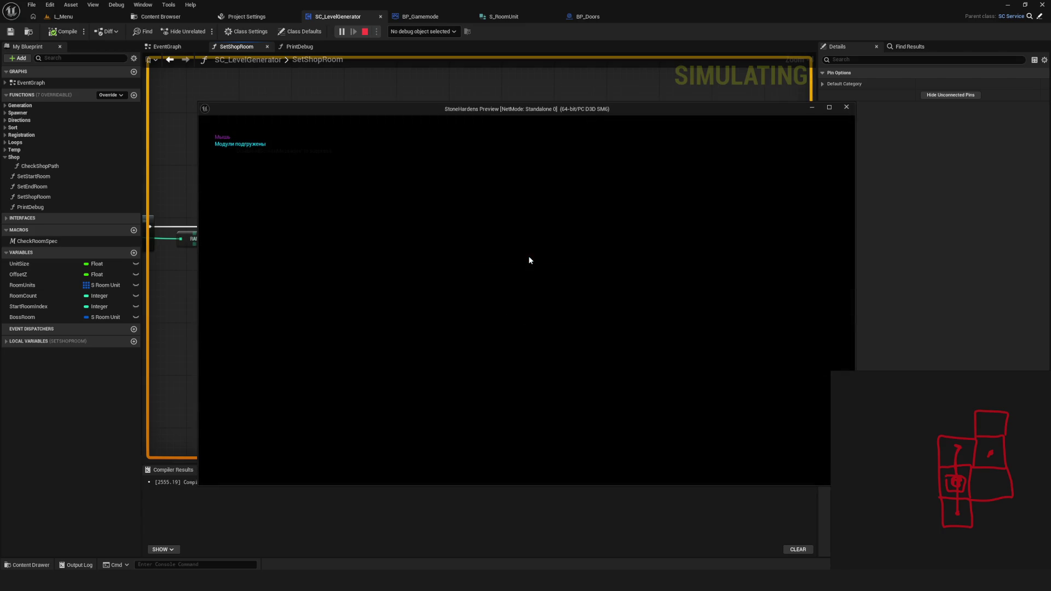
{"action": "key", "text": "Escape"}
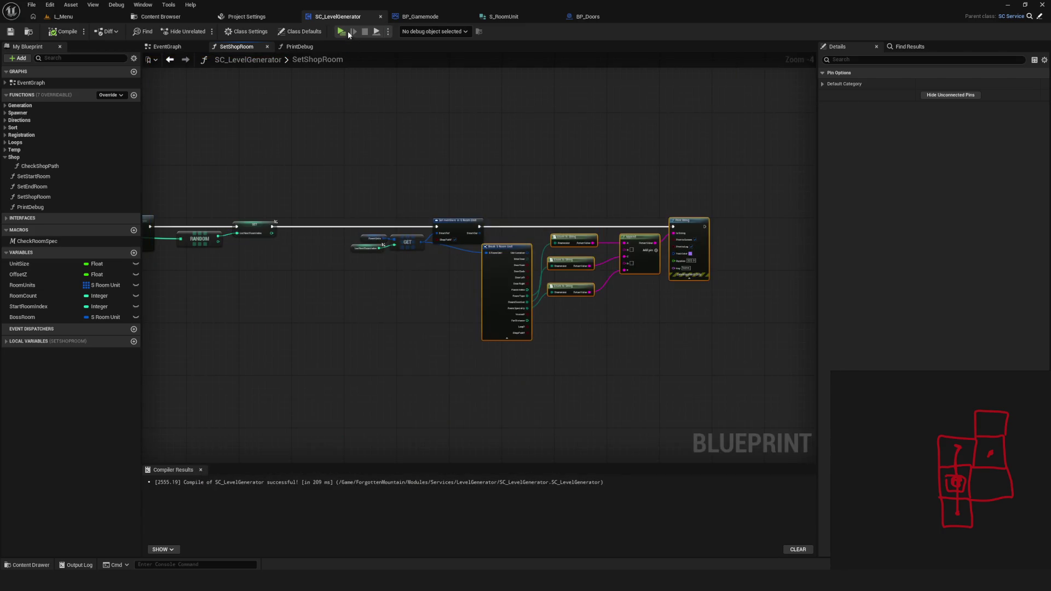
{"action": "left_click", "coordinate": [344, 31]}
{"action": "left_click", "coordinate": [566, 254]}
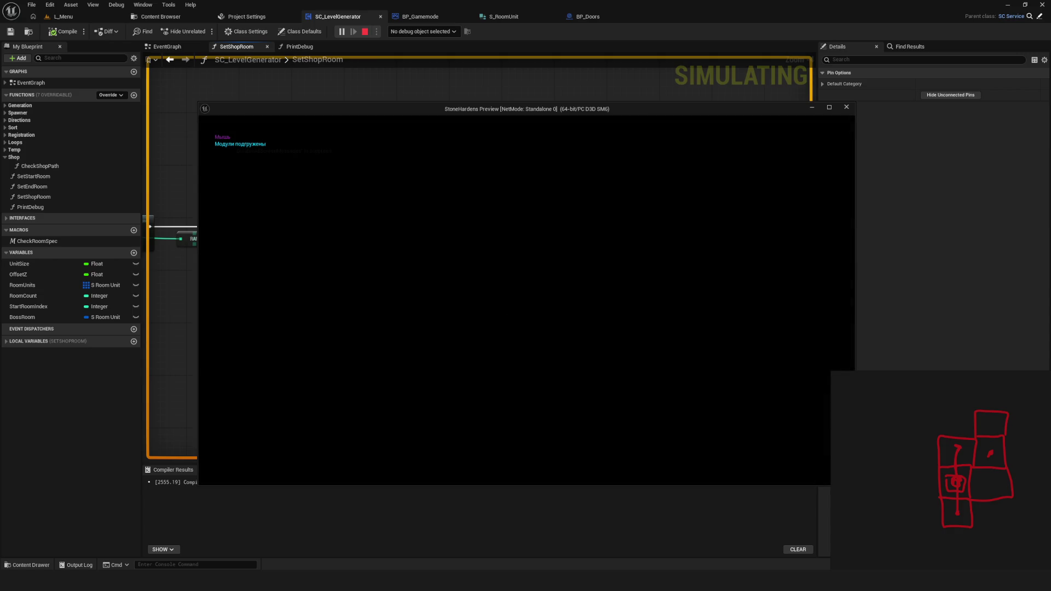
{"action": "key", "text": "Escape"}
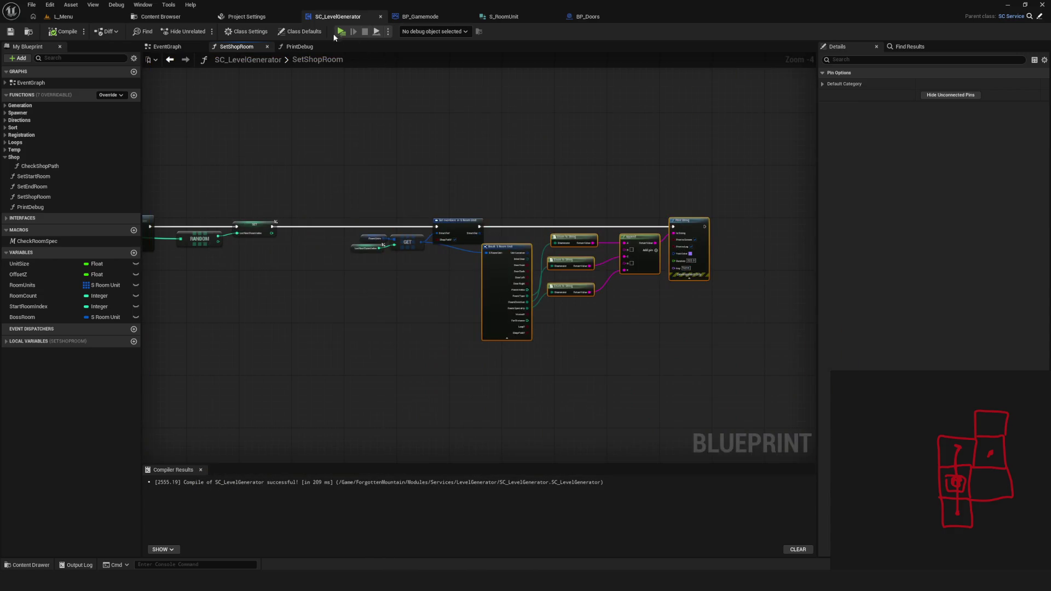
{"action": "left_click", "coordinate": [341, 31]}
{"action": "left_click", "coordinate": [534, 250]}
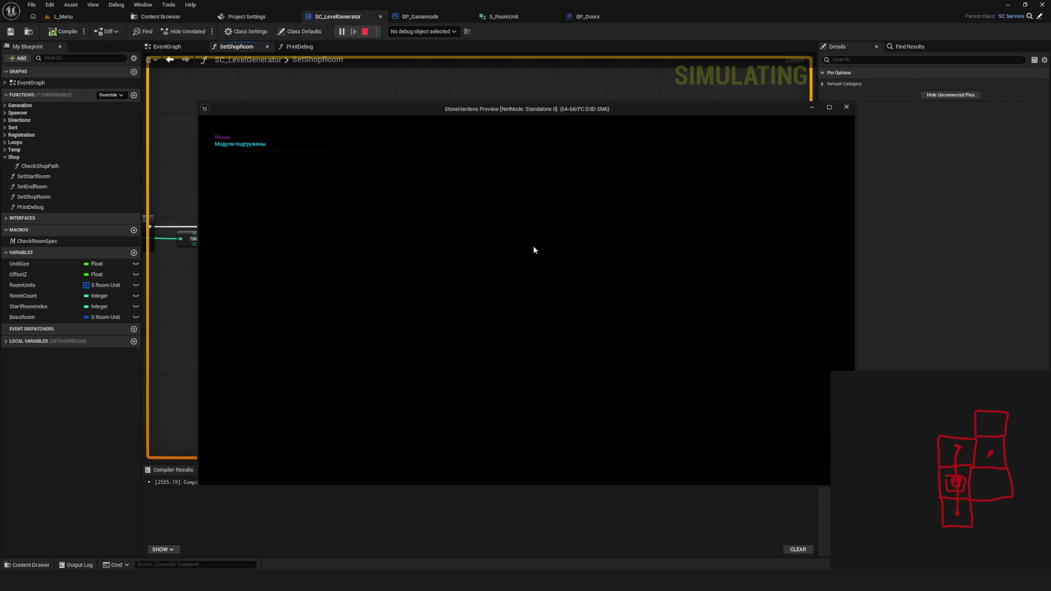
{"action": "key", "text": "Escape"}
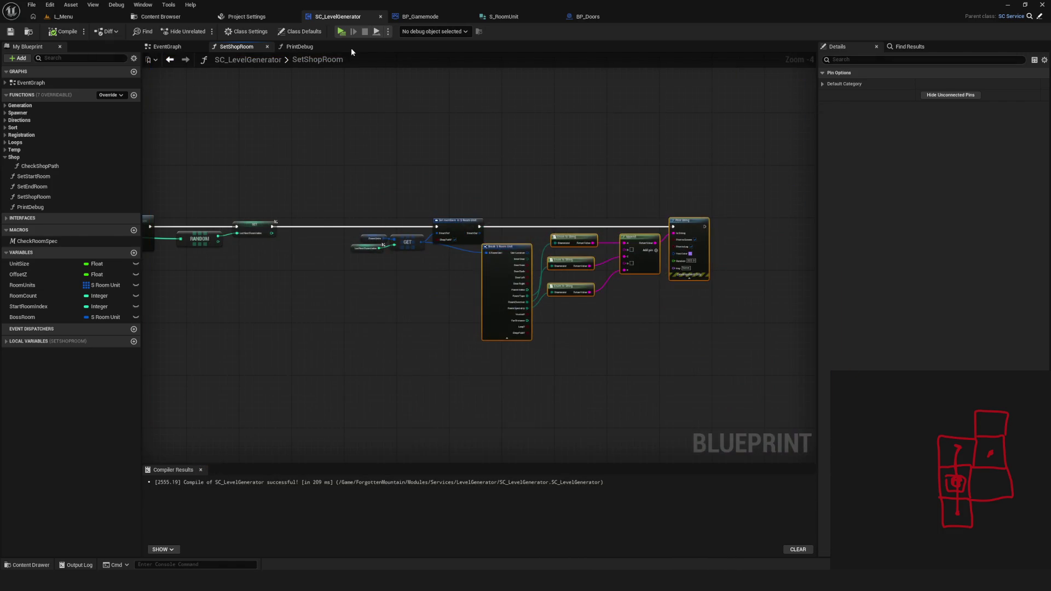
{"action": "left_click", "coordinate": [341, 31]}
{"action": "left_click", "coordinate": [528, 260]}
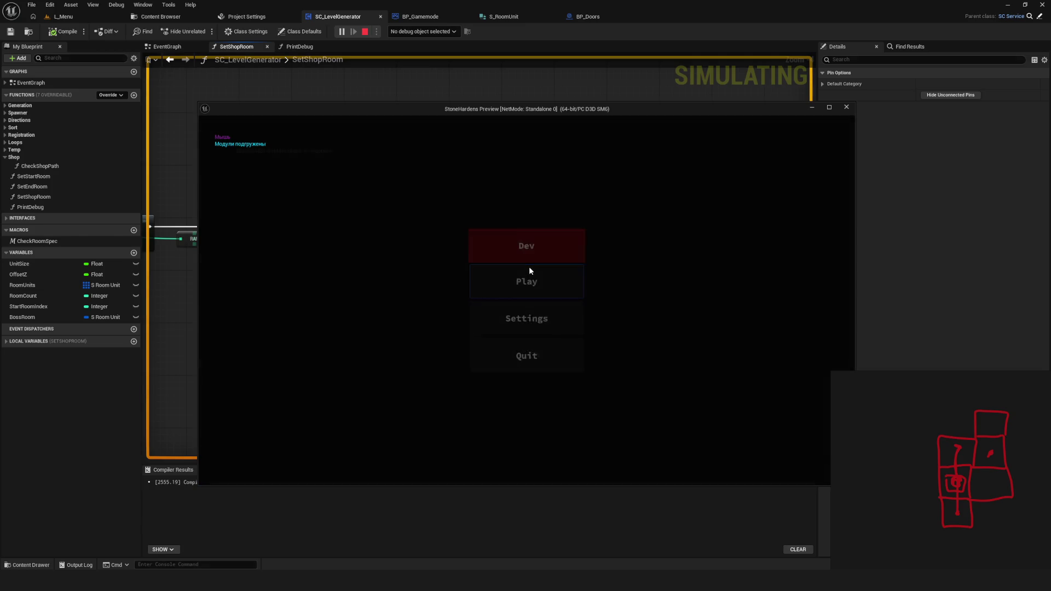
{"action": "key", "text": "Escape"}
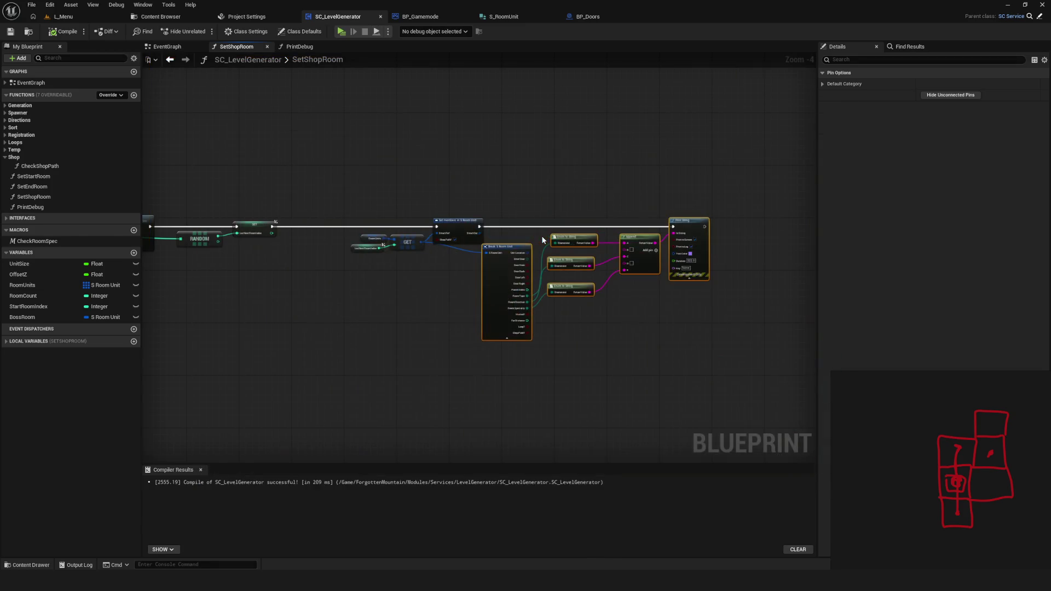
{"action": "left_click", "coordinate": [341, 33]}
{"action": "left_click", "coordinate": [518, 250]}
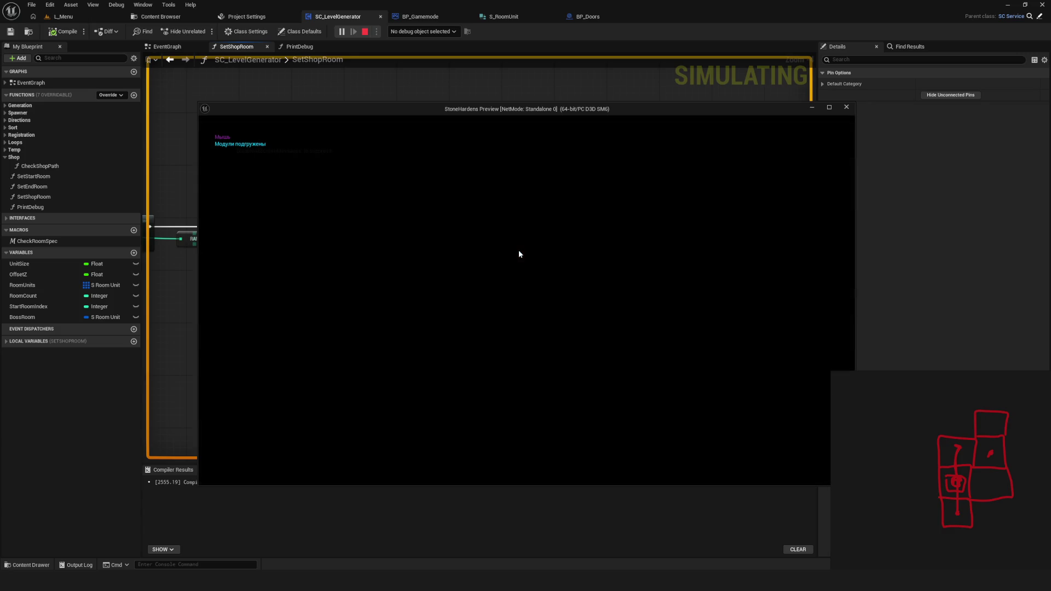
{"action": "key", "text": "Escape"}
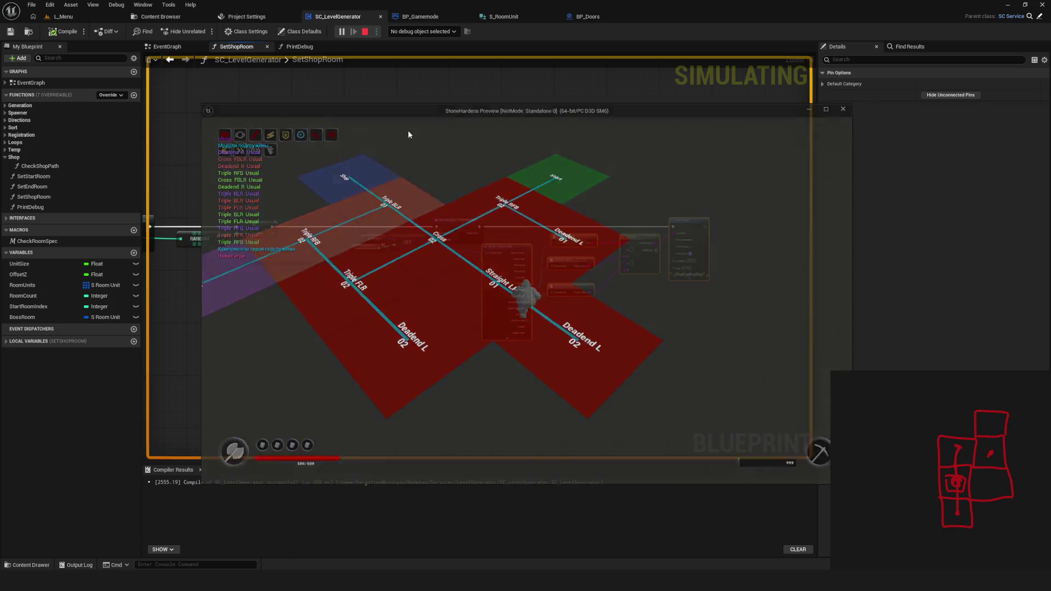
{"action": "left_click", "coordinate": [341, 32]}
{"action": "left_click", "coordinate": [513, 247]}
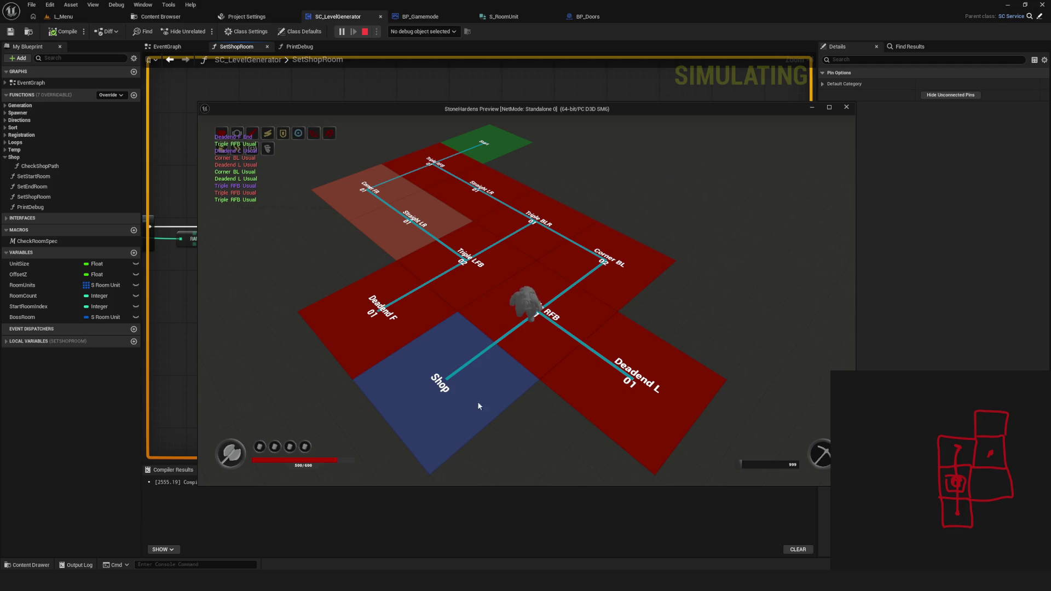
Walk the character onto the blue Shop room and back toward the Triple RFB 01 junction
{"action": "left_click", "coordinate": [448, 384]}
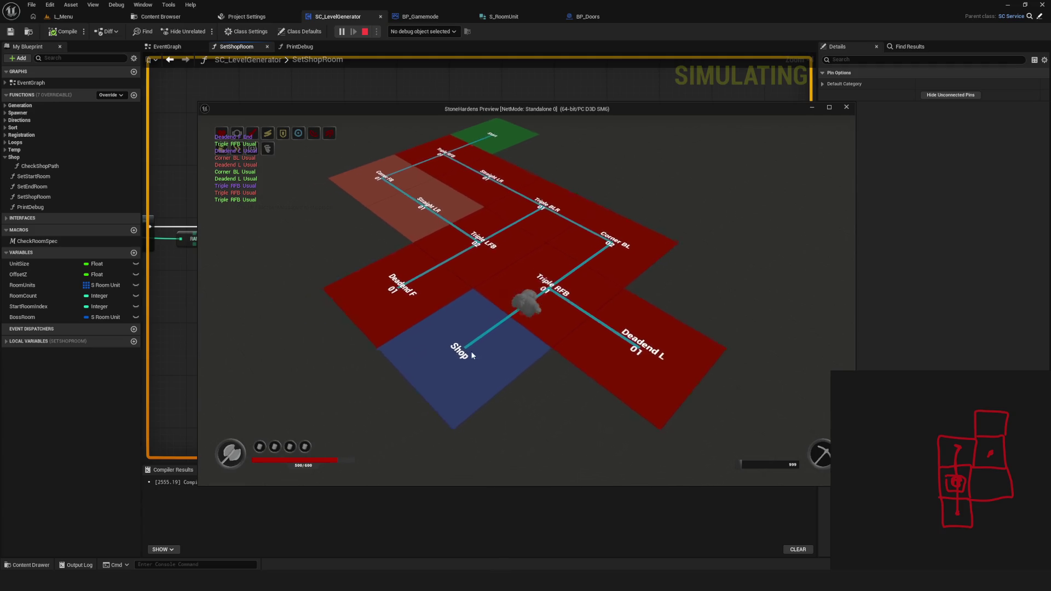
{"action": "left_click", "coordinate": [581, 284]}
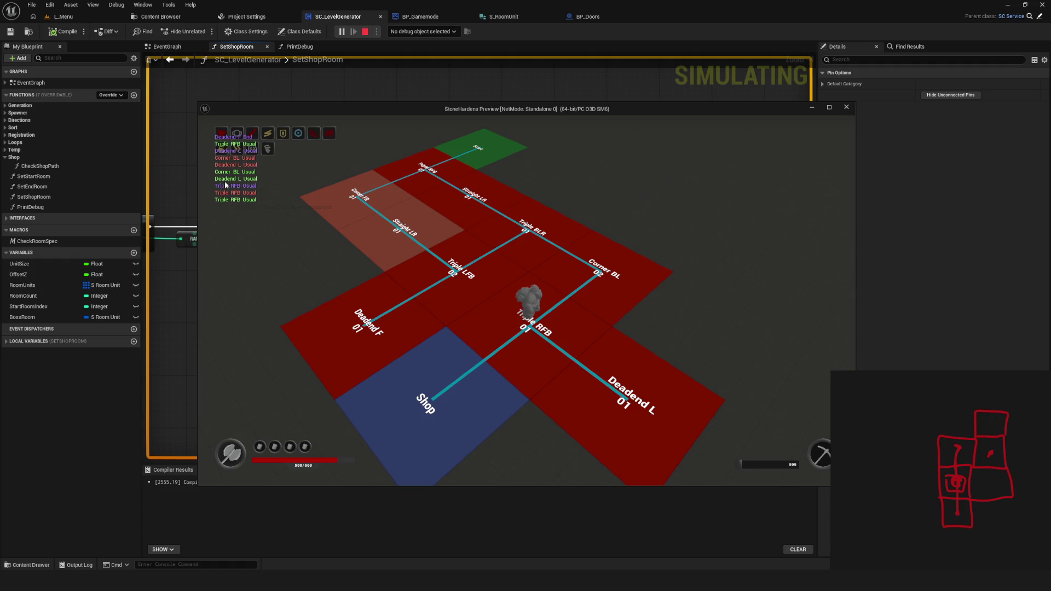
{"action": "key", "text": "w"}
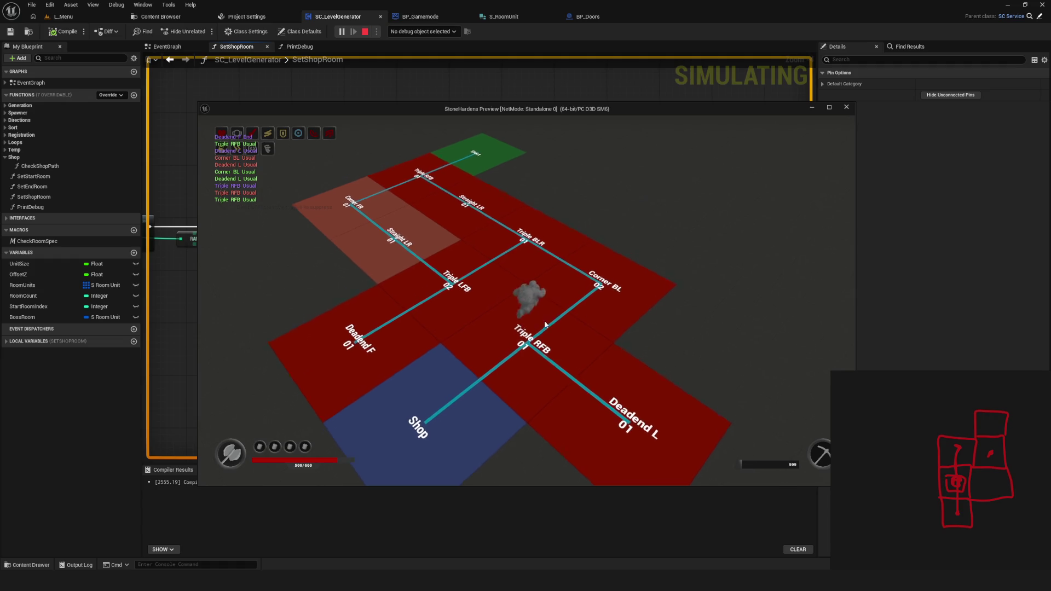
{"action": "key", "text": "a"}
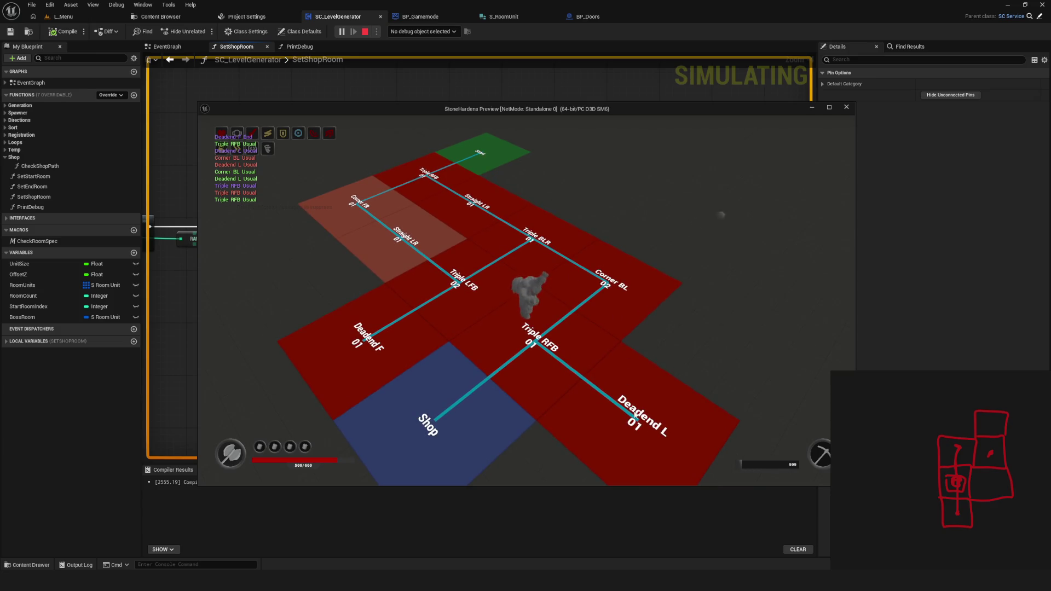
{"action": "left_click", "coordinate": [391, 418]}
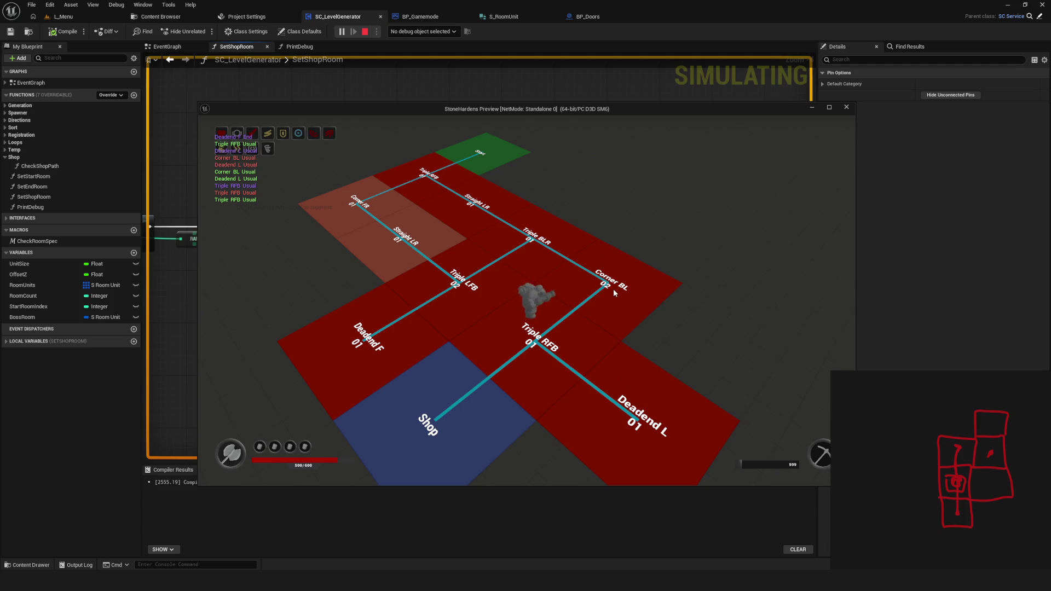
Walk right and down through Triple RFB 01 onto Deadend L 01 and back along it
{"action": "key", "text": "d"}
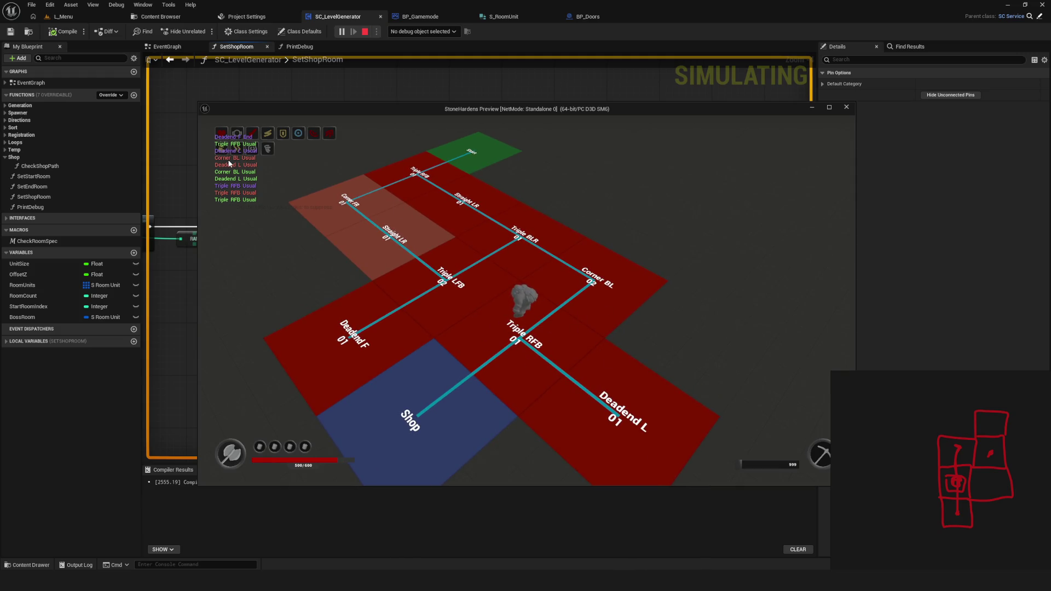
{"action": "key", "text": "d"}
{"action": "key", "text": "d"}
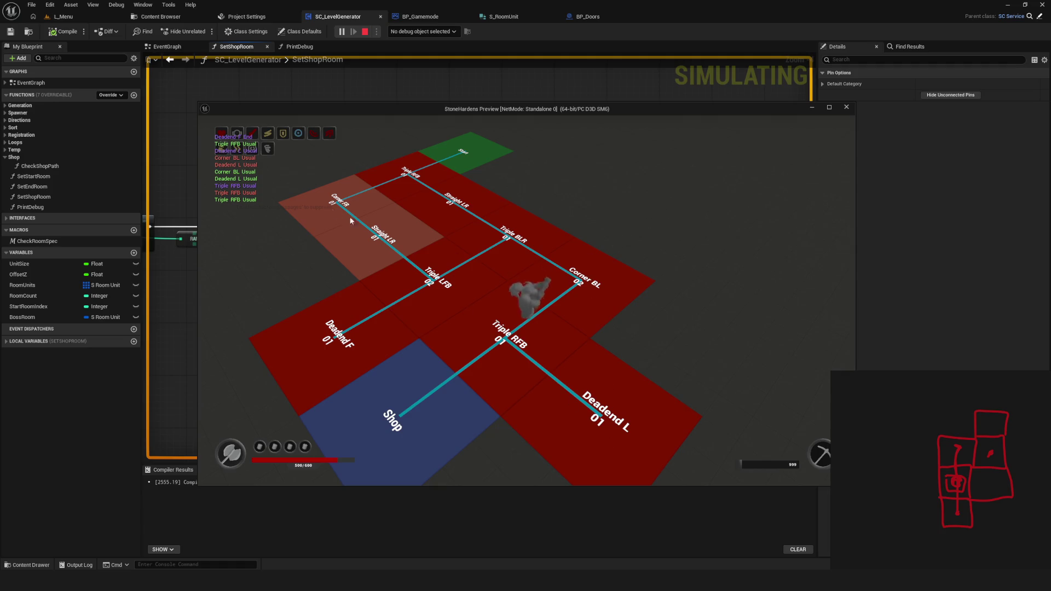
{"action": "key", "text": "s"}
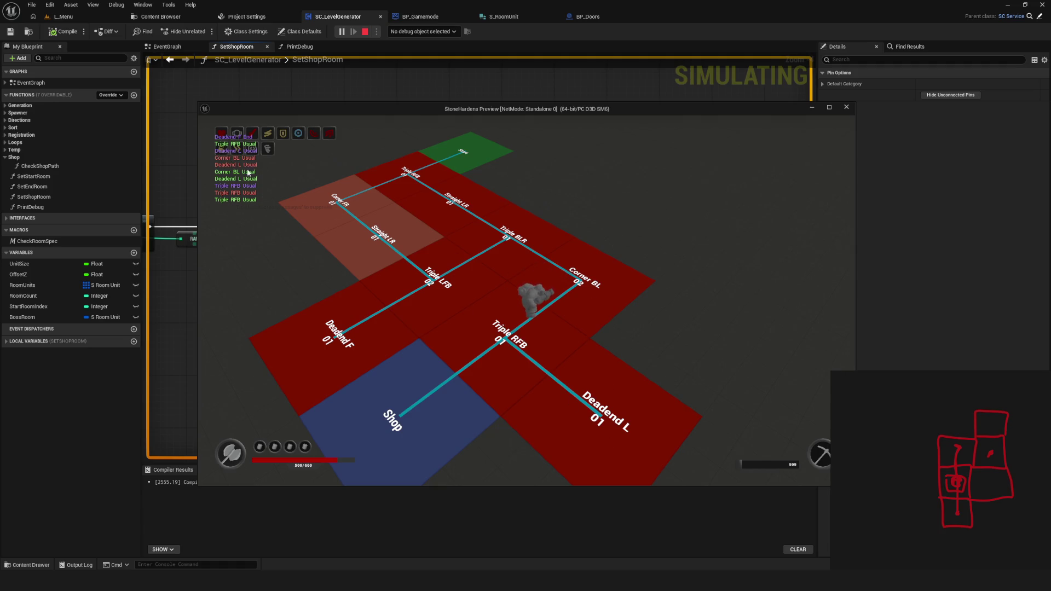
{"action": "key", "text": "s"}
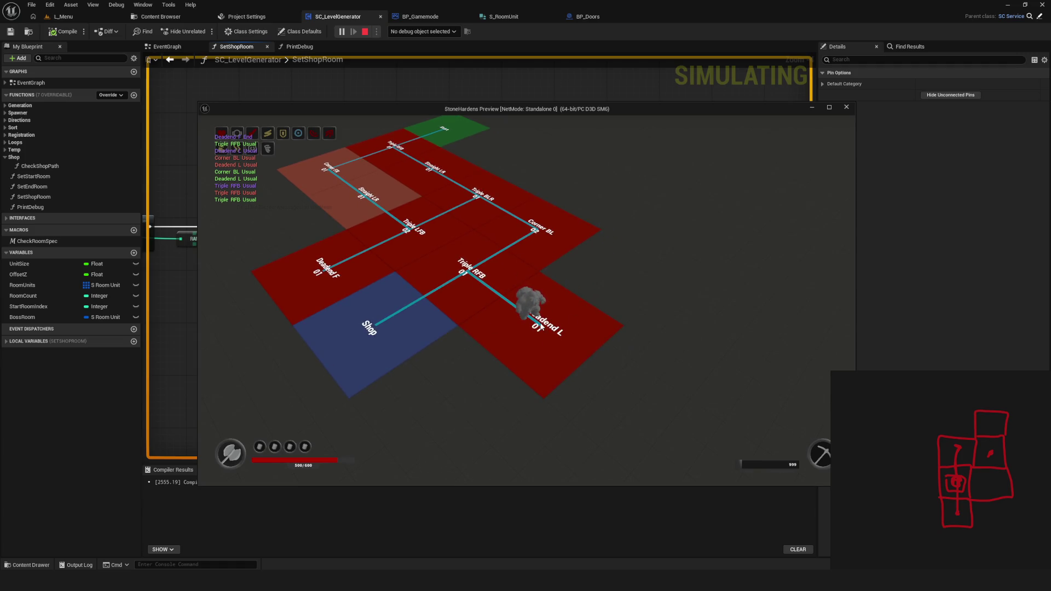
{"action": "key", "text": "d"}
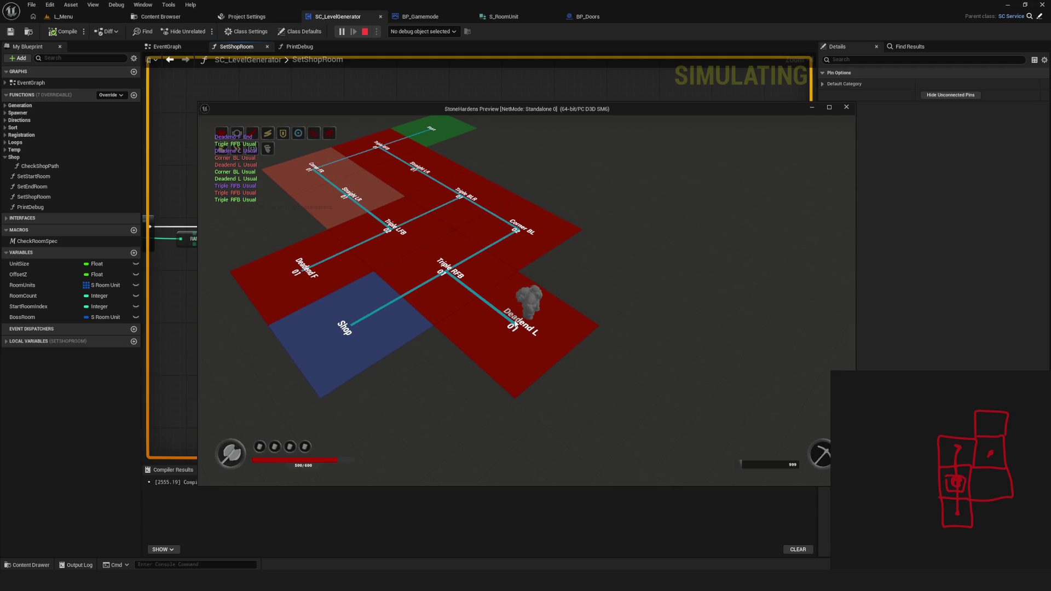
{"action": "key", "text": "a"}
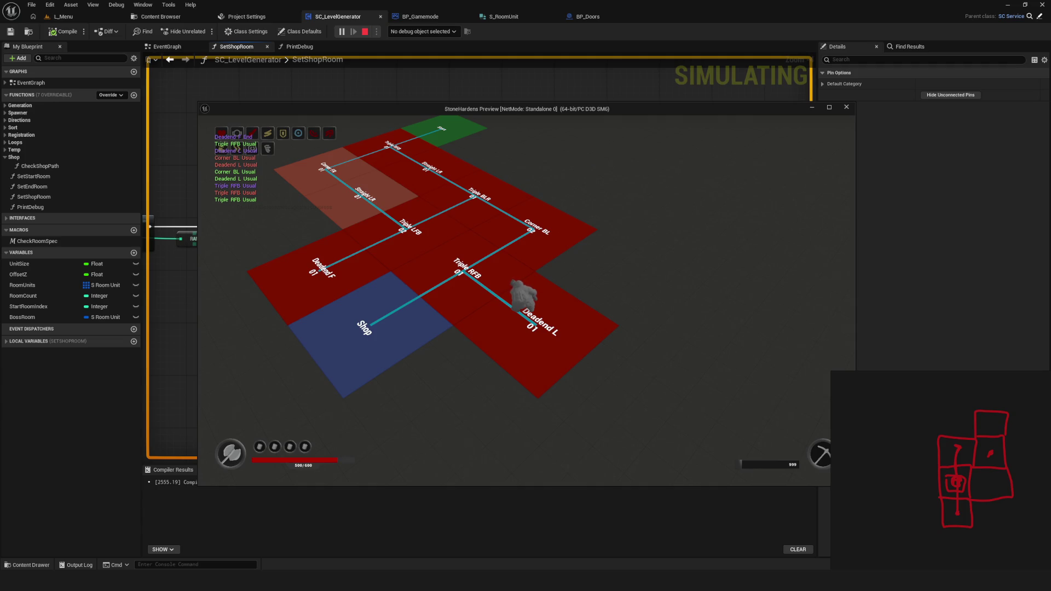
{"action": "key", "text": "alt+Tab"}
{"action": "mouse_move", "coordinate": [136, 62]}
{"action": "left_mouse_down"}
{"action": "mouse_move", "coordinate": [380, 68]}
{"action": "mouse_move", "coordinate": [583, 54]}
{"action": "mouse_move", "coordinate": [548, 51]}
{"action": "left_mouse_up"}
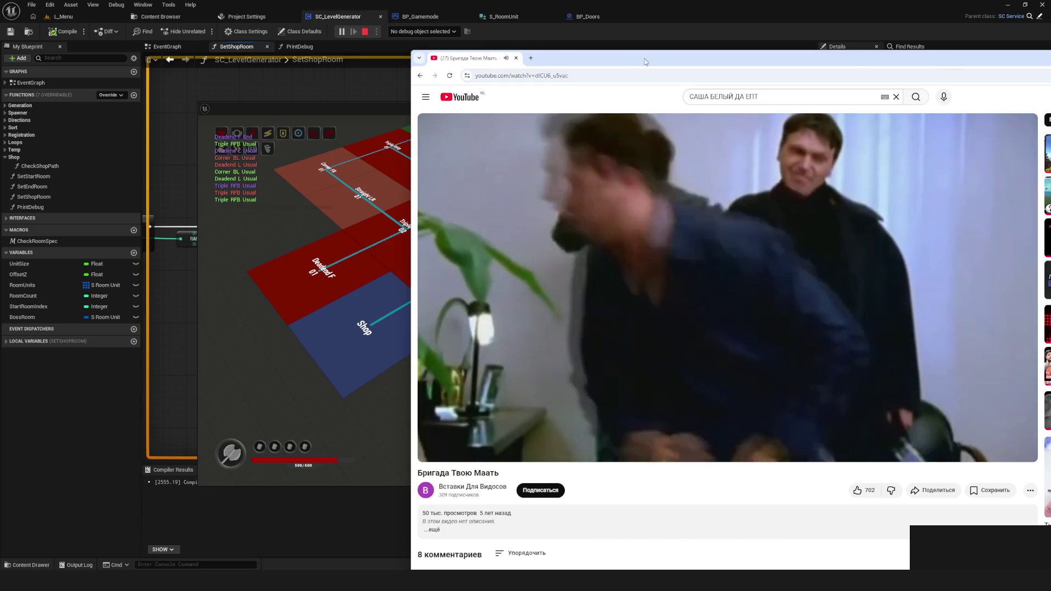
{"action": "key", "text": "super+Down"}
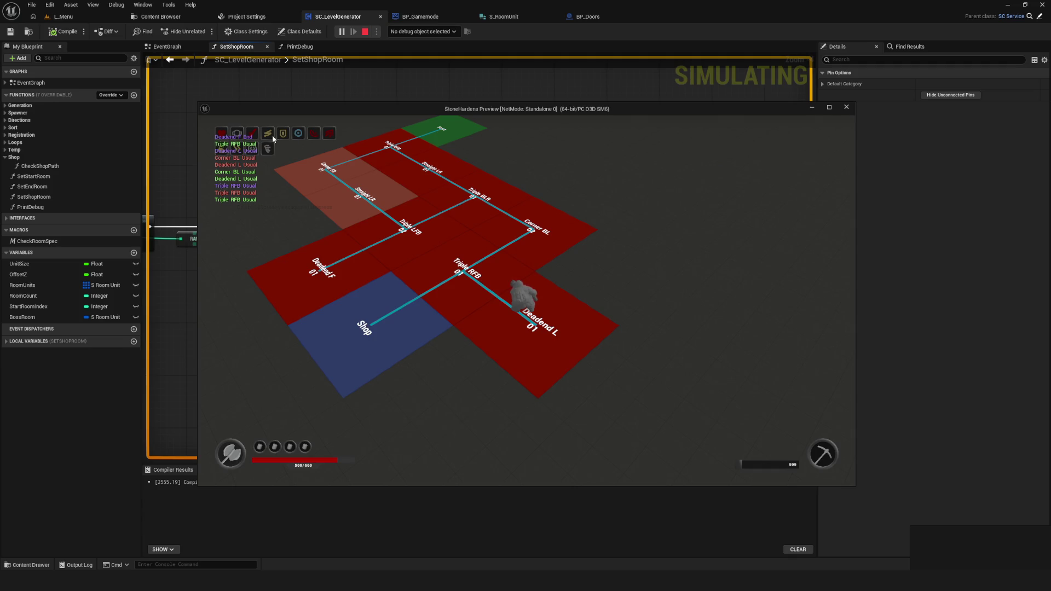
Stop the preview and add an Is Empty node fed by Check Shop Path's Valid Neighbour Indexes
{"action": "left_click", "coordinate": [846, 107]}
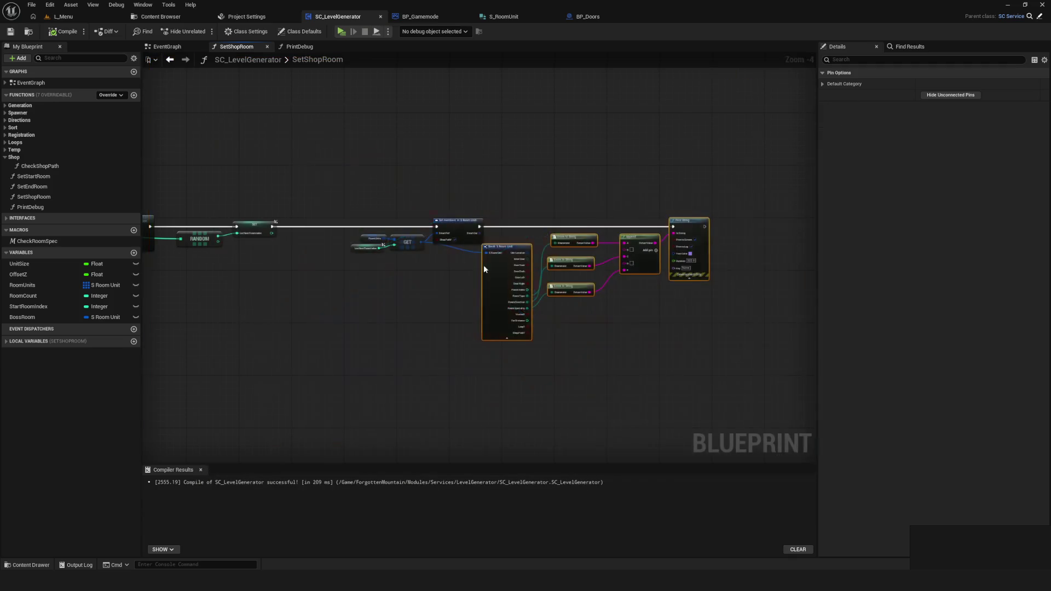
{"action": "scroll", "coordinate": [433, 291], "scroll_direction": "up", "scroll_amount": 5}
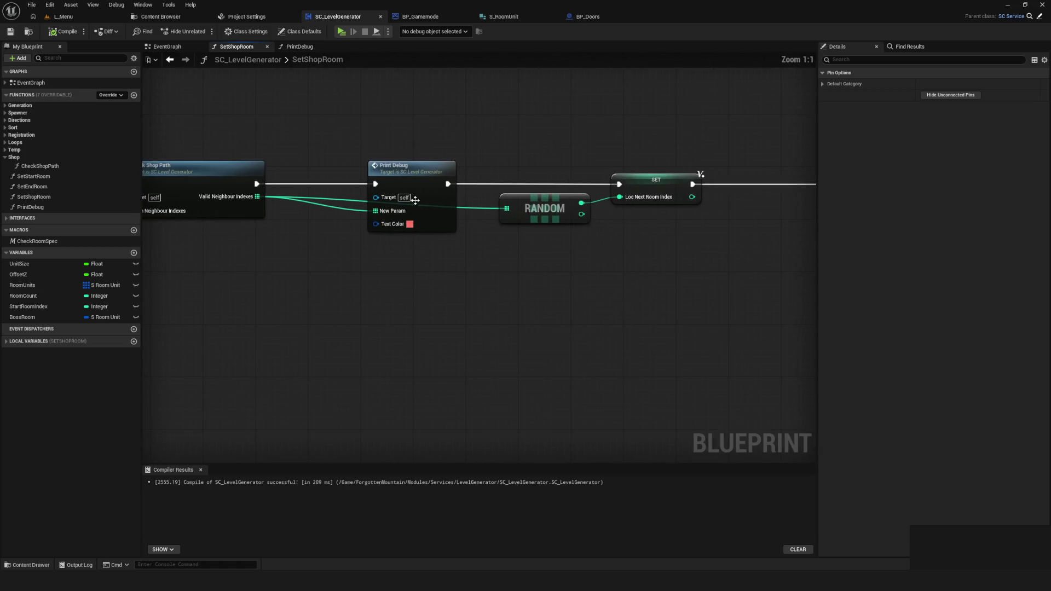
{"action": "left_click", "coordinate": [415, 201]}
{"action": "mouse_move", "coordinate": [500, 103]}
{"action": "left_mouse_down"}
{"action": "mouse_move", "coordinate": [520, 387]}
{"action": "mouse_move", "coordinate": [610, 386]}
{"action": "left_mouse_up"}
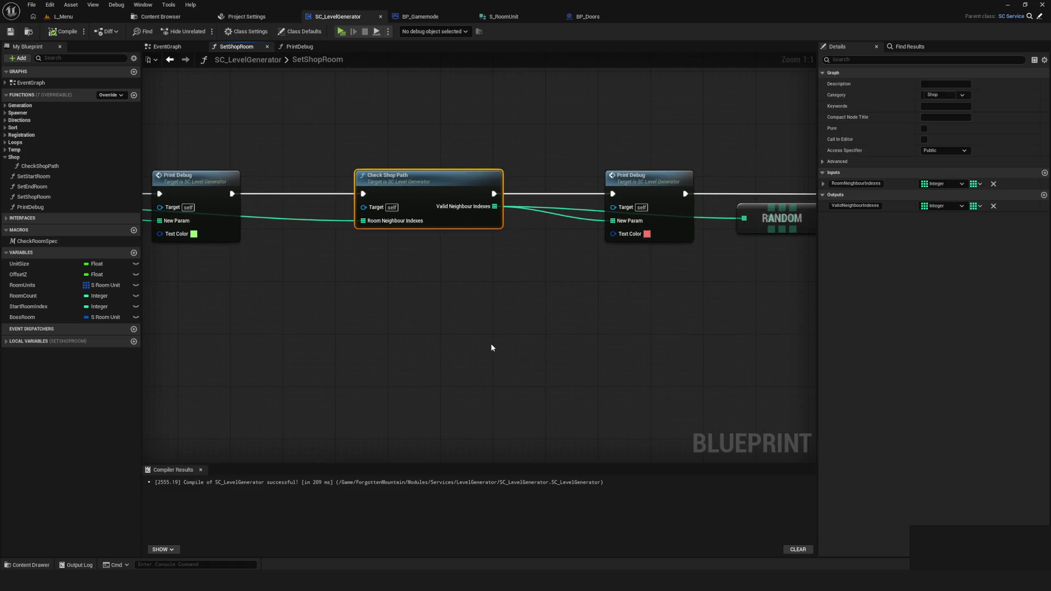
{"action": "mouse_move", "coordinate": [494, 206]}
{"action": "left_mouse_down"}
{"action": "mouse_move", "coordinate": [544, 366]}
{"action": "mouse_move", "coordinate": [602, 364]}
{"action": "mouse_move", "coordinate": [522, 378]}
{"action": "left_mouse_up"}
{"action": "type", "text": "y"}
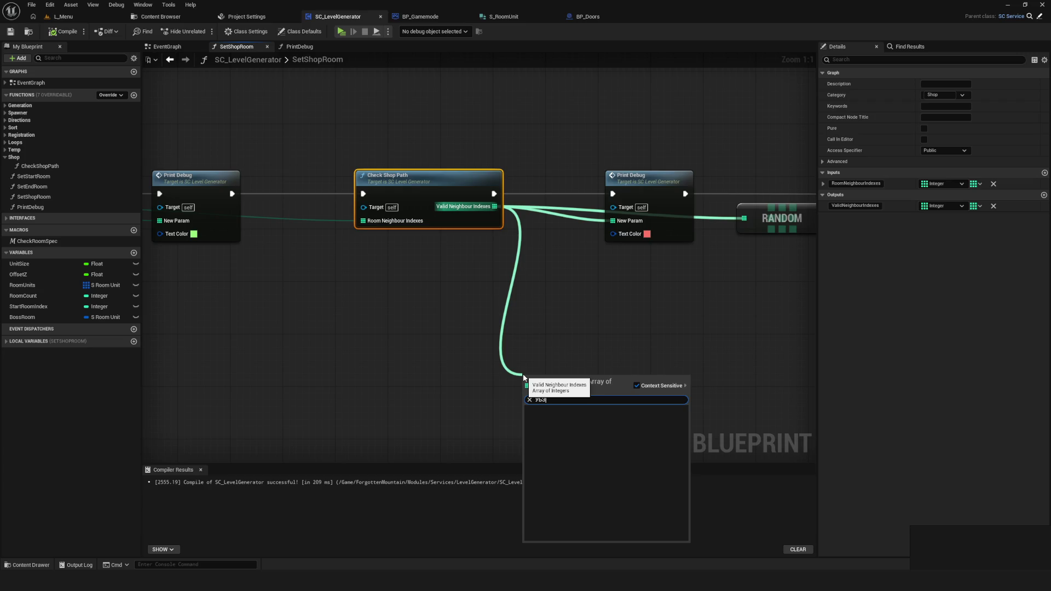
{"action": "key", "text": "BackSpace"}
{"action": "type", "text": "is empty"}
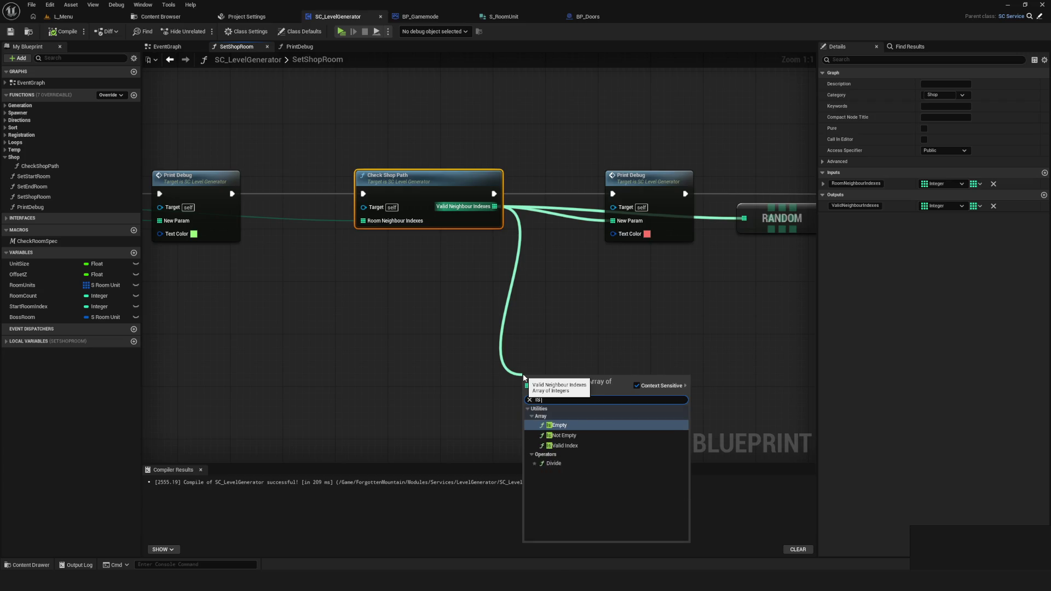
{"action": "key", "text": "Return"}
Compile the blueprint and launch a new play test on the Dev level
{"action": "scroll", "coordinate": [708, 371], "scroll_direction": "down", "scroll_amount": 1}
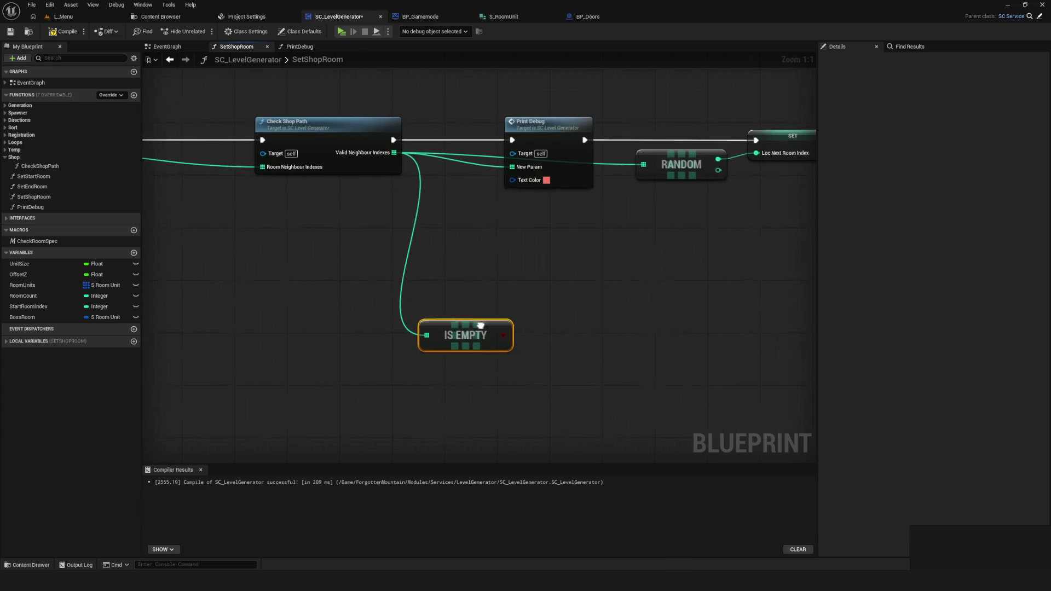
{"action": "left_click_drag", "start_coordinate": [444, 284], "coordinate": [408, 311]}
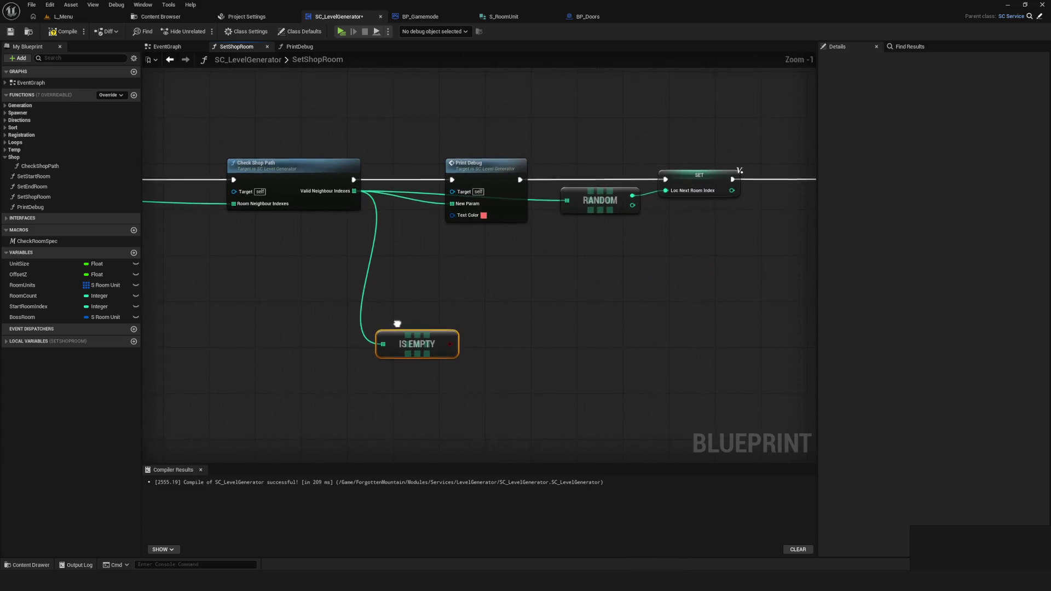
{"action": "left_click", "coordinate": [52, 30]}
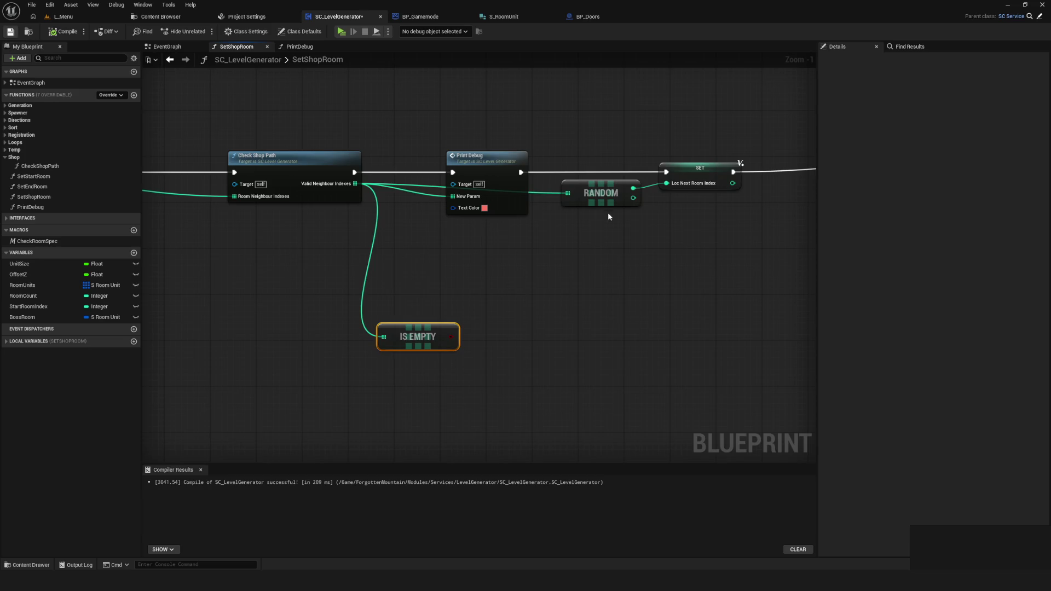
{"action": "scroll", "coordinate": [459, 255], "scroll_direction": "down", "scroll_amount": 4}
{"action": "scroll", "coordinate": [428, 273], "scroll_direction": "up", "scroll_amount": 4}
{"action": "left_click_drag", "start_coordinate": [429, 272], "coordinate": [395, 286]}
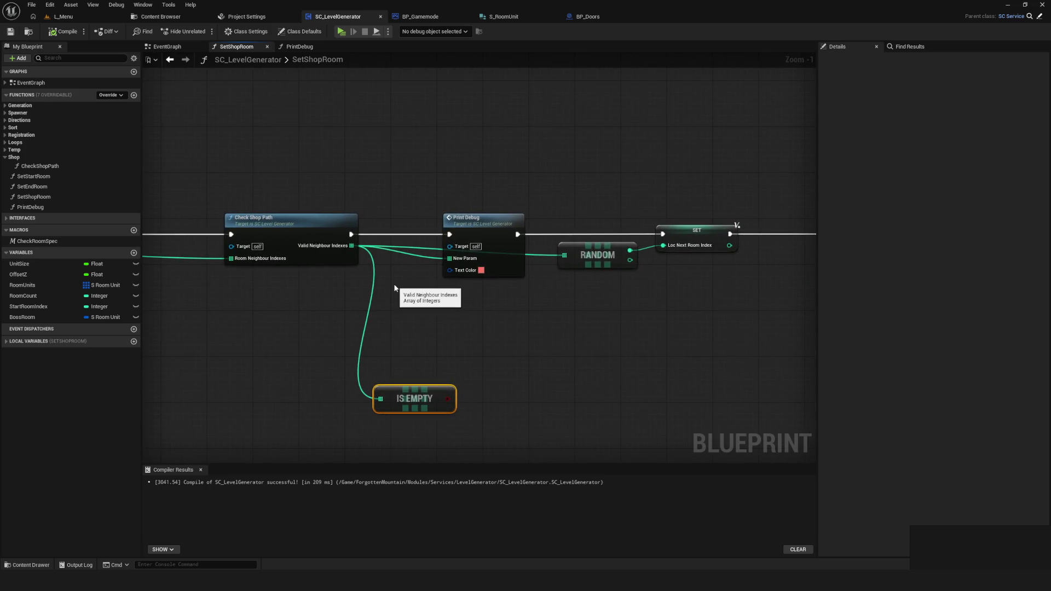
{"action": "mouse_move", "coordinate": [371, 216]}
{"action": "left_mouse_down"}
{"action": "mouse_move", "coordinate": [414, 207]}
{"action": "mouse_move", "coordinate": [342, 331]}
{"action": "mouse_move", "coordinate": [369, 286]}
{"action": "mouse_move", "coordinate": [512, 236]}
{"action": "left_mouse_up"}
{"action": "scroll", "coordinate": [414, 206], "scroll_direction": "down", "scroll_amount": 1}
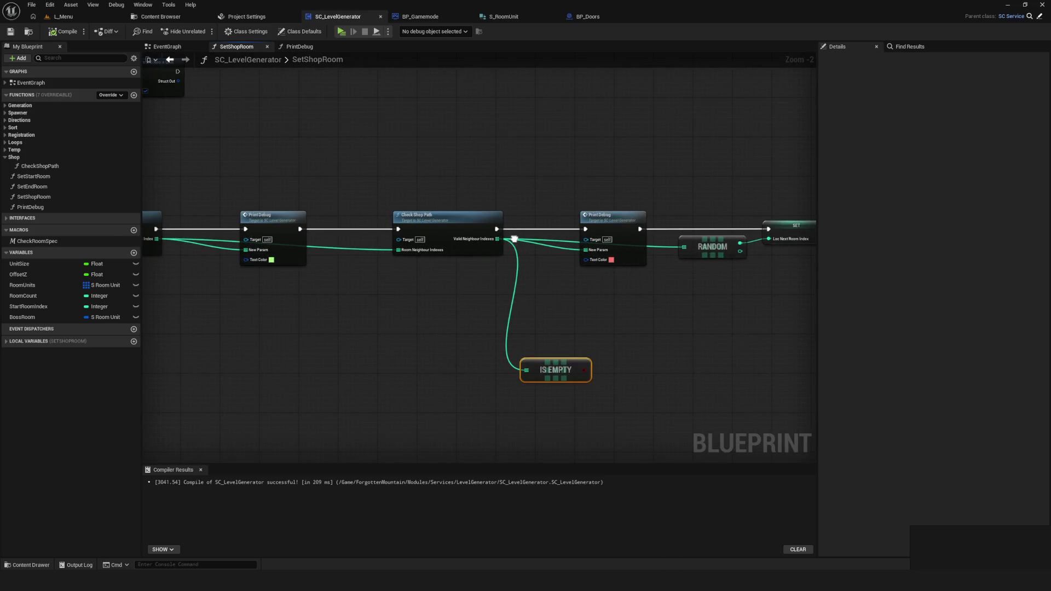
{"action": "left_click", "coordinate": [343, 30]}
{"action": "left_click", "coordinate": [543, 252]}
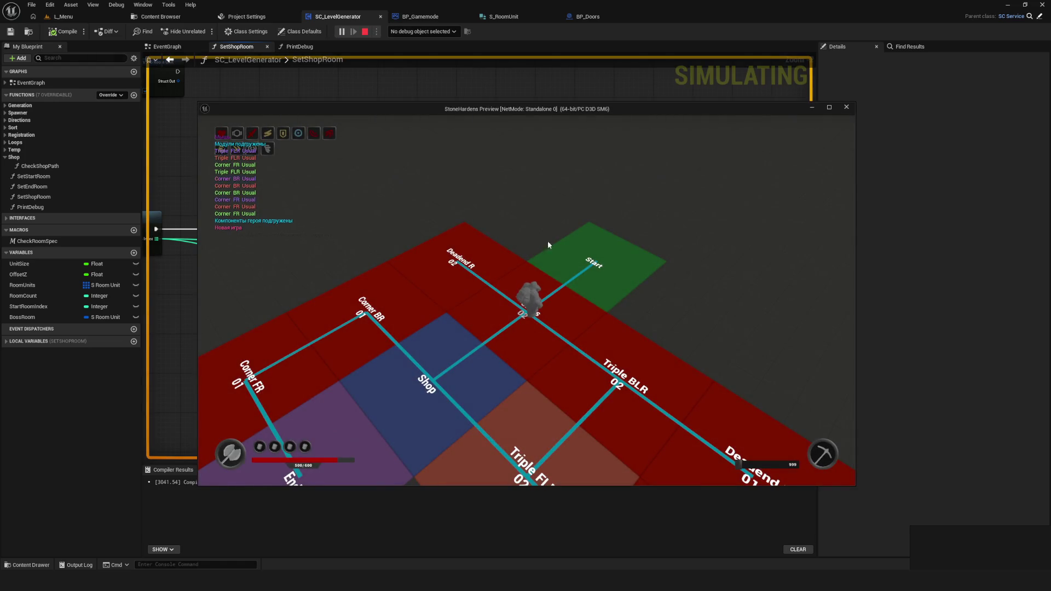
Stop the preview, relaunch it briefly, then stop it again to return to the SetShopRoom graph
{"action": "left_click", "coordinate": [847, 108]}
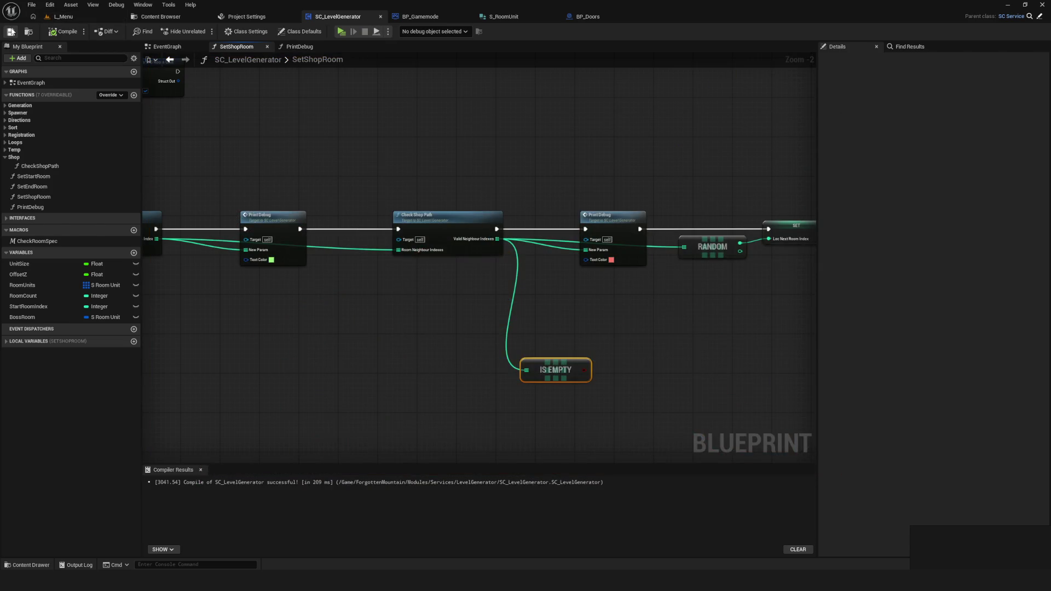
{"action": "scroll", "coordinate": [487, 143], "scroll_direction": "down", "scroll_amount": 7}
{"action": "scroll", "coordinate": [453, 162], "scroll_direction": "up", "scroll_amount": 5}
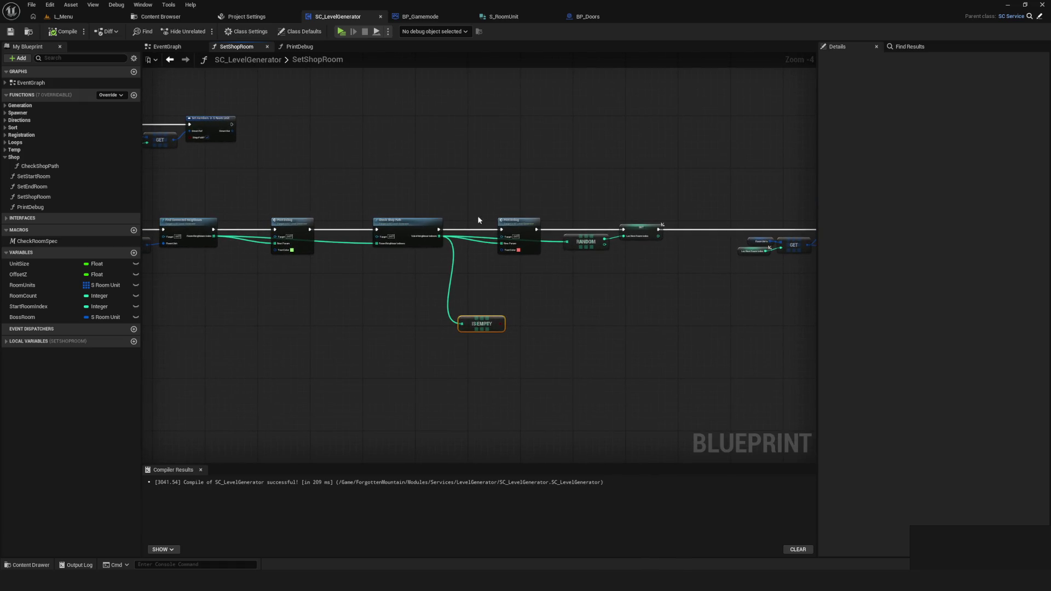
{"action": "left_click", "coordinate": [347, 31]}
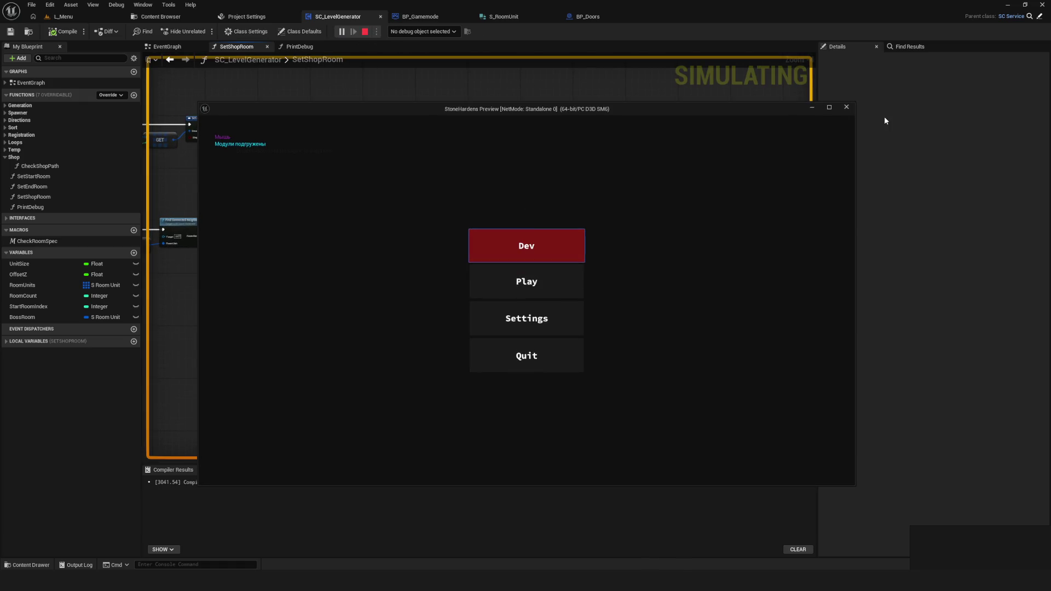
{"action": "left_click", "coordinate": [846, 107]}
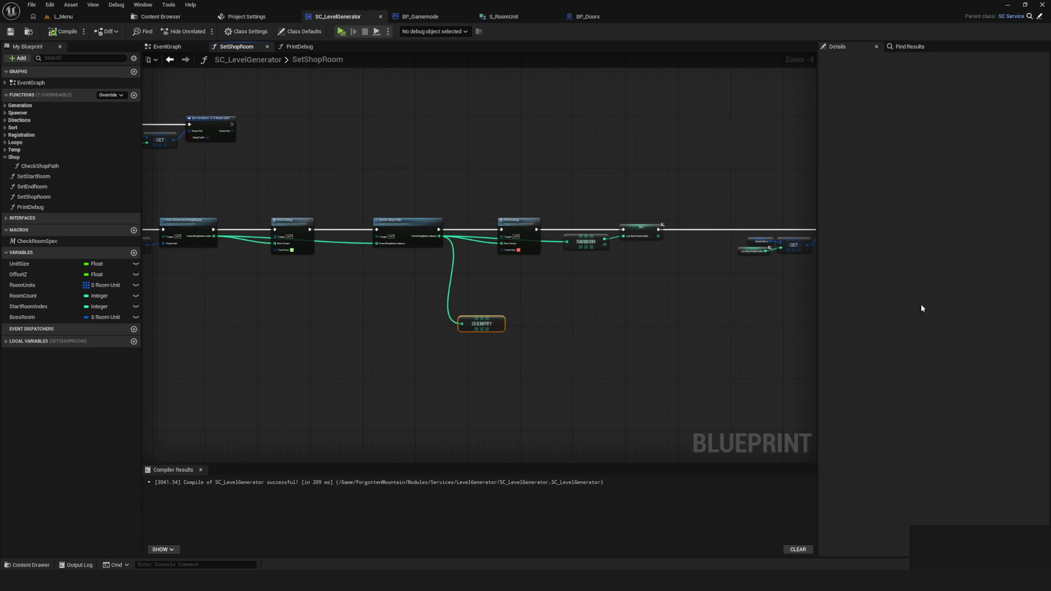
Sketch a cross-shaped grid of room squares in red on the overlay
{"action": "scroll", "coordinate": [359, 246], "scroll_direction": "down", "scroll_amount": 3}
{"action": "scroll", "coordinate": [363, 248], "scroll_direction": "up", "scroll_amount": 5}
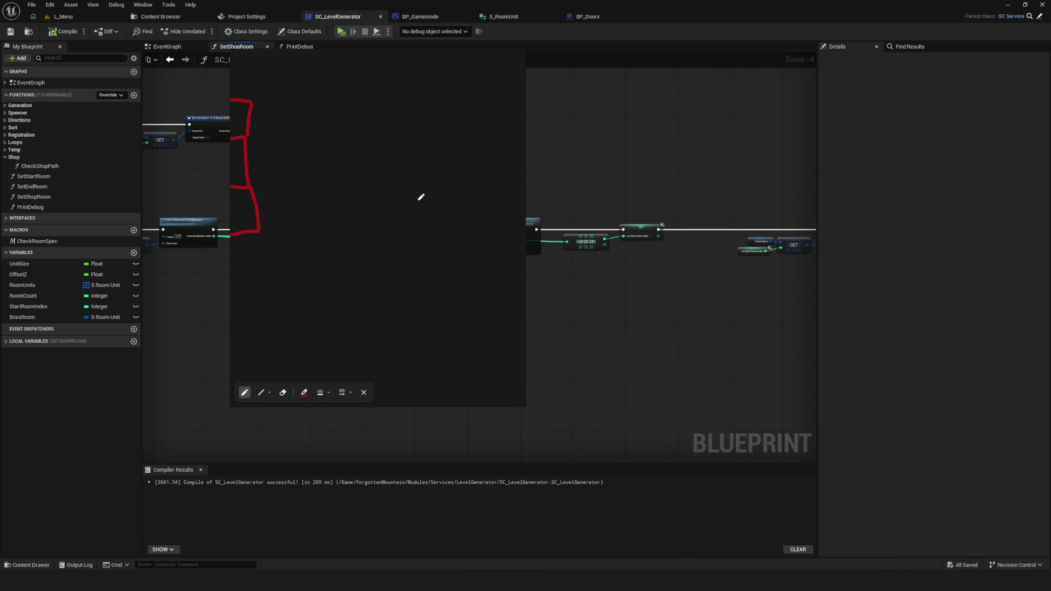
{"action": "scroll", "coordinate": [427, 208], "scroll_direction": "down", "scroll_amount": 2}
{"action": "scroll", "coordinate": [383, 230], "scroll_direction": "up", "scroll_amount": 2}
{"action": "mouse_move", "coordinate": [371, 239]}
{"action": "left_mouse_down"}
{"action": "mouse_move", "coordinate": [411, 218]}
{"action": "mouse_move", "coordinate": [376, 251]}
{"action": "mouse_move", "coordinate": [368, 188]}
{"action": "mouse_move", "coordinate": [411, 219]}
{"action": "left_mouse_up"}
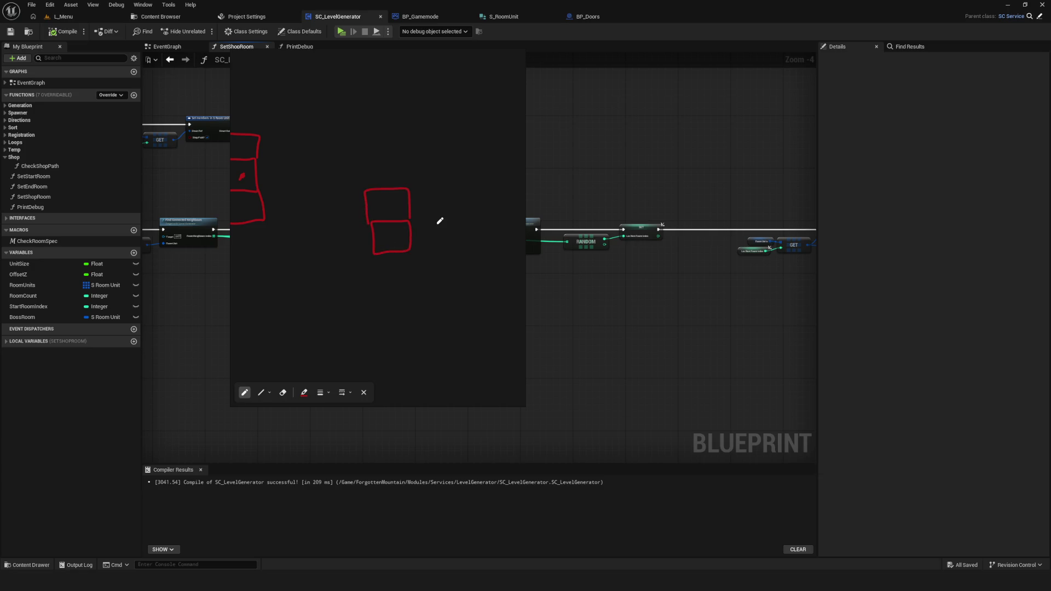
{"action": "mouse_move", "coordinate": [364, 188]}
{"action": "left_mouse_down"}
{"action": "mouse_move", "coordinate": [366, 143]}
{"action": "mouse_move", "coordinate": [412, 189]}
{"action": "mouse_move", "coordinate": [443, 190]}
{"action": "mouse_move", "coordinate": [412, 219]}
{"action": "left_mouse_up"}
{"action": "mouse_move", "coordinate": [366, 189]}
{"action": "left_mouse_down"}
{"action": "mouse_move", "coordinate": [327, 149]}
{"action": "mouse_move", "coordinate": [408, 137]}
{"action": "mouse_move", "coordinate": [407, 145]}
{"action": "left_mouse_up"}
Mark the bottom room of the sketch with a thick red dot
{"action": "left_click", "coordinate": [390, 238]}
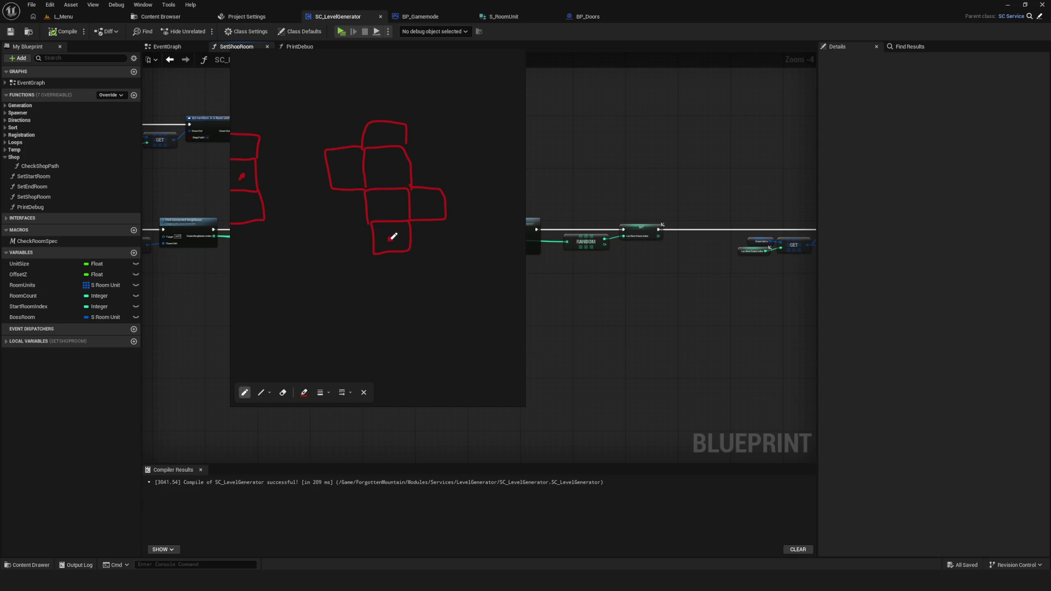
{"action": "left_click_drag", "start_coordinate": [391, 238], "coordinate": [386, 236]}
{"action": "scroll", "coordinate": [389, 230], "scroll_direction": "up", "scroll_amount": 3}
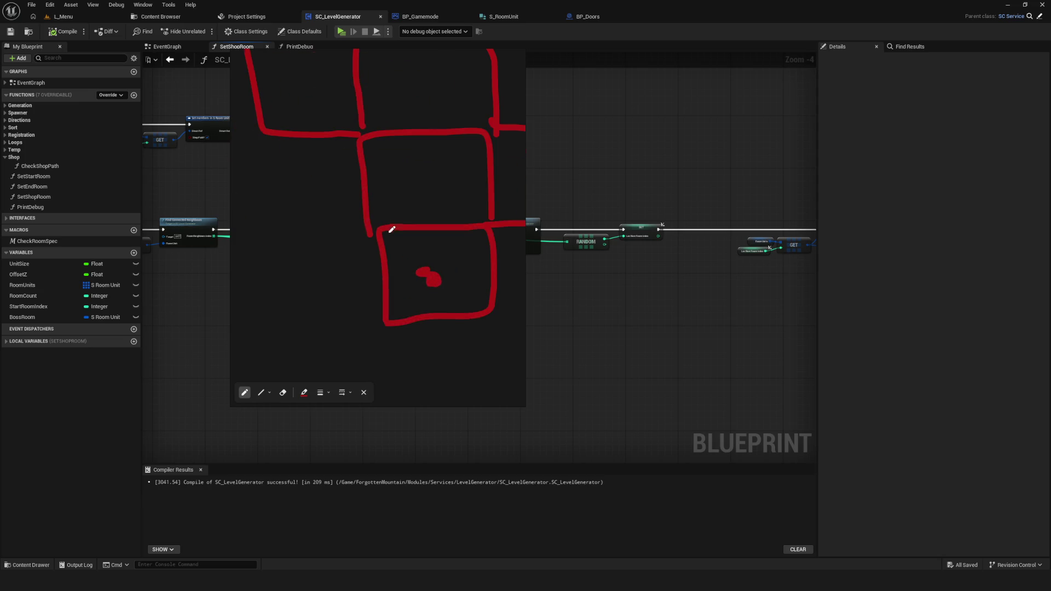
{"action": "left_click_drag", "start_coordinate": [431, 268], "coordinate": [408, 284]}
{"action": "scroll", "coordinate": [432, 268], "scroll_direction": "down", "scroll_amount": 5}
Toggle between eraser and red pen, then reposition the room sketch
{"action": "key", "text": "e"}
{"action": "key", "text": "p"}
{"action": "scroll", "coordinate": [450, 274], "scroll_direction": "up", "scroll_amount": 4}
{"action": "scroll", "coordinate": [417, 288], "scroll_direction": "down", "scroll_amount": 4}
{"action": "scroll", "coordinate": [430, 219], "scroll_direction": "up", "scroll_amount": 2}
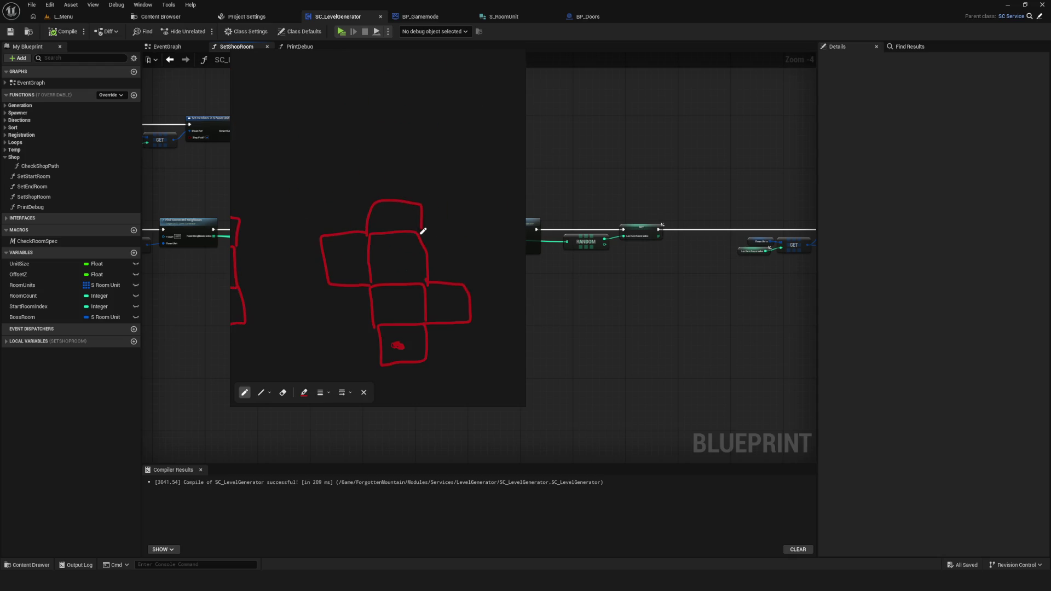
{"action": "scroll", "coordinate": [492, 269], "scroll_direction": "down", "scroll_amount": 2}
{"action": "scroll", "coordinate": [382, 245], "scroll_direction": "up", "scroll_amount": 1}
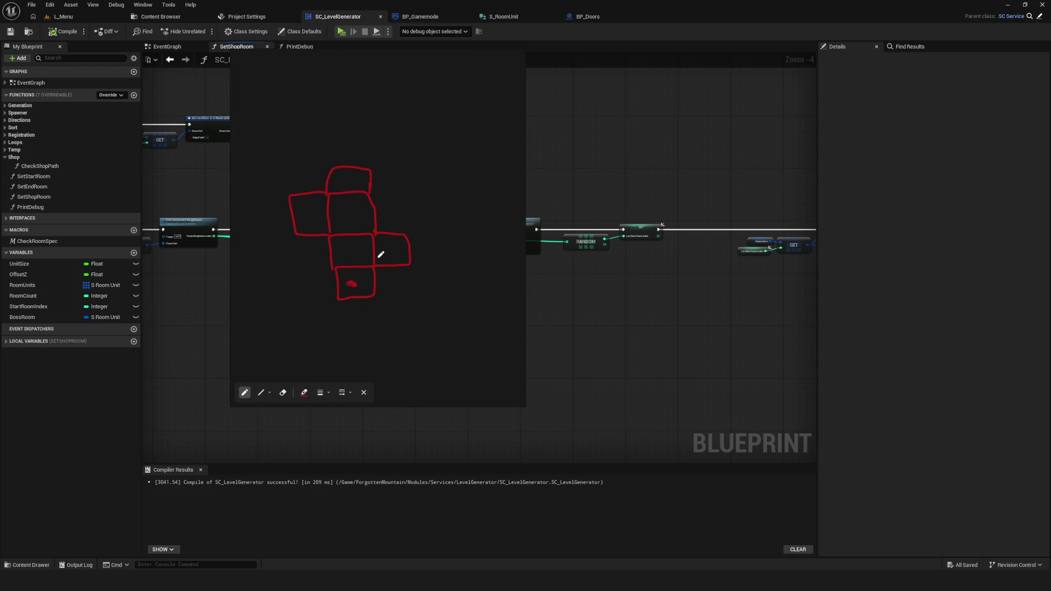
{"action": "mouse_move", "coordinate": [387, 267]}
{"action": "left_mouse_down"}
{"action": "mouse_move", "coordinate": [405, 273]}
{"action": "mouse_move", "coordinate": [387, 269]}
{"action": "left_mouse_up"}
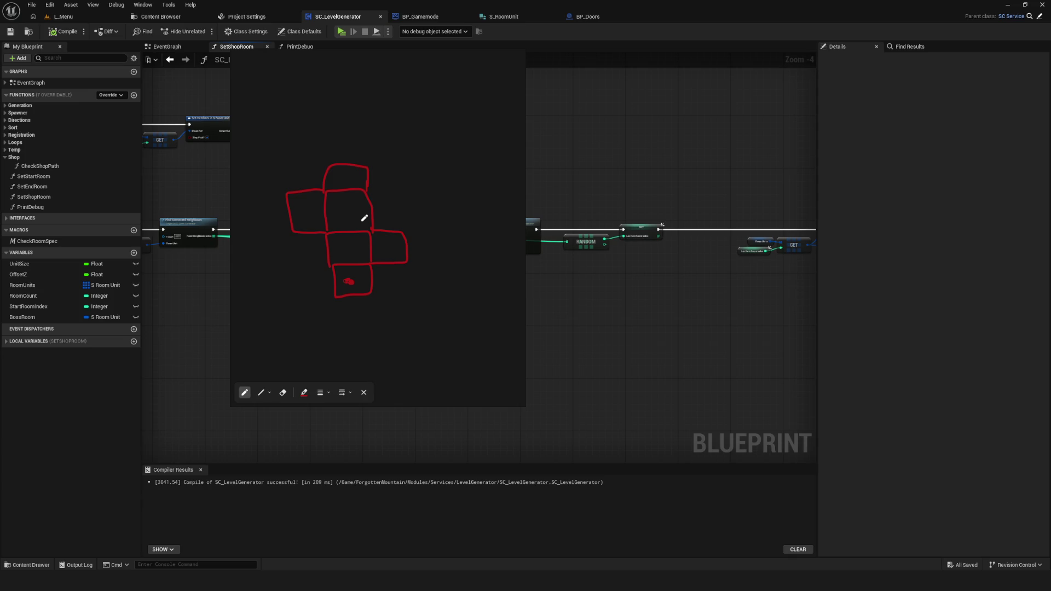
Fill in the red dot marking the bottom room of the sketch
{"action": "left_click_drag", "start_coordinate": [346, 283], "coordinate": [356, 277]}
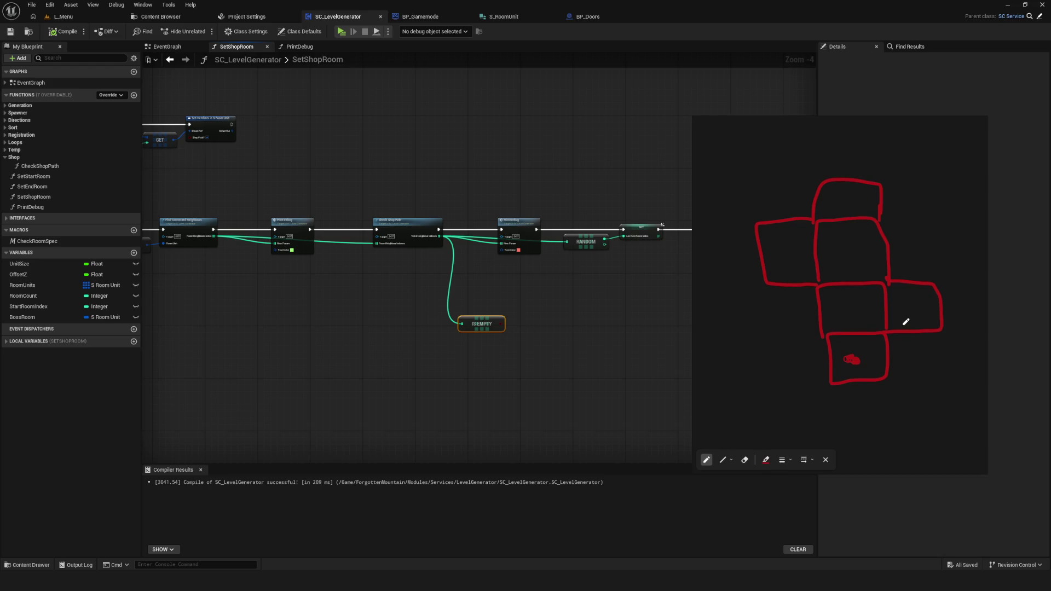
Draw strokes linking the bottom room up to a newly marked right room, circling the centre room
{"action": "mouse_move", "coordinate": [852, 350]}
{"action": "left_mouse_down"}
{"action": "mouse_move", "coordinate": [847, 302]}
{"action": "mouse_move", "coordinate": [914, 302]}
{"action": "left_mouse_up"}
{"action": "left_click_drag", "start_coordinate": [913, 298], "coordinate": [914, 313]}
{"action": "left_click", "coordinate": [188, 225]}
{"action": "left_click_drag", "start_coordinate": [428, 153], "coordinate": [429, 309]}
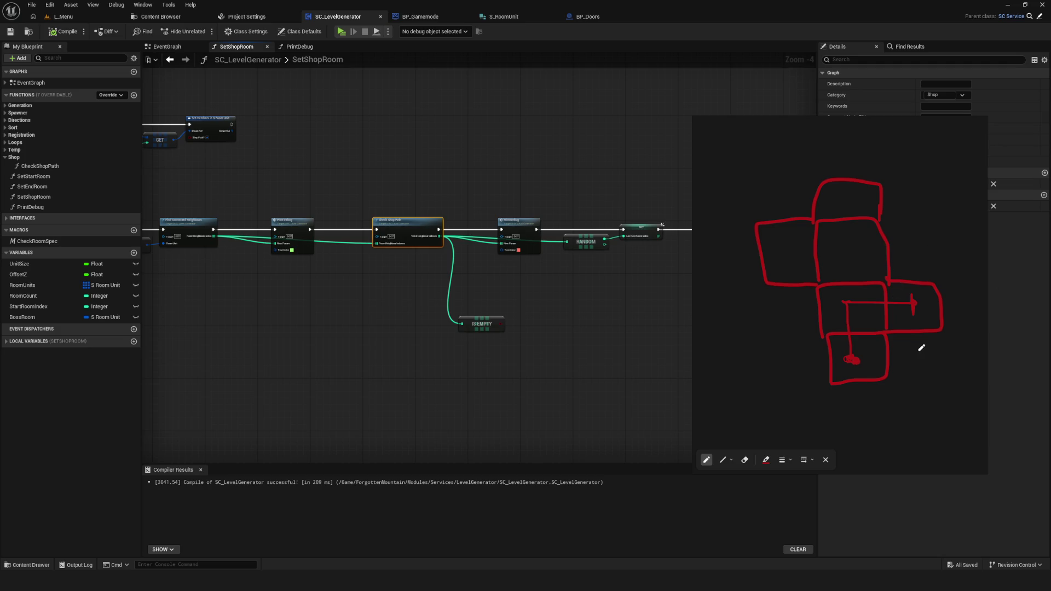
{"action": "left_click", "coordinate": [917, 251]}
{"action": "left_click", "coordinate": [977, 287]}
{"action": "left_click_drag", "start_coordinate": [947, 357], "coordinate": [938, 363]}
{"action": "mouse_move", "coordinate": [854, 293]}
{"action": "left_mouse_down"}
{"action": "mouse_move", "coordinate": [869, 305]}
{"action": "mouse_move", "coordinate": [825, 298]}
{"action": "left_mouse_up"}
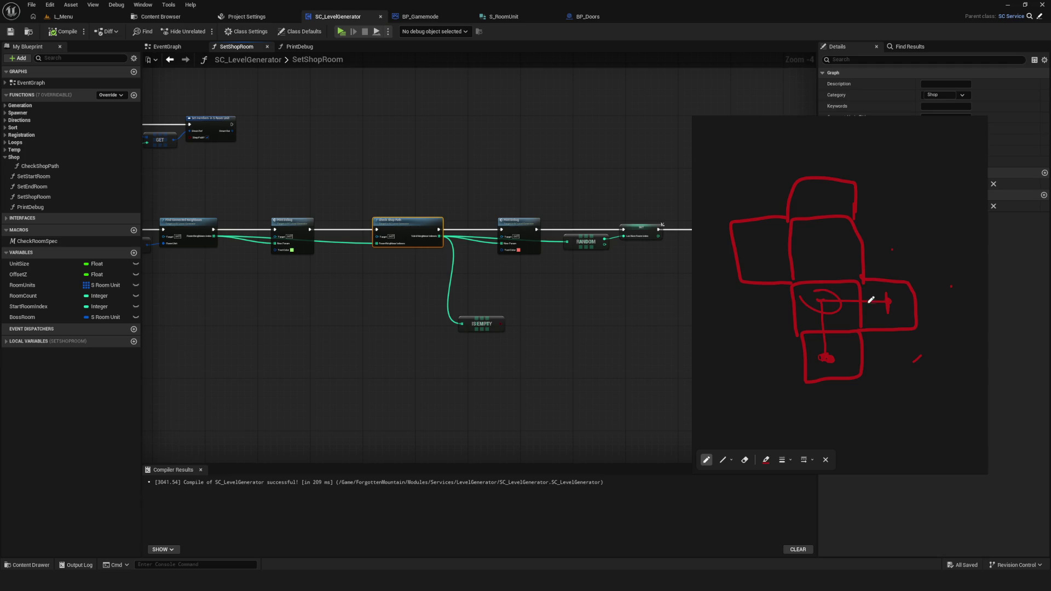
{"action": "left_click_drag", "start_coordinate": [891, 298], "coordinate": [888, 301]}
Draw an arrow from the right room back to the centre room on the sketch
{"action": "left_click_drag", "start_coordinate": [570, 257], "coordinate": [500, 257]}
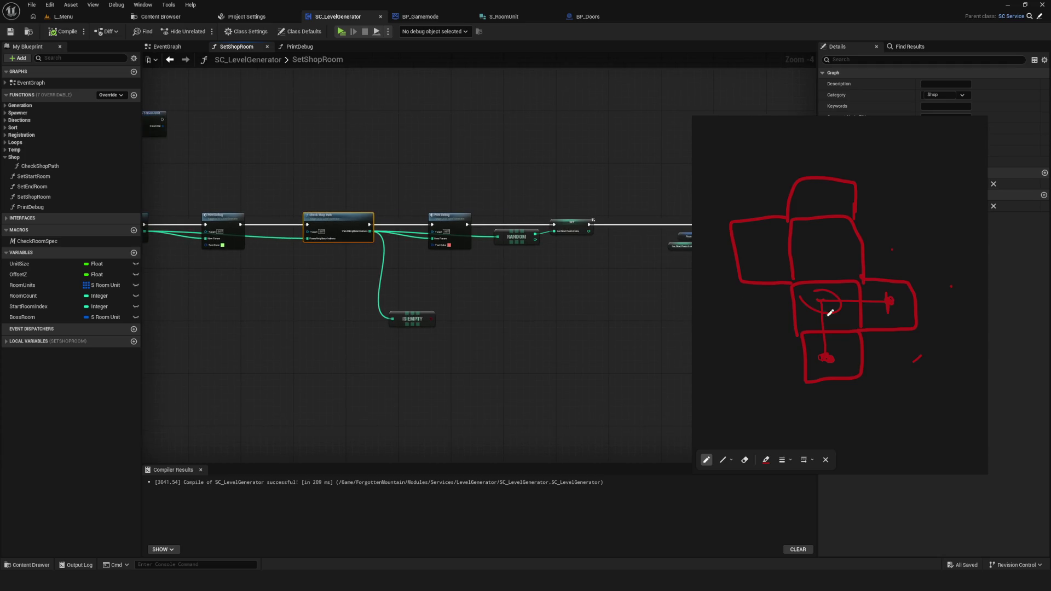
{"action": "left_click_drag", "start_coordinate": [894, 298], "coordinate": [830, 295]}
{"action": "key", "text": "ctrl+z"}
{"action": "key", "text": "ctrl+z"}
{"action": "left_click_drag", "start_coordinate": [893, 293], "coordinate": [888, 315]}
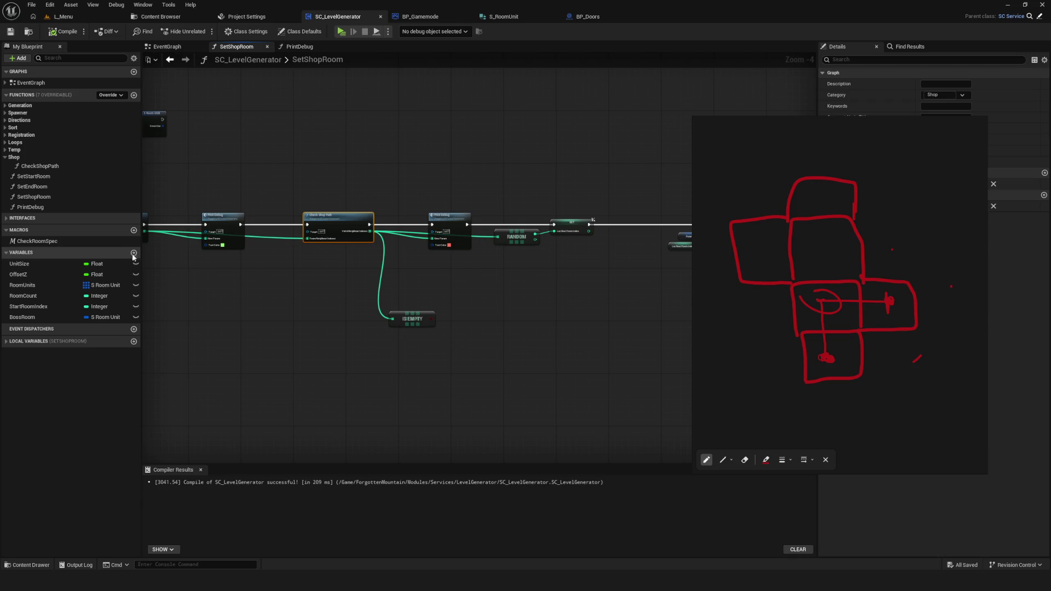
Save the level generator blueprint with Ctrl+S
{"action": "scroll", "coordinate": [445, 310], "scroll_direction": "down", "scroll_amount": 3}
{"action": "scroll", "coordinate": [445, 310], "scroll_direction": "up", "scroll_amount": 5}
{"action": "scroll", "coordinate": [362, 295], "scroll_direction": "down", "scroll_amount": 5}
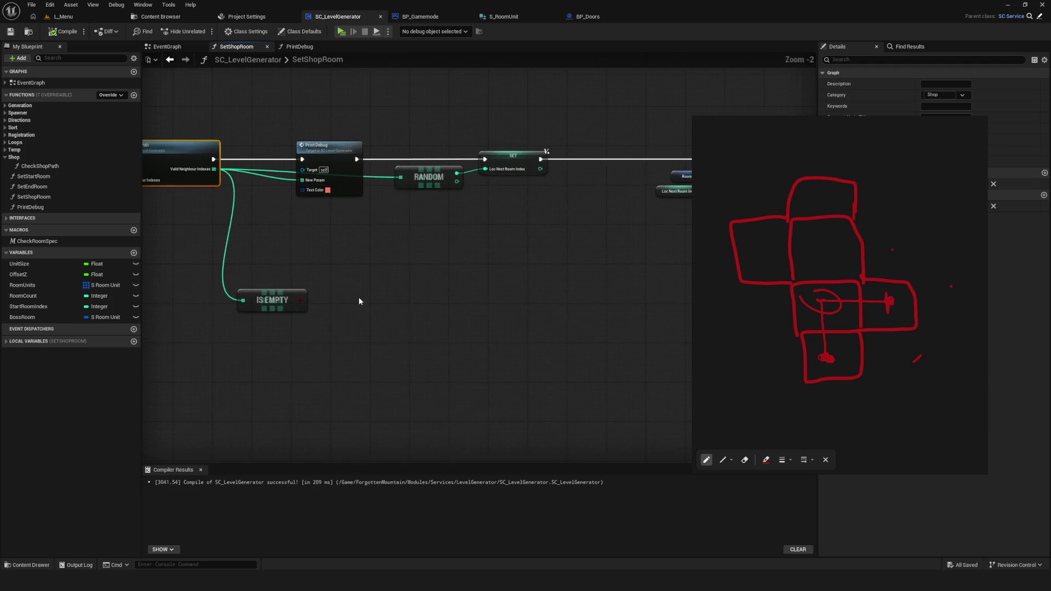
{"action": "scroll", "coordinate": [383, 312], "scroll_direction": "up", "scroll_amount": 2}
{"action": "key", "text": "ctrl+s"}
Nudge the IS EMPTY node up and right and bring up the node-adding list
{"action": "scroll", "coordinate": [441, 329], "scroll_direction": "up", "scroll_amount": 3}
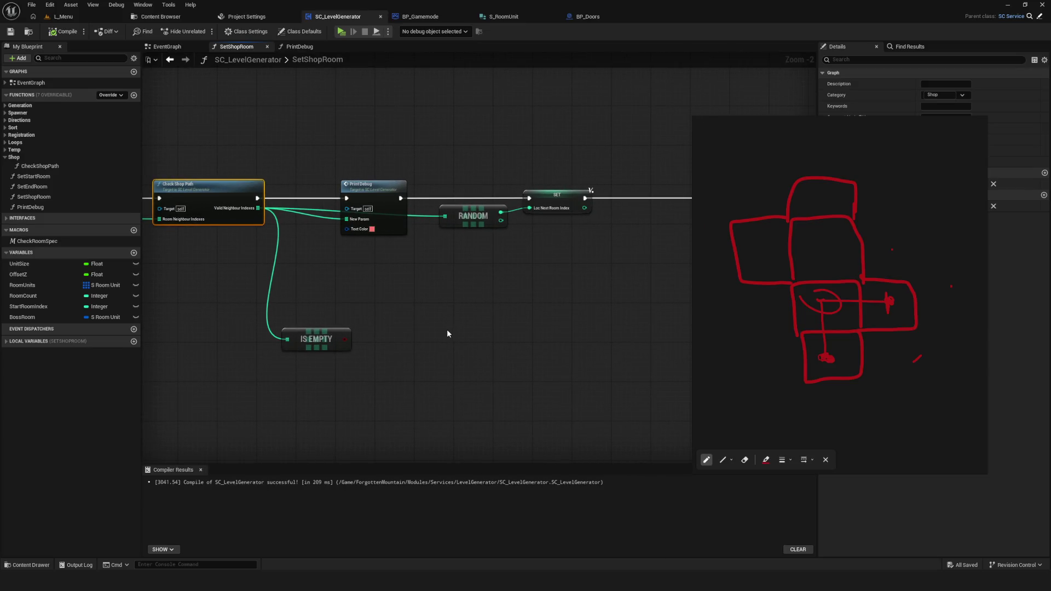
{"action": "left_click_drag", "start_coordinate": [320, 333], "coordinate": [374, 308]}
{"action": "scroll", "coordinate": [448, 366], "scroll_direction": "down", "scroll_amount": 3}
{"action": "scroll", "coordinate": [304, 272], "scroll_direction": "up", "scroll_amount": 3}
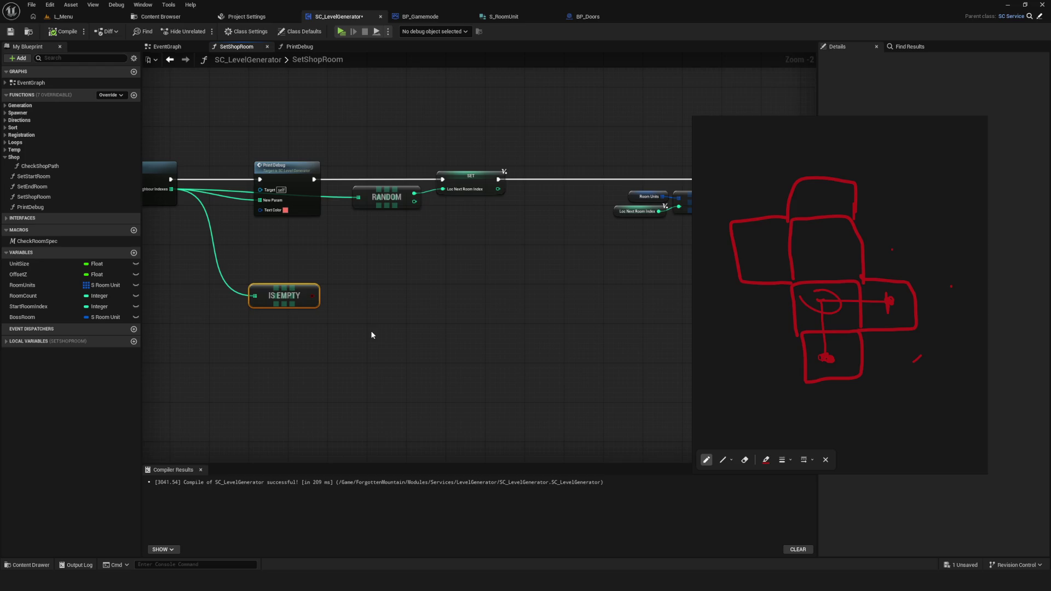
{"action": "right_click", "coordinate": [443, 290]}
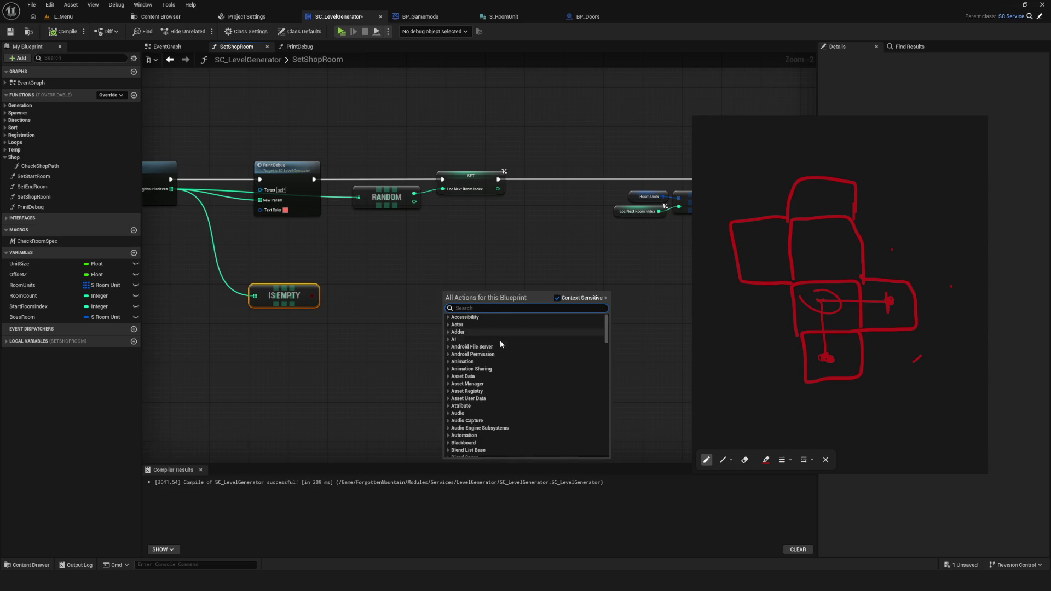
Dismiss the node list without adding anything and switch to Find Results
{"action": "scroll", "coordinate": [479, 410], "scroll_direction": "down", "scroll_amount": 10}
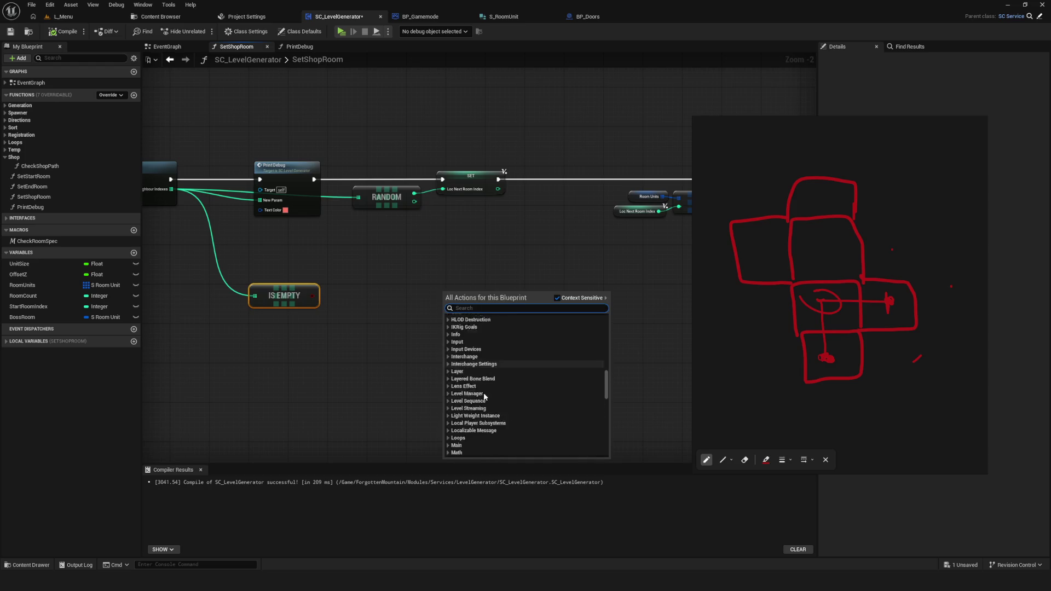
{"action": "scroll", "coordinate": [525, 403], "scroll_direction": "up", "scroll_amount": 8}
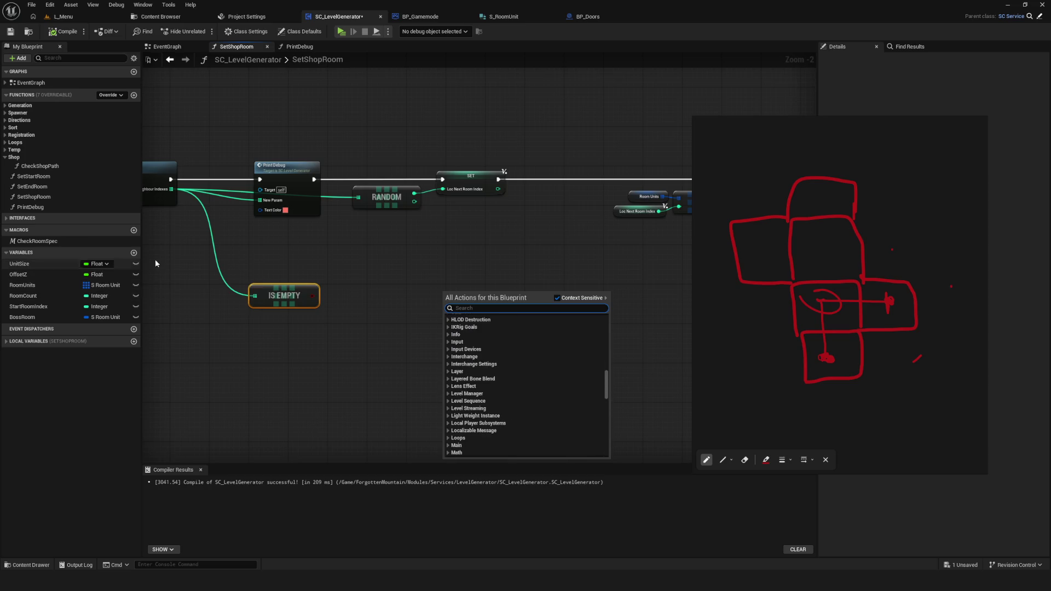
{"action": "left_click_drag", "start_coordinate": [477, 244], "coordinate": [458, 267]}
{"action": "left_click", "coordinate": [15, 129]}
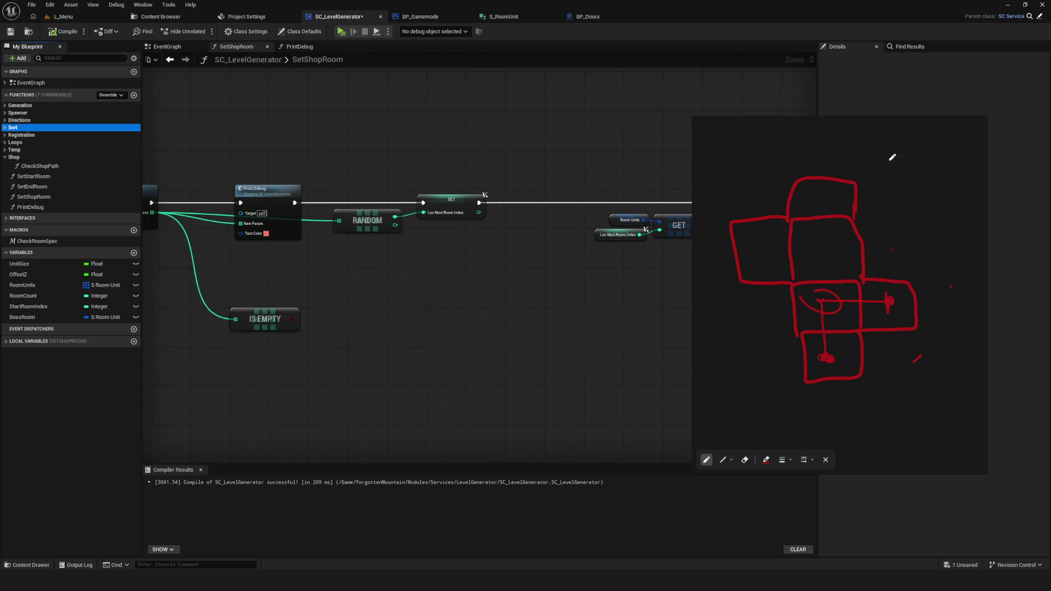
{"action": "left_click", "coordinate": [909, 46]}
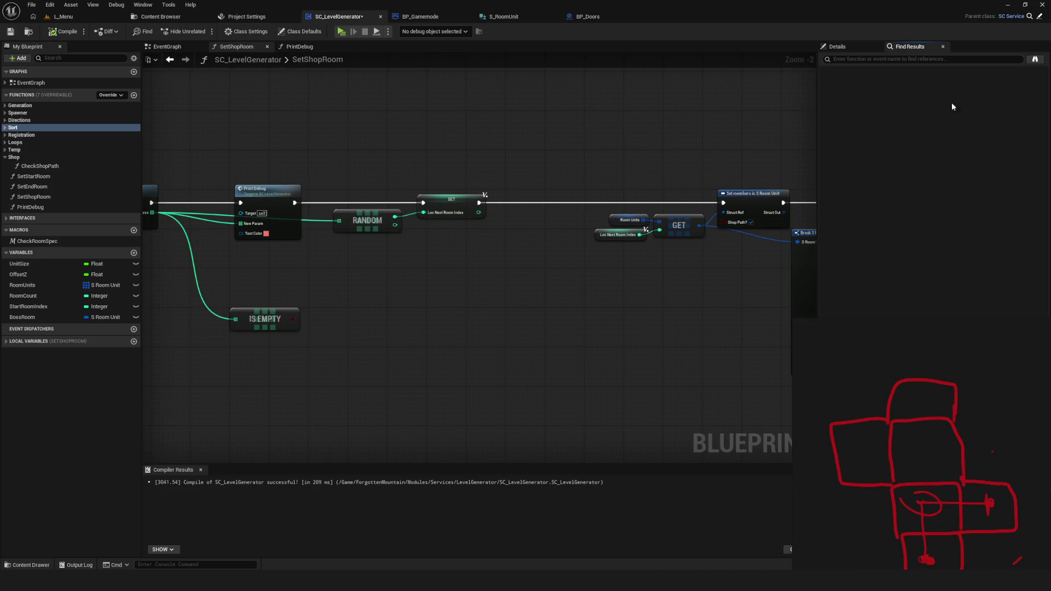
Select the SetStartRoom function and view its properties in Details
{"action": "left_click", "coordinate": [34, 176]}
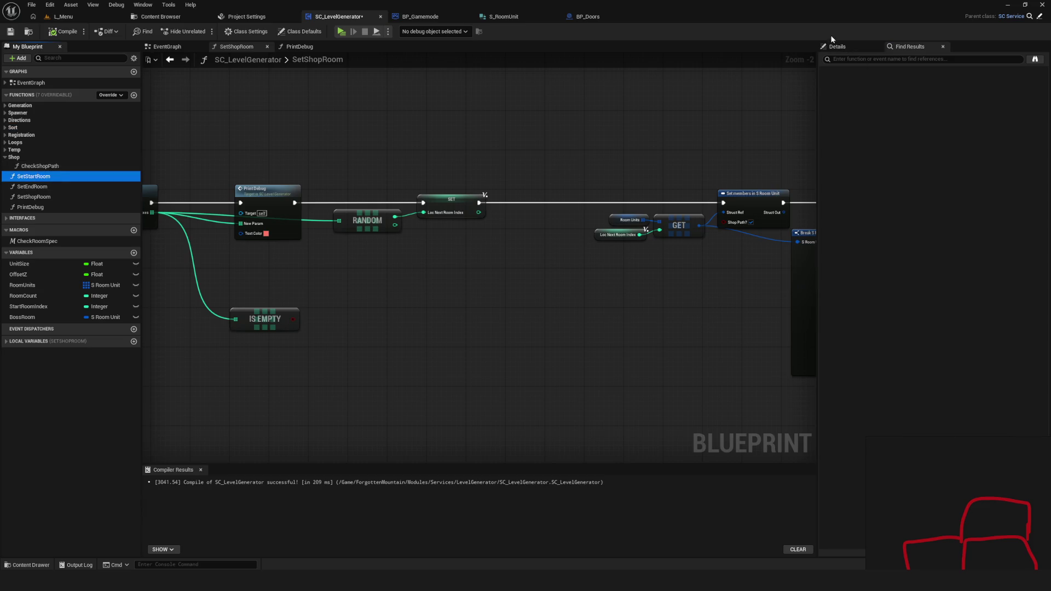
{"action": "left_click", "coordinate": [834, 47]}
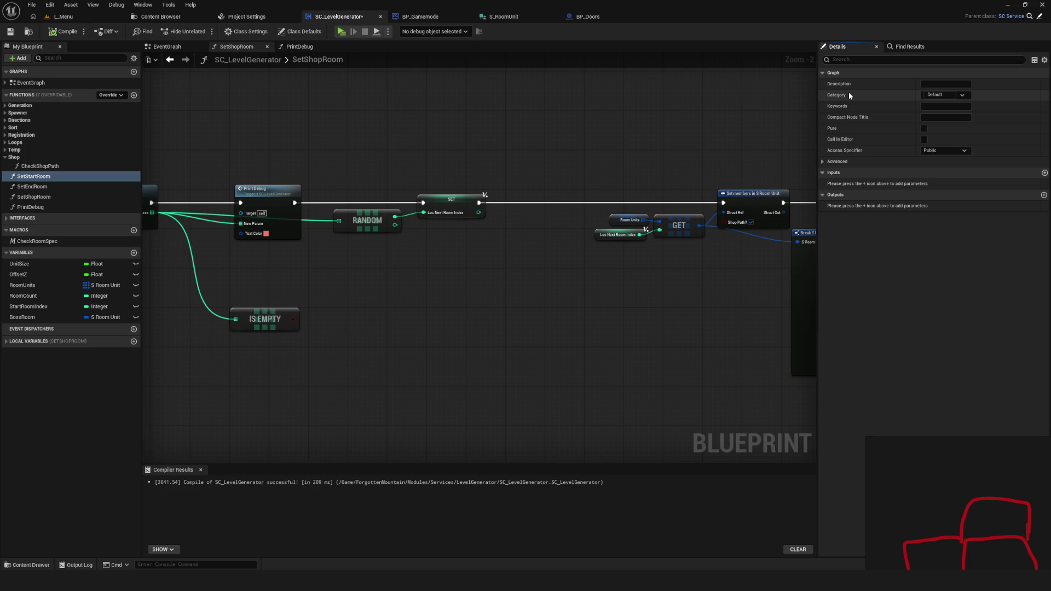
{"action": "scroll", "coordinate": [435, 241], "scroll_direction": "down", "scroll_amount": 4}
{"action": "scroll", "coordinate": [342, 263], "scroll_direction": "up", "scroll_amount": 3}
{"action": "scroll", "coordinate": [342, 262], "scroll_direction": "up", "scroll_amount": 3}
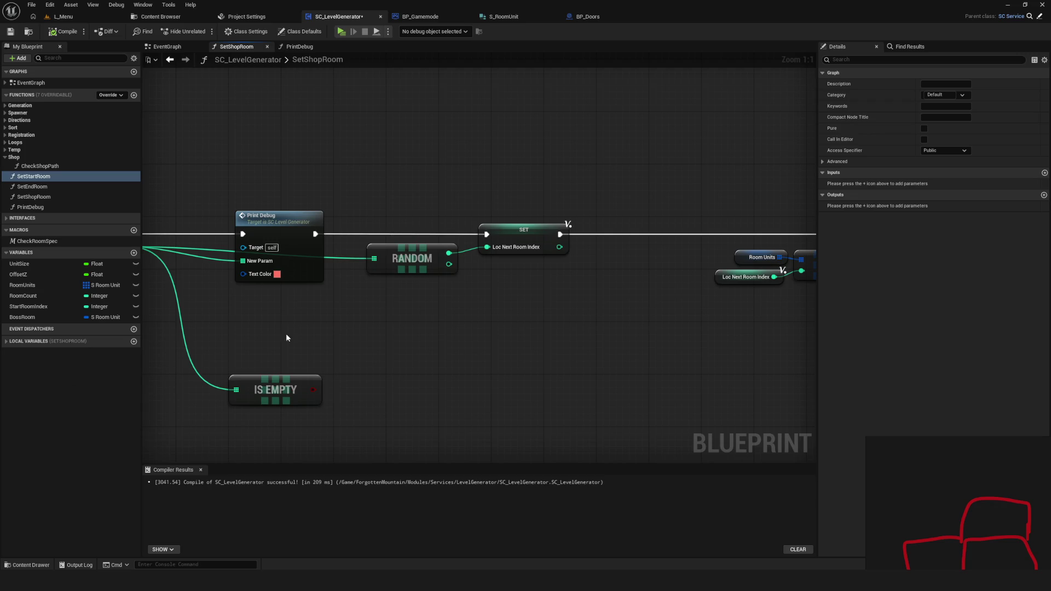
Select the GET, Set members and Break nodes and compile the blueprint
{"action": "scroll", "coordinate": [602, 278], "scroll_direction": "down", "scroll_amount": 6}
{"action": "scroll", "coordinate": [558, 295], "scroll_direction": "up", "scroll_amount": 3}
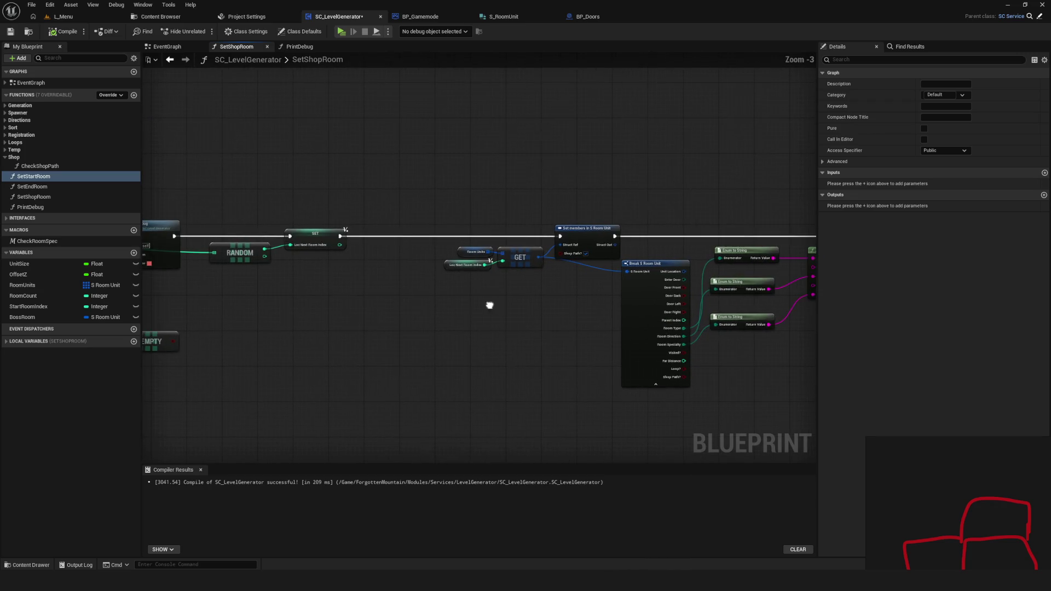
{"action": "left_click_drag", "start_coordinate": [563, 291], "coordinate": [746, 410]}
{"action": "scroll", "coordinate": [586, 352], "scroll_direction": "down", "scroll_amount": 2}
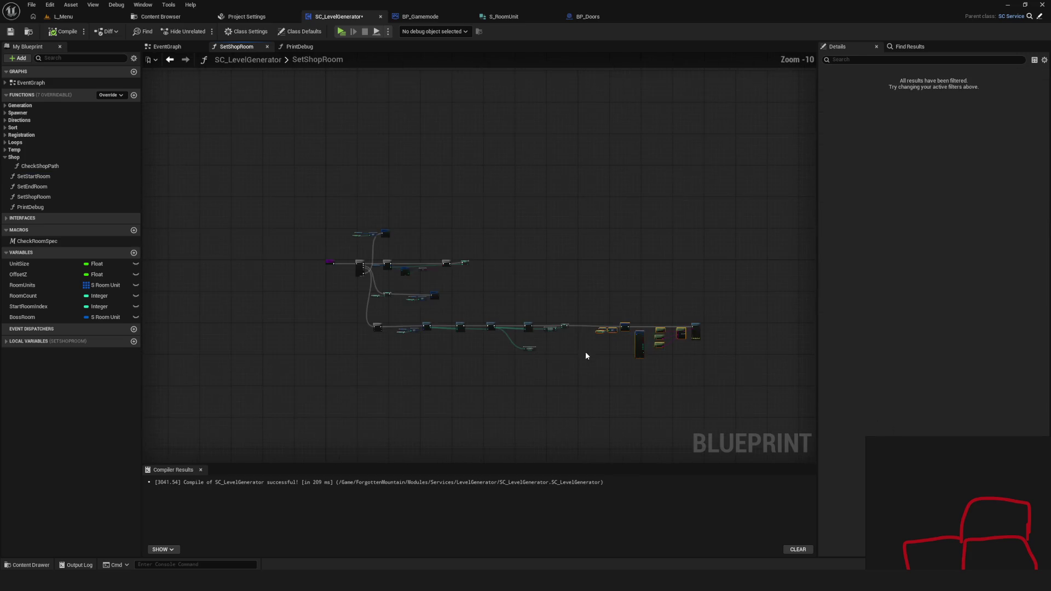
{"action": "left_click", "coordinate": [63, 31]}
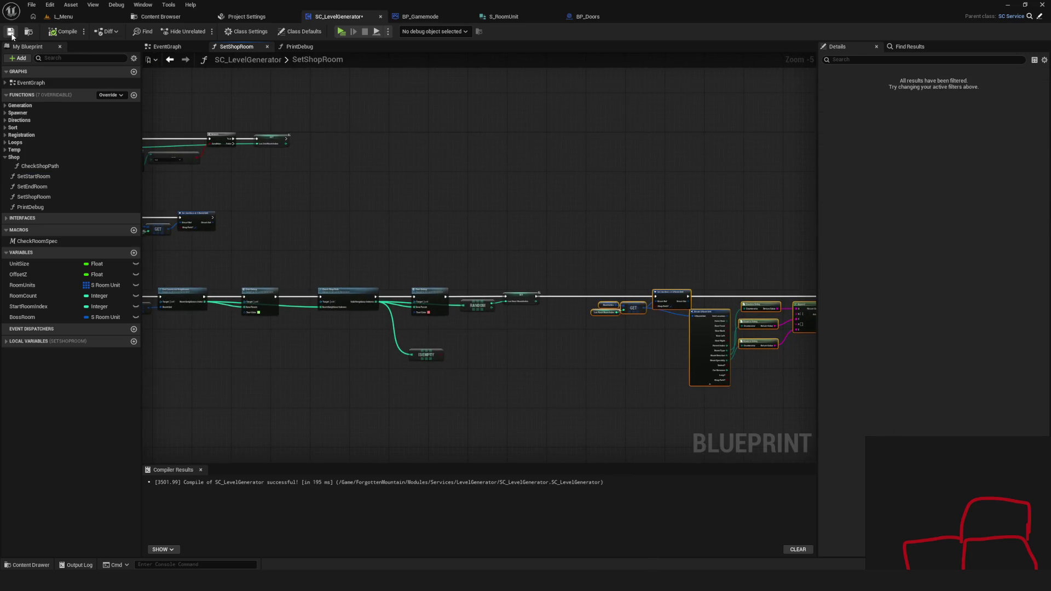
Pan the SetShopRoom graph to bring the Enum to String nodes into view
{"action": "scroll", "coordinate": [475, 314], "scroll_direction": "up", "scroll_amount": 1}
{"action": "left_click_drag", "start_coordinate": [475, 314], "coordinate": [569, 317]}
{"action": "scroll", "coordinate": [500, 298], "scroll_direction": "up", "scroll_amount": 4}
{"action": "scroll", "coordinate": [582, 298], "scroll_direction": "down", "scroll_amount": 3}
{"action": "scroll", "coordinate": [438, 315], "scroll_direction": "down", "scroll_amount": 3}
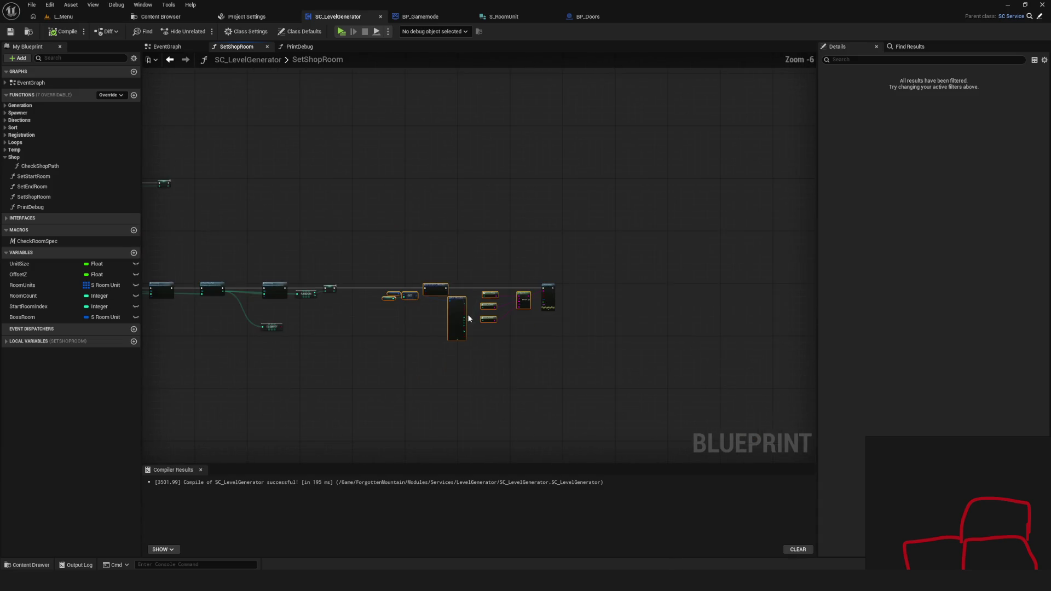
{"action": "scroll", "coordinate": [371, 318], "scroll_direction": "up", "scroll_amount": 6}
{"action": "mouse_move", "coordinate": [472, 322]}
{"action": "left_mouse_down"}
{"action": "mouse_move", "coordinate": [446, 326]}
{"action": "mouse_move", "coordinate": [319, 263]}
{"action": "left_mouse_up"}
{"action": "scroll", "coordinate": [323, 268], "scroll_direction": "down", "scroll_amount": 5}
{"action": "scroll", "coordinate": [350, 281], "scroll_direction": "up", "scroll_amount": 3}
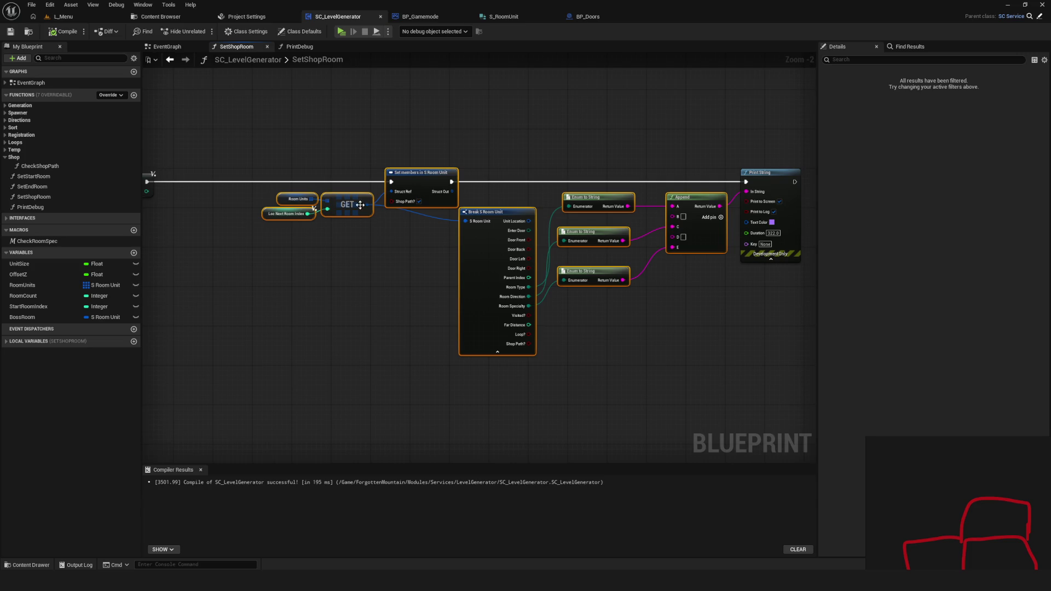
{"action": "scroll", "coordinate": [350, 280], "scroll_direction": "down", "scroll_amount": 3}
{"action": "scroll", "coordinate": [451, 303], "scroll_direction": "up", "scroll_amount": 4}
Pan to the Print Debug and RANDOM nodes and frame the whole SetShopRoom chain
{"action": "mouse_move", "coordinate": [451, 302]}
{"action": "left_mouse_down"}
{"action": "mouse_move", "coordinate": [398, 272]}
{"action": "mouse_move", "coordinate": [612, 272]}
{"action": "mouse_move", "coordinate": [481, 273]}
{"action": "mouse_move", "coordinate": [313, 252]}
{"action": "left_mouse_up"}
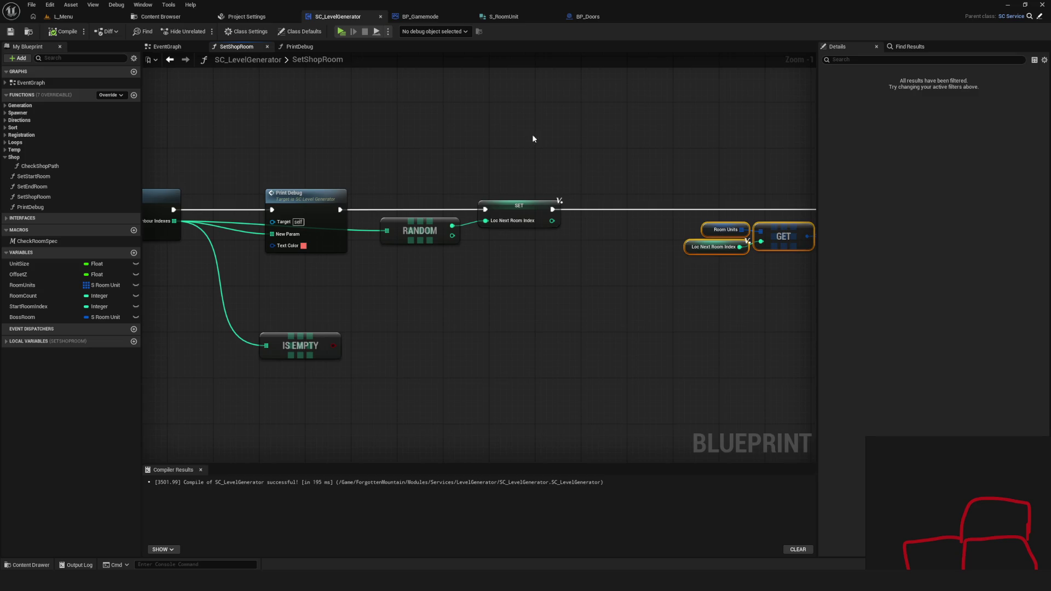
{"action": "scroll", "coordinate": [507, 145], "scroll_direction": "down", "scroll_amount": 4}
{"action": "scroll", "coordinate": [508, 145], "scroll_direction": "up", "scroll_amount": 4}
{"action": "left_click_drag", "start_coordinate": [422, 227], "coordinate": [464, 183]}
{"action": "scroll", "coordinate": [459, 199], "scroll_direction": "down", "scroll_amount": 5}
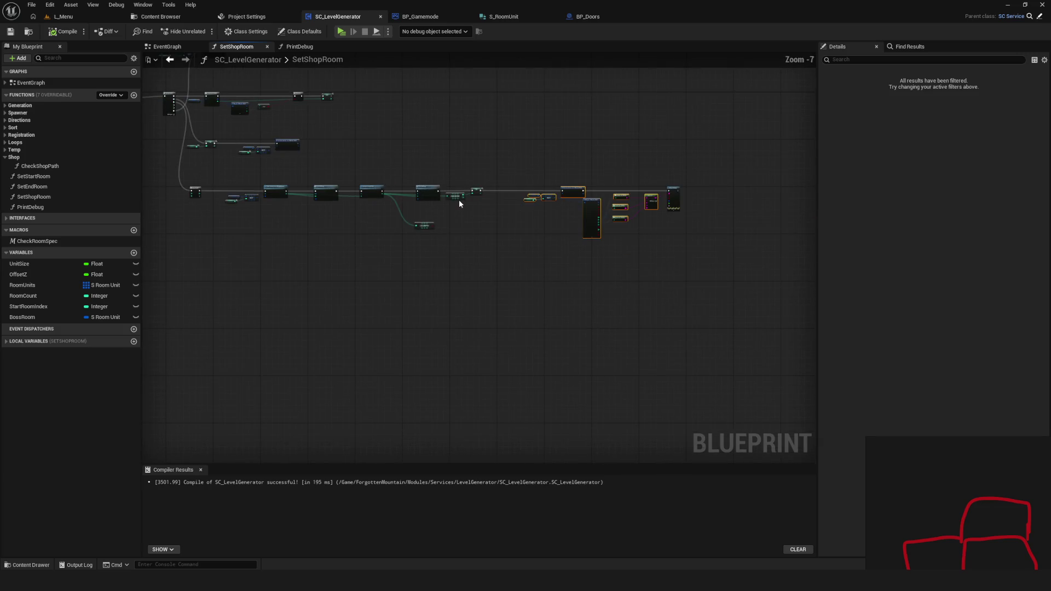
{"action": "scroll", "coordinate": [458, 200], "scroll_direction": "up", "scroll_amount": 4}
{"action": "left_click_drag", "start_coordinate": [495, 227], "coordinate": [510, 302]}
{"action": "scroll", "coordinate": [482, 293], "scroll_direction": "down", "scroll_amount": 5}
{"action": "scroll", "coordinate": [481, 293], "scroll_direction": "up", "scroll_amount": 7}
Save the blueprint and move the Break S Room Unit node slightly left
{"action": "key", "text": "ctrl+s"}
{"action": "mouse_move", "coordinate": [560, 251]}
{"action": "left_mouse_down"}
{"action": "mouse_move", "coordinate": [720, 276]}
{"action": "mouse_move", "coordinate": [533, 315]}
{"action": "mouse_move", "coordinate": [564, 307]}
{"action": "mouse_move", "coordinate": [318, 297]}
{"action": "left_mouse_up"}
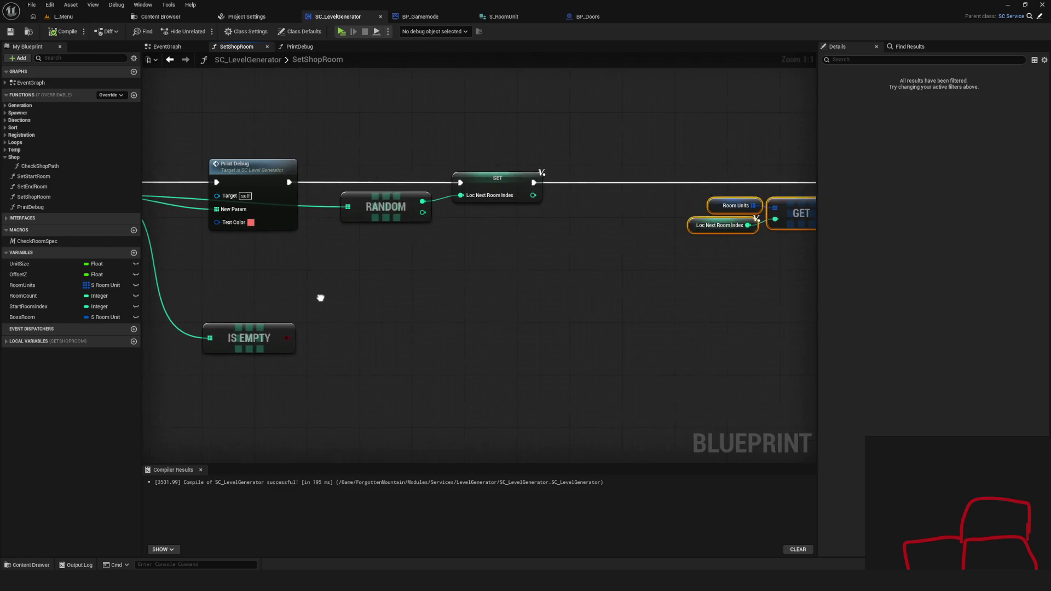
{"action": "scroll", "coordinate": [614, 282], "scroll_direction": "down", "scroll_amount": 4}
{"action": "scroll", "coordinate": [615, 281], "scroll_direction": "up", "scroll_amount": 4}
{"action": "scroll", "coordinate": [434, 248], "scroll_direction": "down", "scroll_amount": 7}
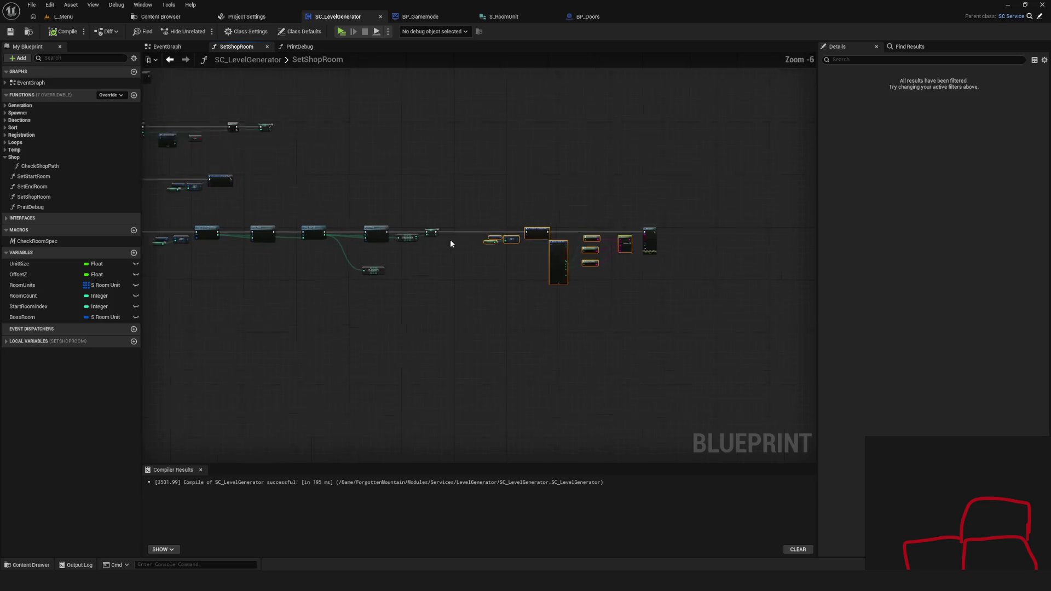
{"action": "scroll", "coordinate": [449, 239], "scroll_direction": "up", "scroll_amount": 4}
{"action": "left_click", "coordinate": [743, 245]}
{"action": "left_click_drag", "start_coordinate": [742, 245], "coordinate": [687, 262]}
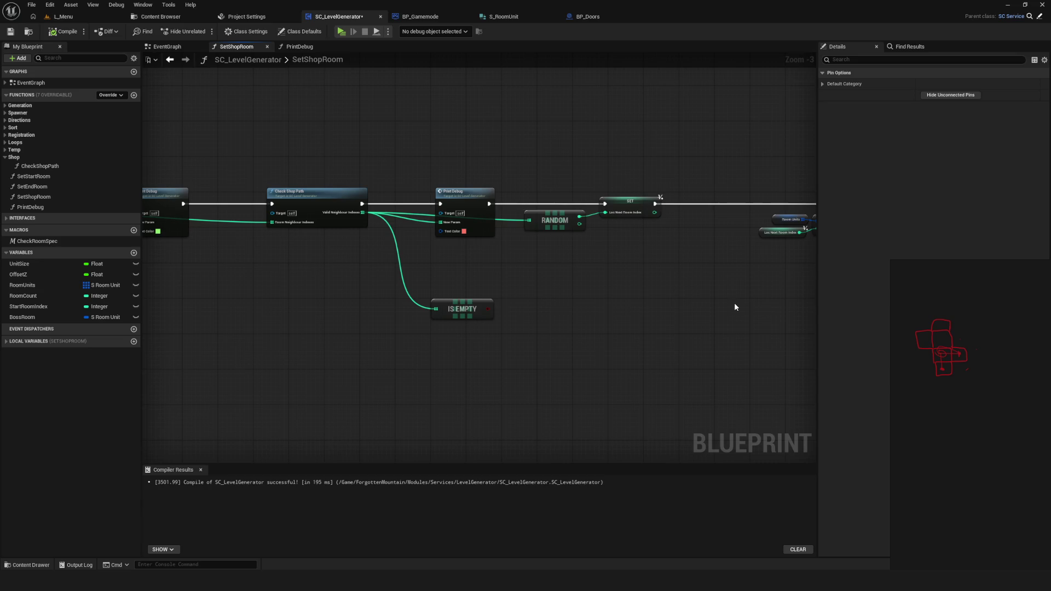
Move the Print Debug, RANDOM and SET nodes right to make room
{"action": "left_click_drag", "start_coordinate": [616, 281], "coordinate": [598, 281]}
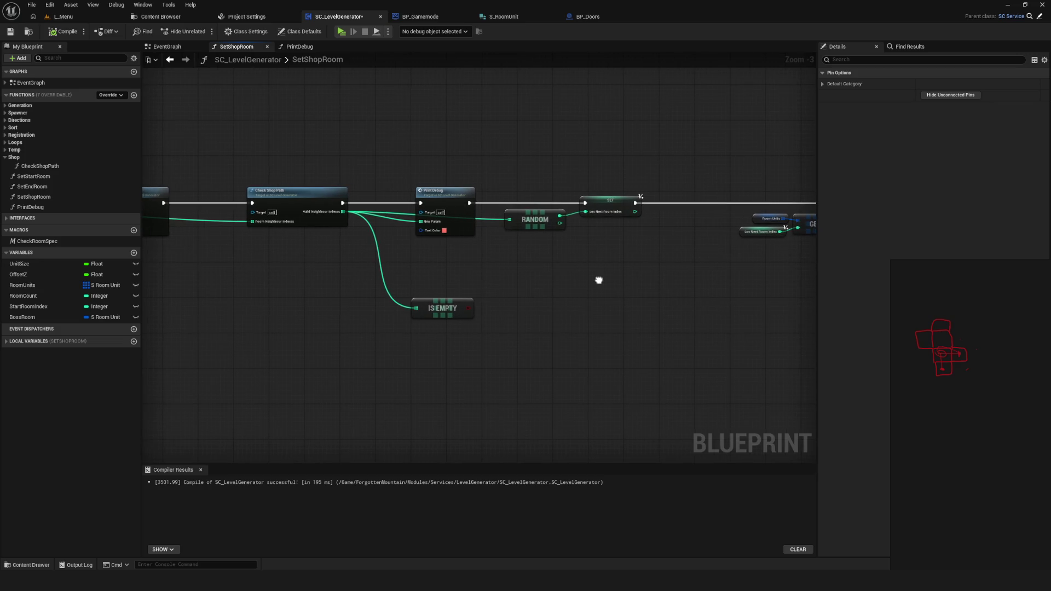
{"action": "scroll", "coordinate": [598, 281], "scroll_direction": "down", "scroll_amount": 4}
{"action": "mouse_move", "coordinate": [697, 204]}
{"action": "left_mouse_down"}
{"action": "mouse_move", "coordinate": [490, 329]}
{"action": "mouse_move", "coordinate": [460, 324]}
{"action": "left_mouse_up"}
{"action": "scroll", "coordinate": [461, 324], "scroll_direction": "up", "scroll_amount": 5}
{"action": "left_click_drag", "start_coordinate": [793, 230], "coordinate": [473, 222]}
{"action": "scroll", "coordinate": [482, 222], "scroll_direction": "down", "scroll_amount": 4}
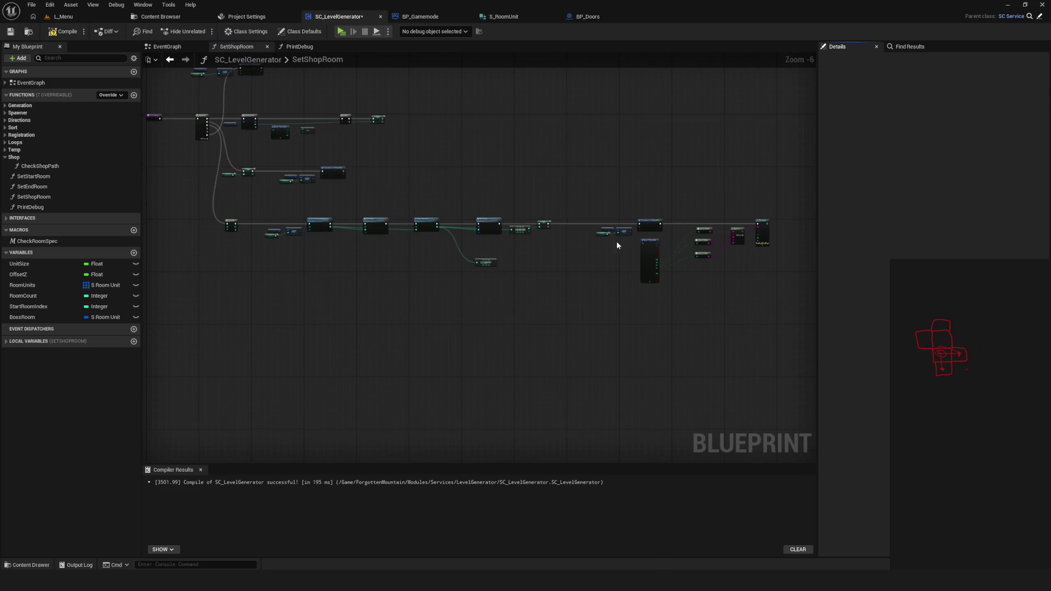
{"action": "scroll", "coordinate": [520, 235], "scroll_direction": "up", "scroll_amount": 3}
{"action": "left_click_drag", "start_coordinate": [424, 233], "coordinate": [680, 234]}
Add a Branch after Check Shop Path, wiring its execution in and IS EMPTY into Condition
{"action": "left_click", "coordinate": [455, 268]}
{"action": "scroll", "coordinate": [466, 272], "scroll_direction": "up", "scroll_amount": 3}
{"action": "left_click_drag", "start_coordinate": [253, 224], "coordinate": [478, 224]}
{"action": "mouse_move", "coordinate": [442, 380]}
{"action": "left_mouse_down"}
{"action": "mouse_move", "coordinate": [487, 238]}
{"action": "mouse_move", "coordinate": [479, 238]}
{"action": "left_mouse_up"}
Tidy the IS EMPTY node's position and compile the blueprint successfully
{"action": "left_click_drag", "start_coordinate": [398, 385], "coordinate": [371, 280]}
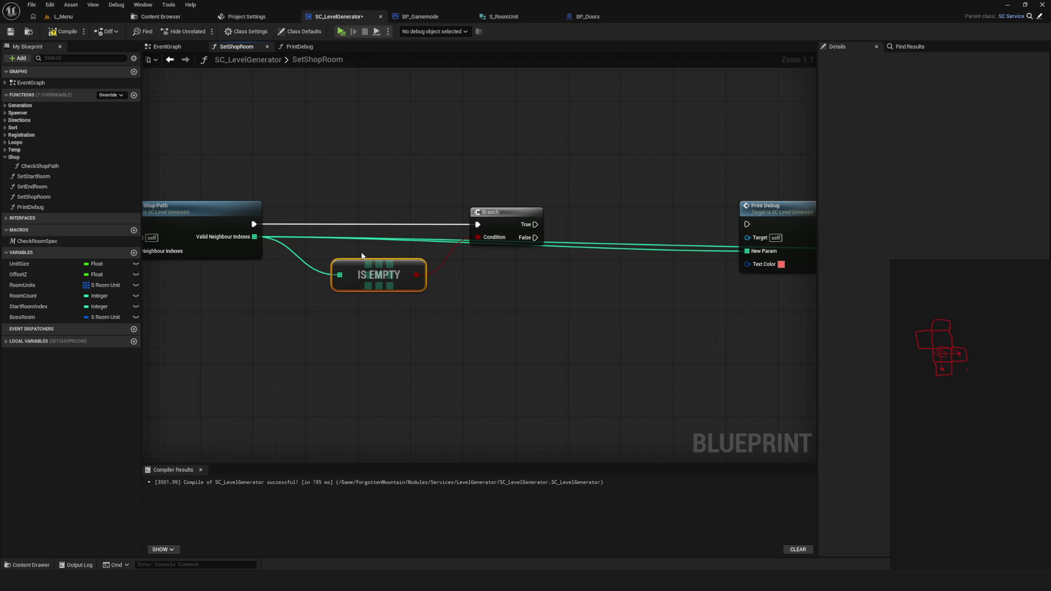
{"action": "left_click_drag", "start_coordinate": [467, 259], "coordinate": [503, 264]}
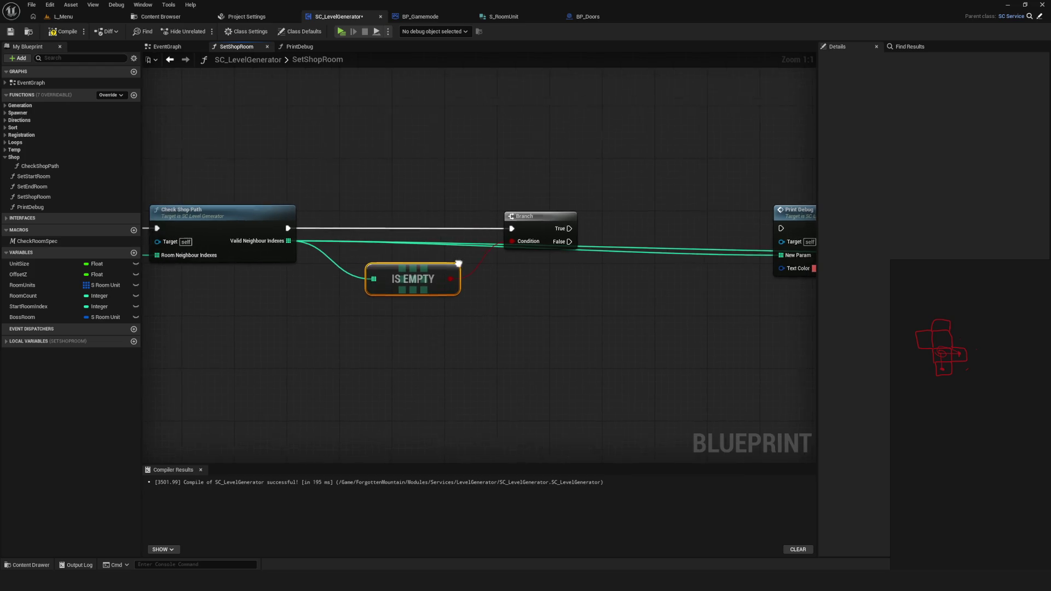
{"action": "mouse_move", "coordinate": [437, 283]}
{"action": "left_mouse_down"}
{"action": "mouse_move", "coordinate": [430, 277]}
{"action": "mouse_move", "coordinate": [439, 281]}
{"action": "left_mouse_up"}
{"action": "left_click_drag", "start_coordinate": [530, 307], "coordinate": [492, 273]}
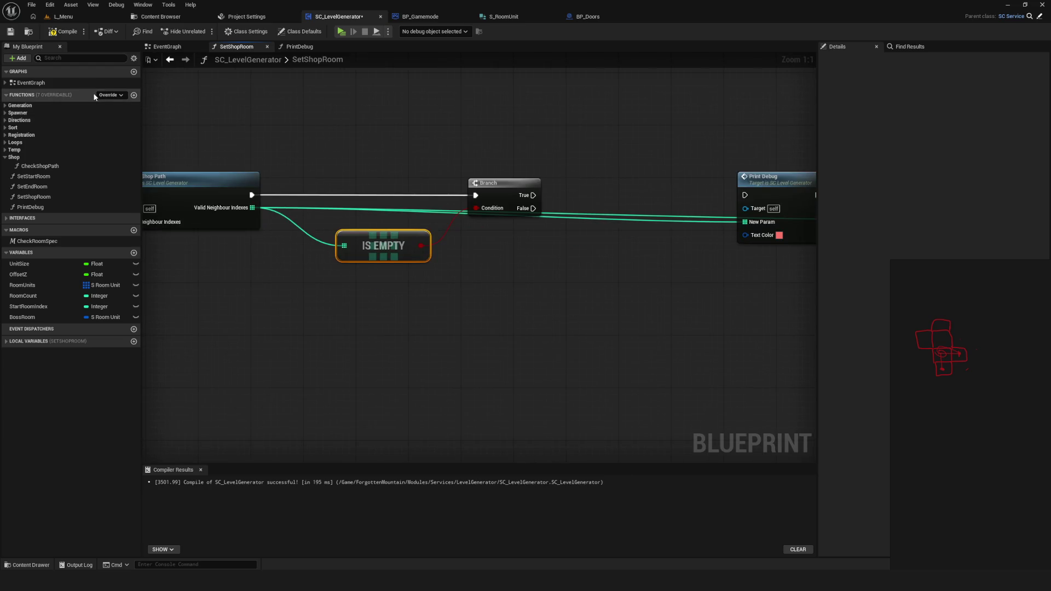
{"action": "left_click", "coordinate": [60, 33]}
{"action": "scroll", "coordinate": [481, 130], "scroll_direction": "down", "scroll_amount": 3}
{"action": "scroll", "coordinate": [442, 219], "scroll_direction": "up", "scroll_amount": 3}
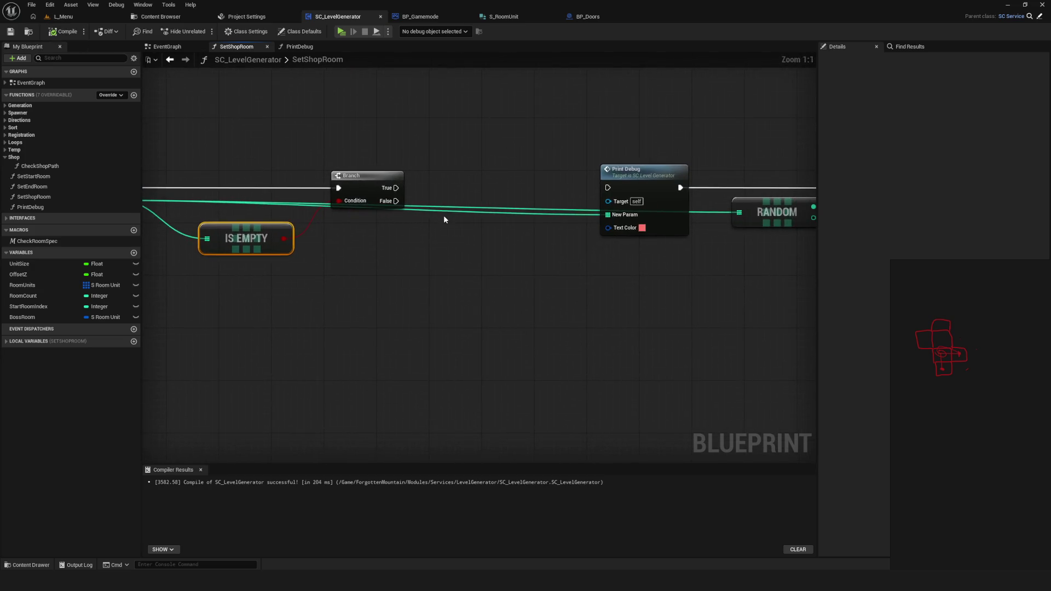
Wire the Branch's True output into the Print Debug node's exec input
{"action": "scroll", "coordinate": [477, 222], "scroll_direction": "down", "scroll_amount": 1}
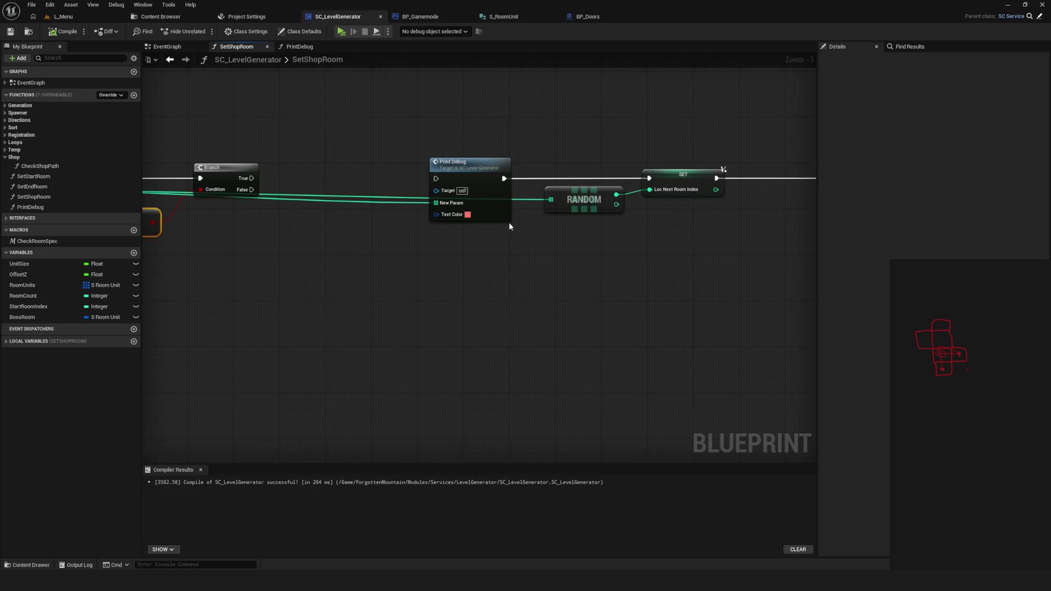
{"action": "scroll", "coordinate": [493, 213], "scroll_direction": "down", "scroll_amount": 3}
{"action": "scroll", "coordinate": [454, 252], "scroll_direction": "up", "scroll_amount": 3}
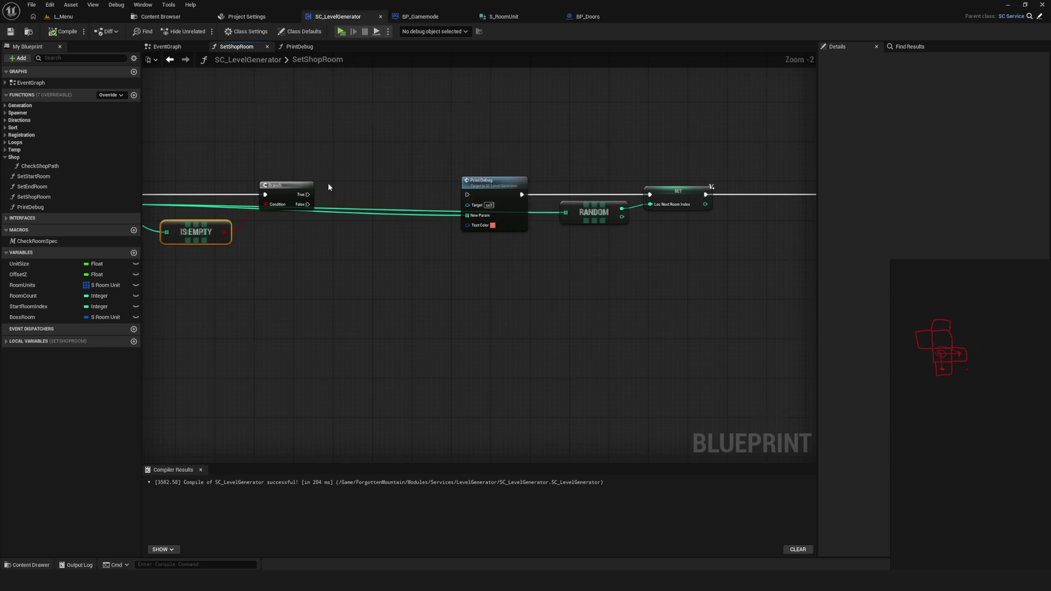
{"action": "scroll", "coordinate": [320, 202], "scroll_direction": "up", "scroll_amount": 1}
{"action": "left_click_drag", "start_coordinate": [302, 198], "coordinate": [514, 198]}
Shift the IS EMPTY node slightly to the left
{"action": "scroll", "coordinate": [610, 212], "scroll_direction": "down", "scroll_amount": 6}
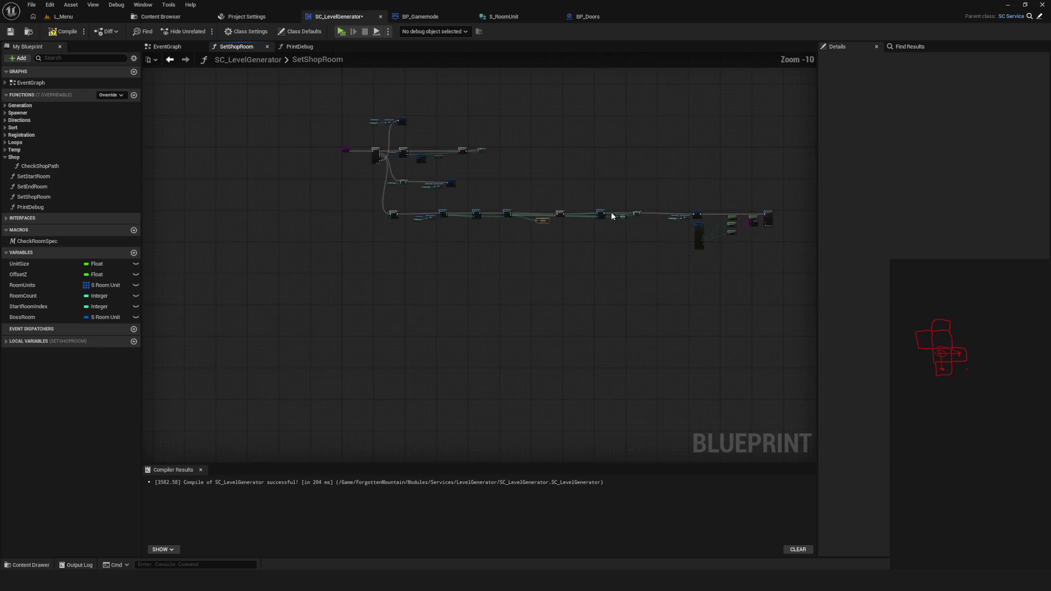
{"action": "scroll", "coordinate": [627, 238], "scroll_direction": "up", "scroll_amount": 1}
{"action": "scroll", "coordinate": [524, 242], "scroll_direction": "down", "scroll_amount": 2}
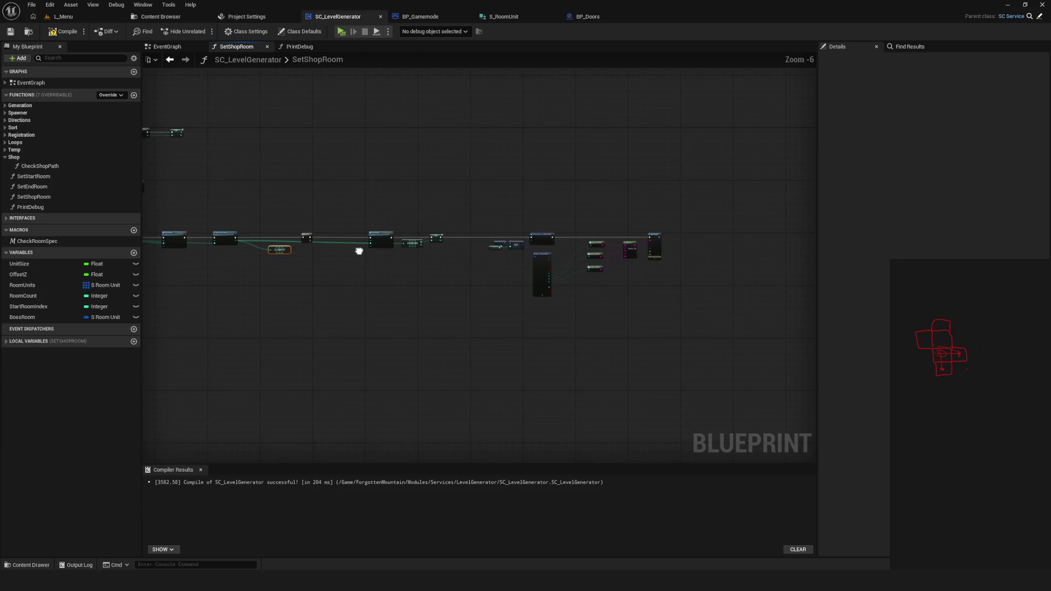
{"action": "left_click_drag", "start_coordinate": [359, 252], "coordinate": [607, 254]}
{"action": "scroll", "coordinate": [481, 250], "scroll_direction": "up", "scroll_amount": 7}
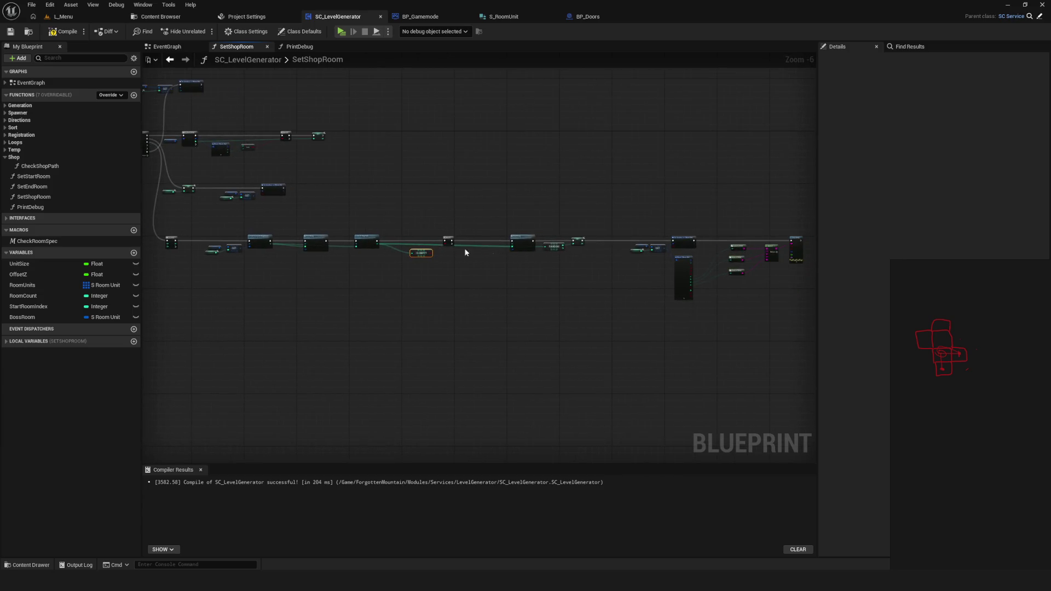
{"action": "left_click_drag", "start_coordinate": [477, 291], "coordinate": [446, 292]}
Pan across the function's chain, reviewing Print Debug, RANDOM and SET, then recentre on IS EMPTY
{"action": "scroll", "coordinate": [518, 268], "scroll_direction": "down", "scroll_amount": 4}
{"action": "scroll", "coordinate": [589, 255], "scroll_direction": "up", "scroll_amount": 3}
{"action": "left_click_drag", "start_coordinate": [589, 255], "coordinate": [430, 228]}
{"action": "scroll", "coordinate": [523, 261], "scroll_direction": "down", "scroll_amount": 3}
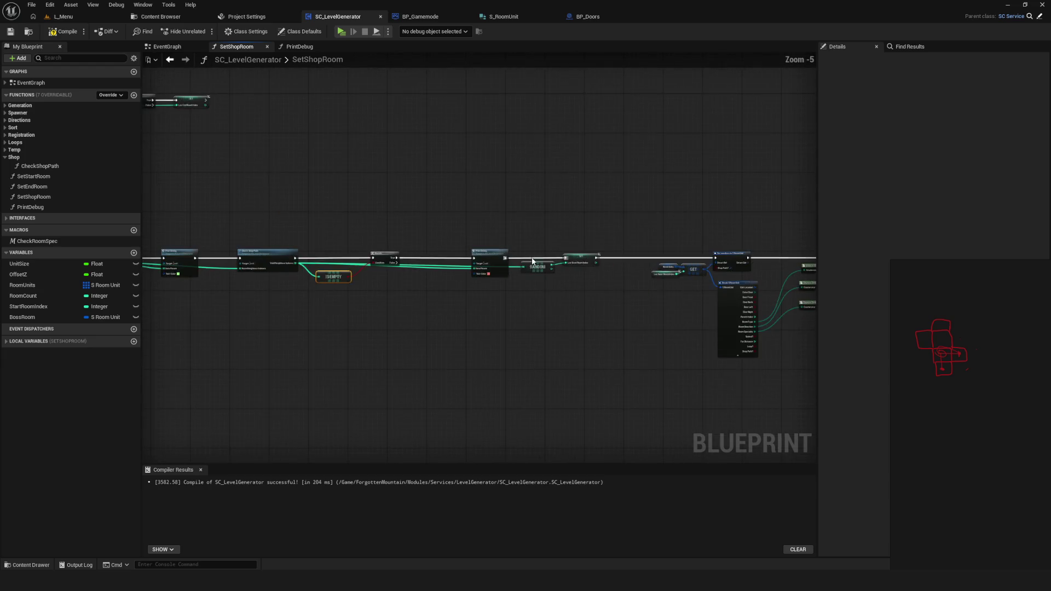
{"action": "left_click_drag", "start_coordinate": [534, 263], "coordinate": [555, 253]}
{"action": "scroll", "coordinate": [398, 253], "scroll_direction": "up", "scroll_amount": 5}
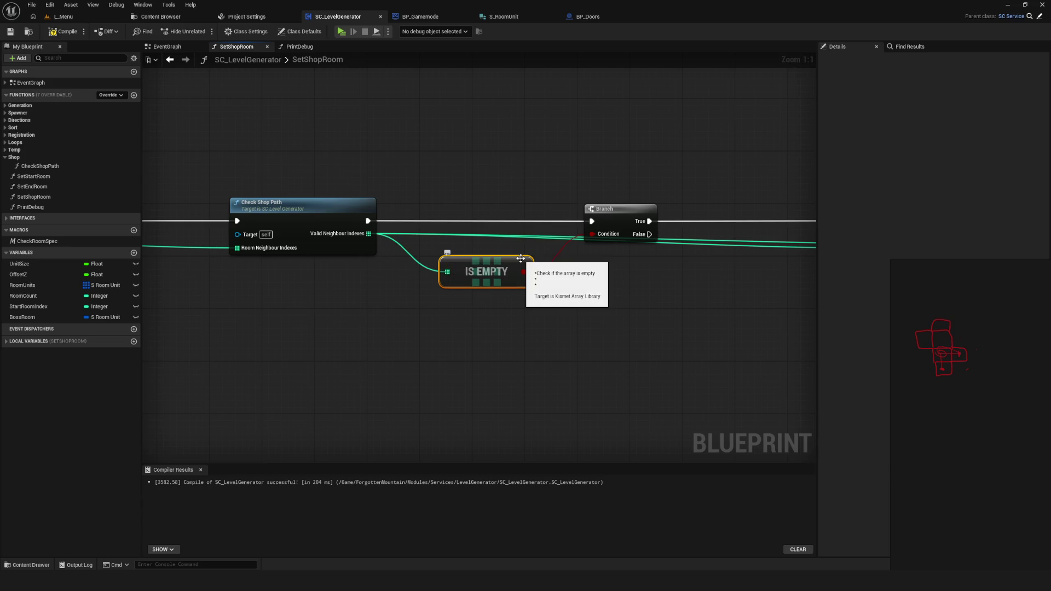
{"action": "scroll", "coordinate": [506, 241], "scroll_direction": "down", "scroll_amount": 1}
{"action": "mouse_move", "coordinate": [506, 242]}
{"action": "left_mouse_down"}
{"action": "mouse_move", "coordinate": [437, 230]}
{"action": "mouse_move", "coordinate": [349, 245]}
{"action": "left_mouse_up"}
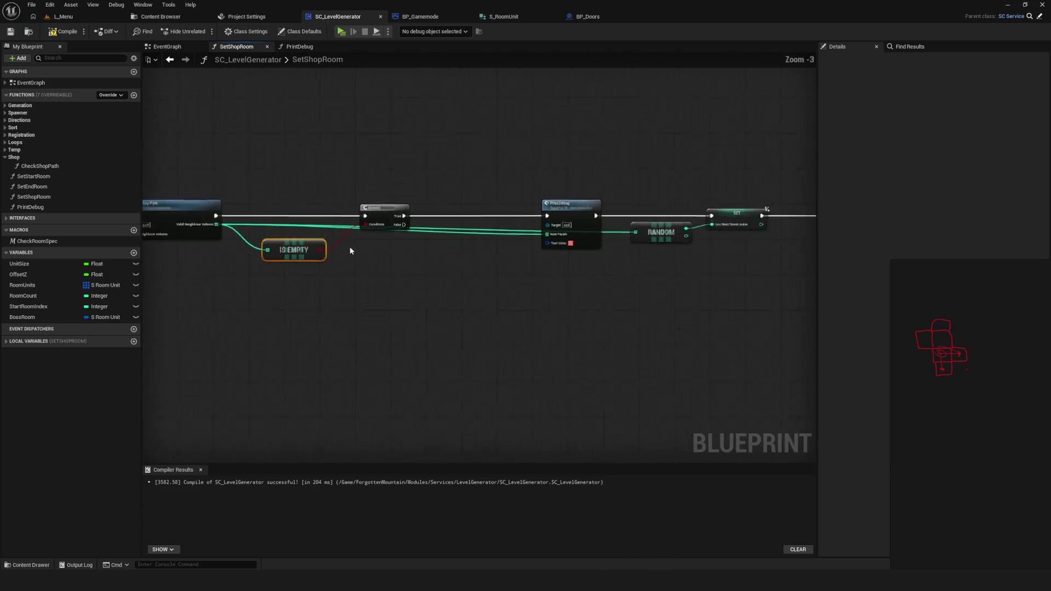
{"action": "scroll", "coordinate": [349, 245], "scroll_direction": "down", "scroll_amount": 5}
{"action": "scroll", "coordinate": [375, 256], "scroll_direction": "up", "scroll_amount": 5}
{"action": "mouse_move", "coordinate": [438, 270]}
{"action": "left_mouse_down"}
{"action": "mouse_move", "coordinate": [589, 276]}
{"action": "mouse_move", "coordinate": [620, 266]}
{"action": "left_mouse_up"}
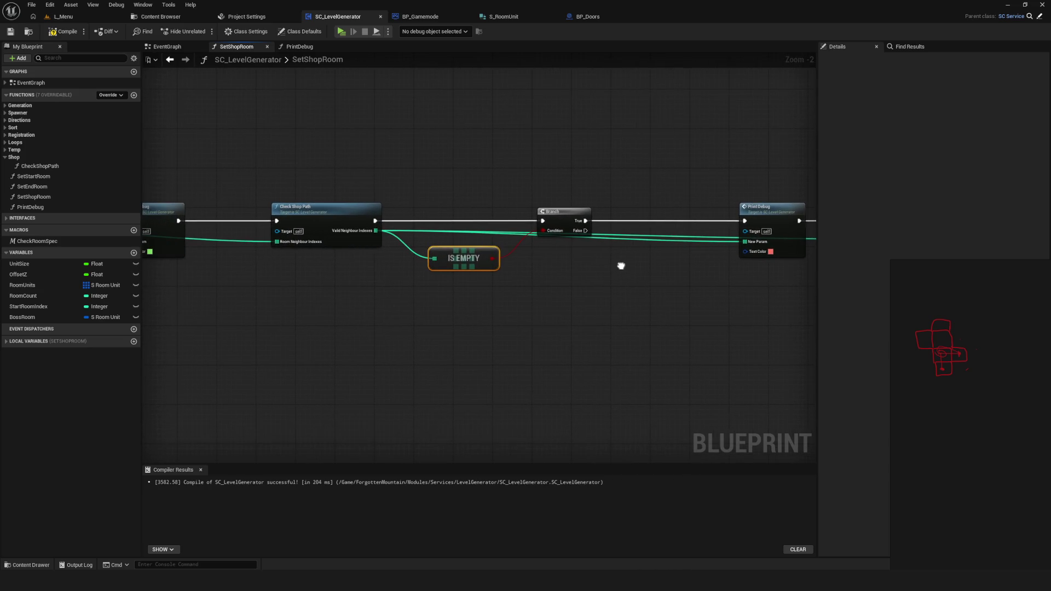
{"action": "scroll", "coordinate": [481, 252], "scroll_direction": "up", "scroll_amount": 2}
Compile the SetShopRoom blueprint with F7 and save it
{"action": "mouse_move", "coordinate": [453, 205]}
{"action": "left_mouse_down"}
{"action": "mouse_move", "coordinate": [455, 271]}
{"action": "mouse_move", "coordinate": [516, 364]}
{"action": "left_mouse_up"}
{"action": "scroll", "coordinate": [542, 252], "scroll_direction": "down", "scroll_amount": 7}
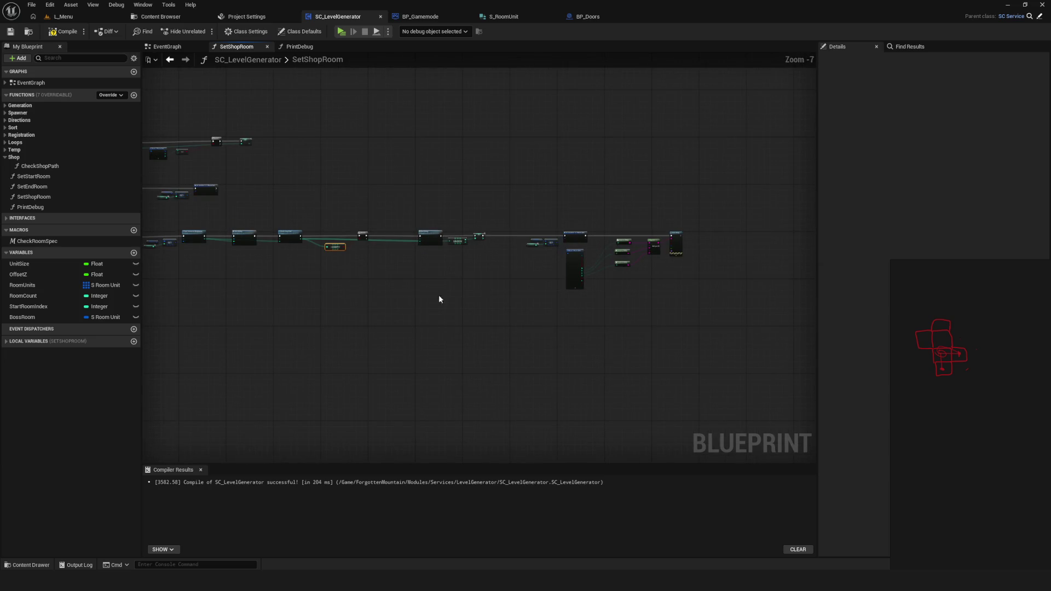
{"action": "scroll", "coordinate": [550, 238], "scroll_direction": "up", "scroll_amount": 7}
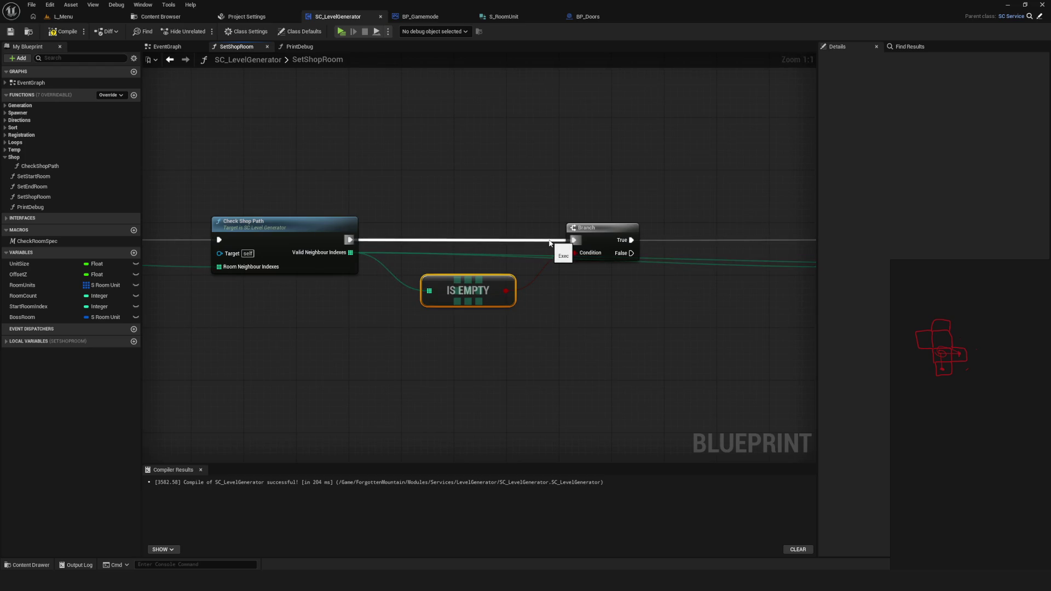
{"action": "scroll", "coordinate": [551, 243], "scroll_direction": "down", "scroll_amount": 6}
{"action": "key", "text": "F7"}
{"action": "key", "text": "ctrl+s"}
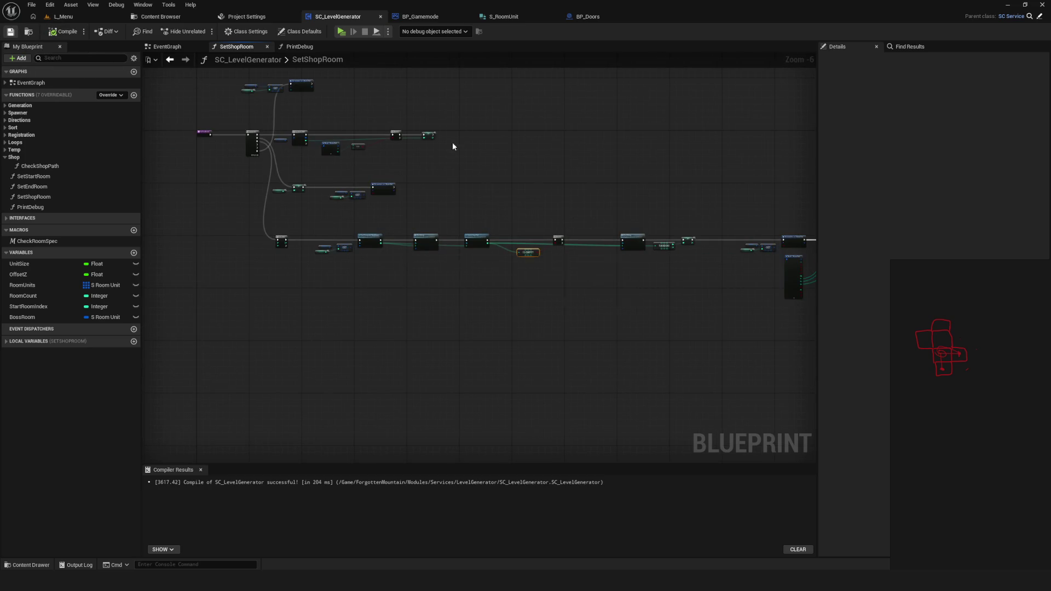
Bring IS EMPTY, Branch and Check Shop Path back into view and select IS EMPTY
{"action": "scroll", "coordinate": [530, 233], "scroll_direction": "down", "scroll_amount": 3}
{"action": "scroll", "coordinate": [531, 232], "scroll_direction": "up", "scroll_amount": 9}
{"action": "left_click_drag", "start_coordinate": [636, 359], "coordinate": [361, 282]}
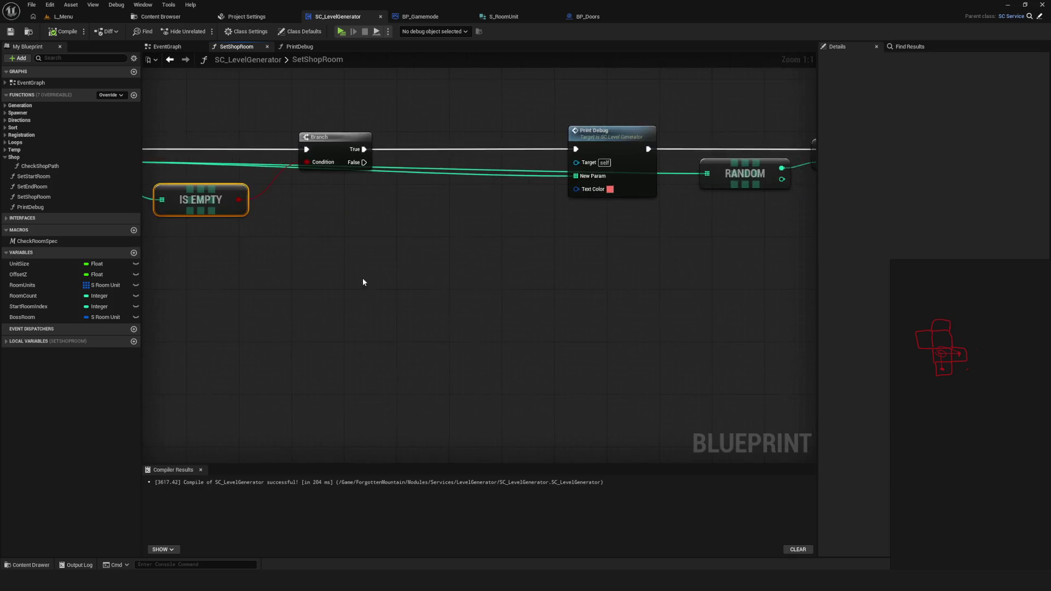
{"action": "scroll", "coordinate": [361, 282], "scroll_direction": "down", "scroll_amount": 5}
{"action": "mouse_move", "coordinate": [387, 249]}
{"action": "left_mouse_down"}
{"action": "mouse_move", "coordinate": [399, 258]}
{"action": "mouse_move", "coordinate": [175, 229]}
{"action": "mouse_move", "coordinate": [476, 253]}
{"action": "left_mouse_up"}
{"action": "scroll", "coordinate": [474, 256], "scroll_direction": "up", "scroll_amount": 5}
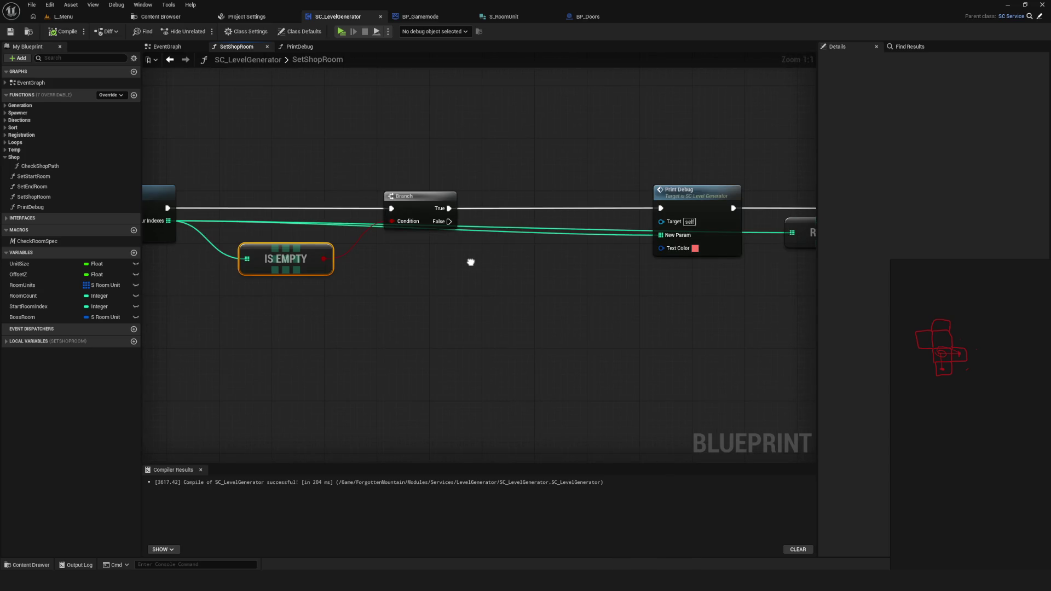
{"action": "left_click_drag", "start_coordinate": [471, 263], "coordinate": [699, 274]}
{"action": "left_click_drag", "start_coordinate": [489, 177], "coordinate": [598, 380]}
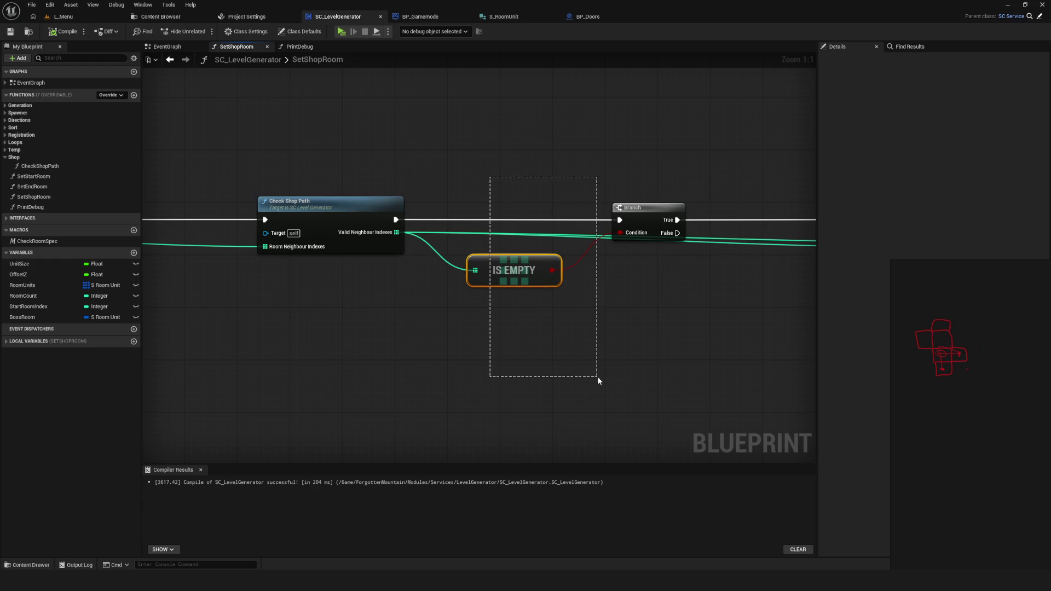
Replace the IS EMPTY node with an Is Not Empty check on Valid Neighbour Indexes beside the Branch
{"action": "left_click_drag", "start_coordinate": [598, 380], "coordinate": [598, 380]}
{"action": "key", "text": "Delete"}
{"action": "left_click_drag", "start_coordinate": [396, 233], "coordinate": [475, 303]}
{"action": "type", "text": "iS NOPT"}
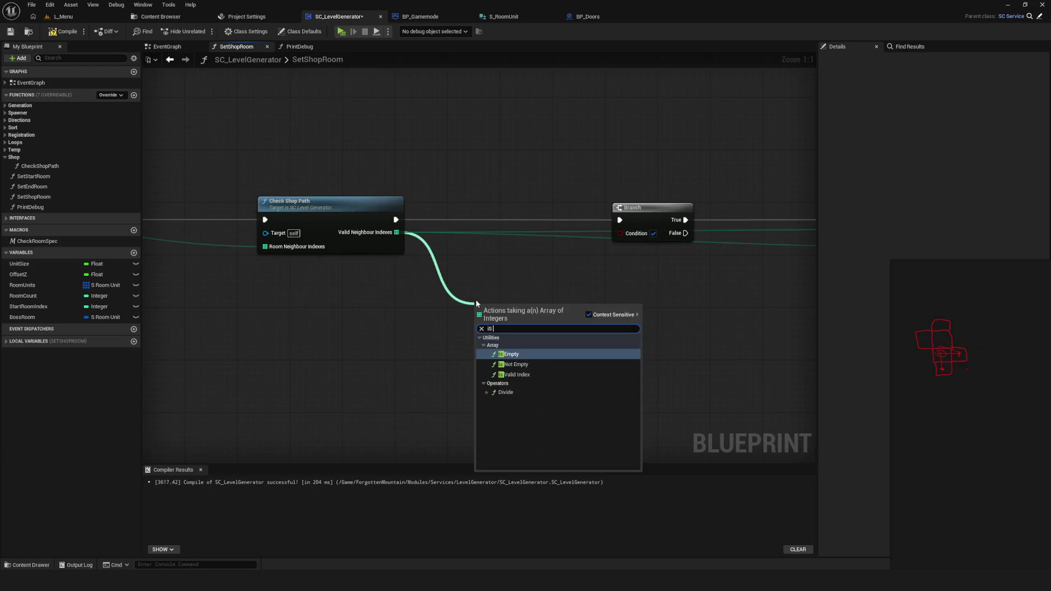
{"action": "key", "text": "BackSpace"}
{"action": "key", "text": "BackSpace"}
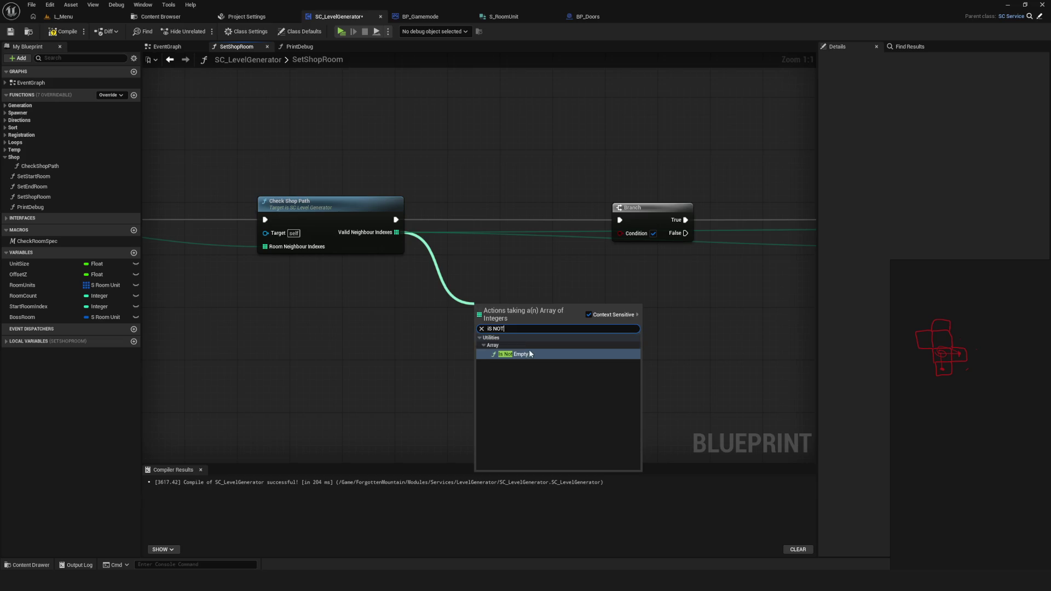
{"action": "left_click", "coordinate": [536, 353]}
{"action": "mouse_move", "coordinate": [535, 319]}
{"action": "left_mouse_down"}
{"action": "mouse_move", "coordinate": [547, 271]}
{"action": "mouse_move", "coordinate": [637, 223]}
{"action": "mouse_move", "coordinate": [550, 278]}
{"action": "mouse_move", "coordinate": [622, 234]}
{"action": "left_mouse_up"}
Save the SC_LevelGenerator blueprint with the new Is Not Empty wiring
{"action": "scroll", "coordinate": [484, 229], "scroll_direction": "down", "scroll_amount": 2}
{"action": "key", "text": "ctrl+s"}
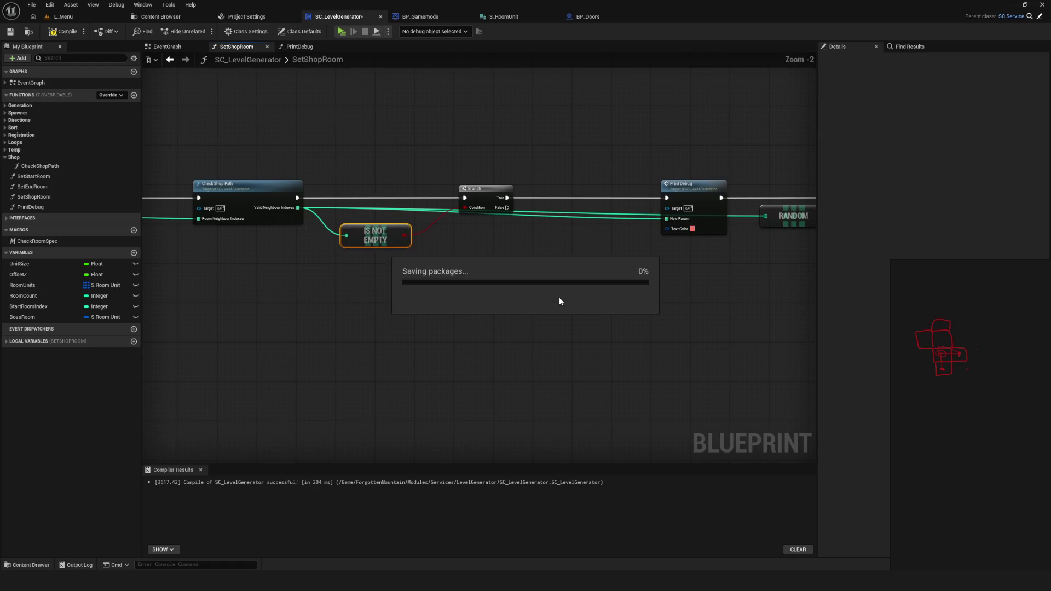
{"action": "scroll", "coordinate": [219, 142], "scroll_direction": "up", "scroll_amount": 2}
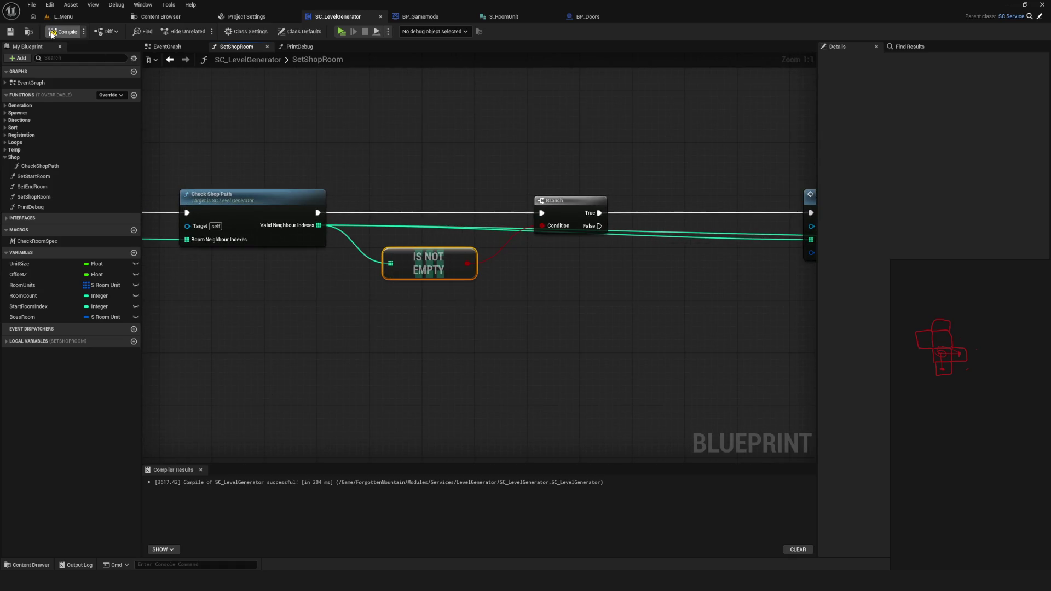
{"action": "scroll", "coordinate": [449, 293], "scroll_direction": "down", "scroll_amount": 2}
{"action": "scroll", "coordinate": [481, 264], "scroll_direction": "down", "scroll_amount": 4}
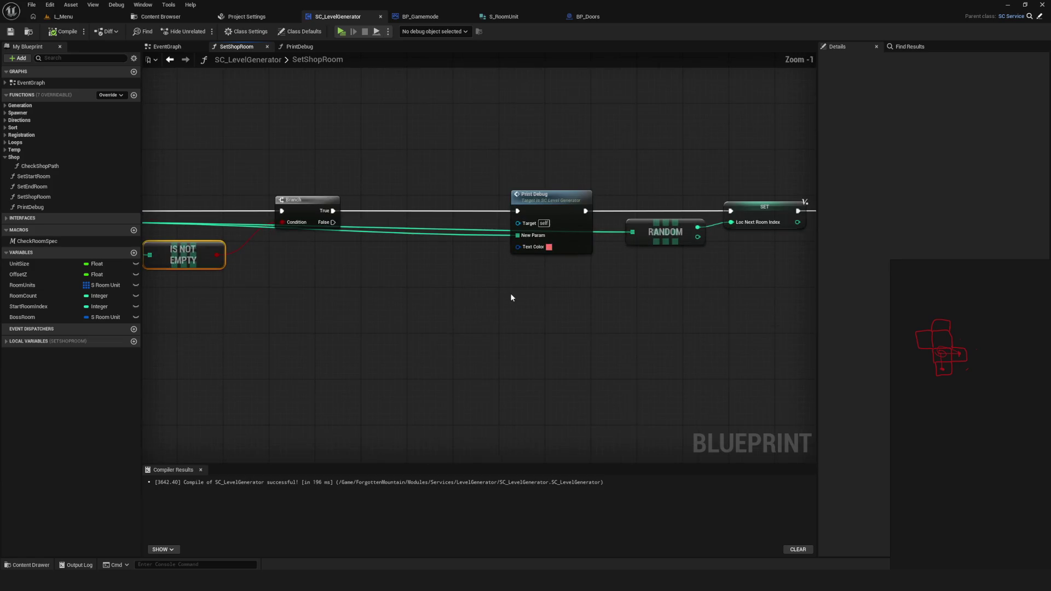
Centre Branch and Print Debug in view and save the blueprint again
{"action": "scroll", "coordinate": [481, 264], "scroll_direction": "up", "scroll_amount": 6}
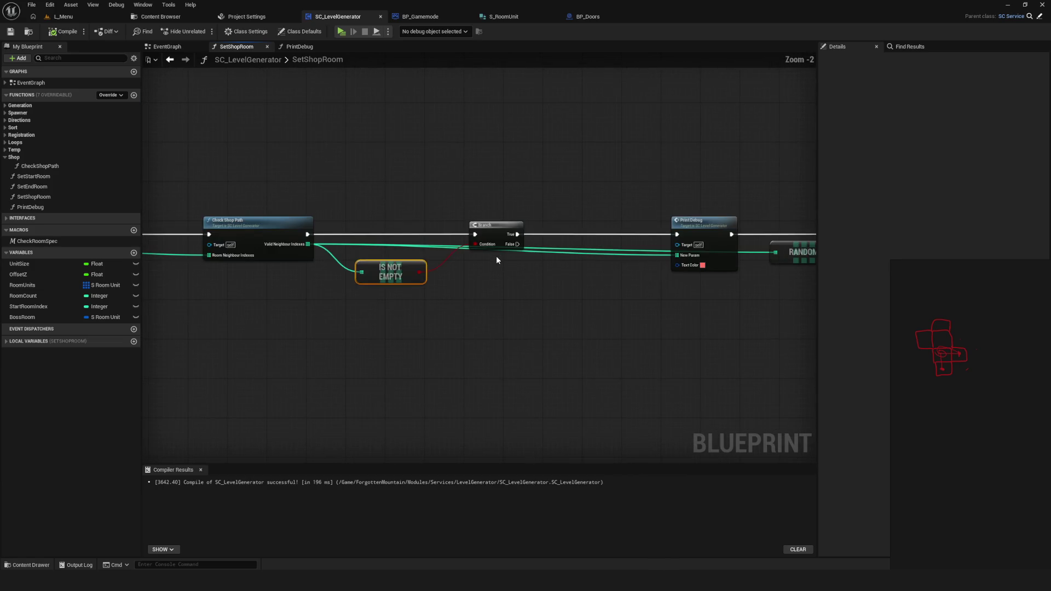
{"action": "left_click_drag", "start_coordinate": [491, 289], "coordinate": [482, 285]}
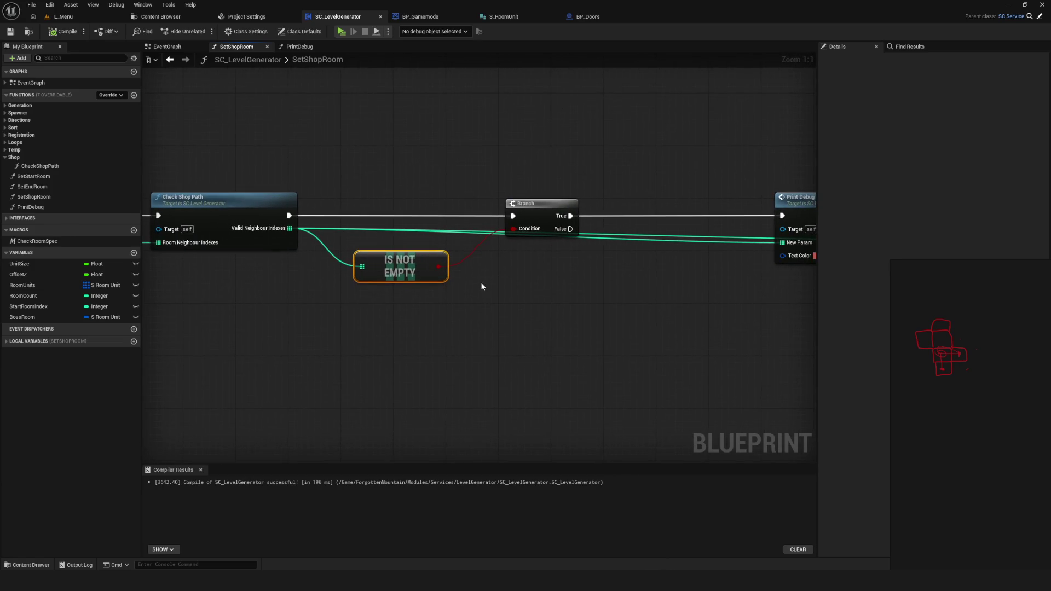
{"action": "scroll", "coordinate": [461, 274], "scroll_direction": "down", "scroll_amount": 4}
{"action": "scroll", "coordinate": [461, 274], "scroll_direction": "up", "scroll_amount": 4}
{"action": "mouse_move", "coordinate": [562, 319]}
{"action": "left_mouse_down"}
{"action": "mouse_move", "coordinate": [377, 298]}
{"action": "mouse_move", "coordinate": [399, 278]}
{"action": "mouse_move", "coordinate": [464, 295]}
{"action": "mouse_move", "coordinate": [549, 277]}
{"action": "mouse_move", "coordinate": [814, 273]}
{"action": "left_mouse_up"}
{"action": "key", "text": "ctrl+s"}
Pan and zoom around Check Shop Path, Is Not Empty and Branch to review the wiring
{"action": "mouse_move", "coordinate": [747, 269]}
{"action": "left_mouse_down"}
{"action": "mouse_move", "coordinate": [709, 279]}
{"action": "mouse_move", "coordinate": [562, 260]}
{"action": "mouse_move", "coordinate": [228, 293]}
{"action": "mouse_move", "coordinate": [105, 291]}
{"action": "mouse_move", "coordinate": [642, 275]}
{"action": "left_mouse_up"}
{"action": "scroll", "coordinate": [398, 247], "scroll_direction": "down", "scroll_amount": 6}
{"action": "scroll", "coordinate": [398, 247], "scroll_direction": "up", "scroll_amount": 5}
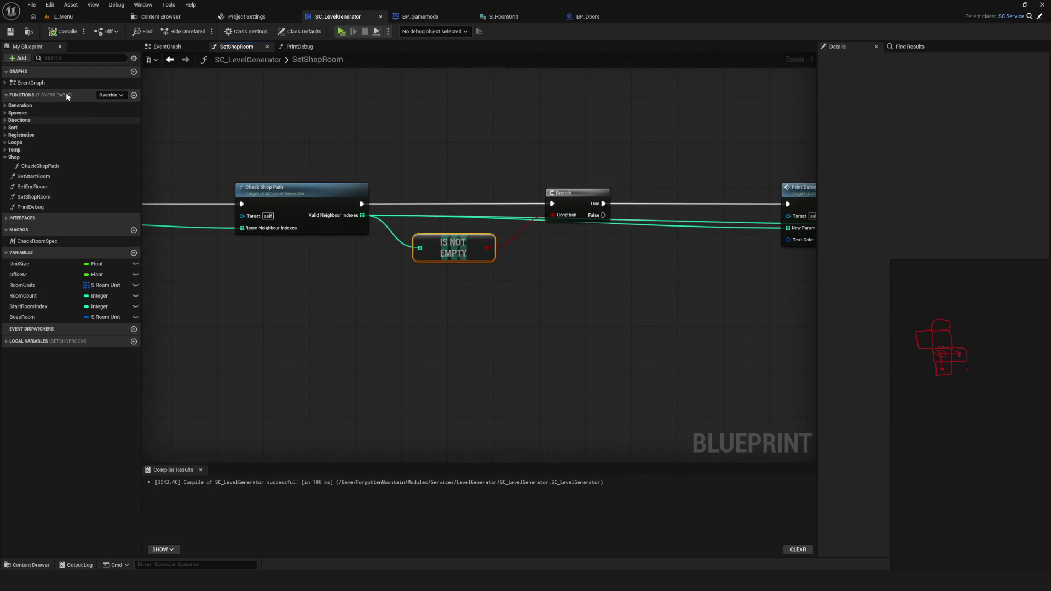
{"action": "scroll", "coordinate": [536, 274], "scroll_direction": "down", "scroll_amount": 8}
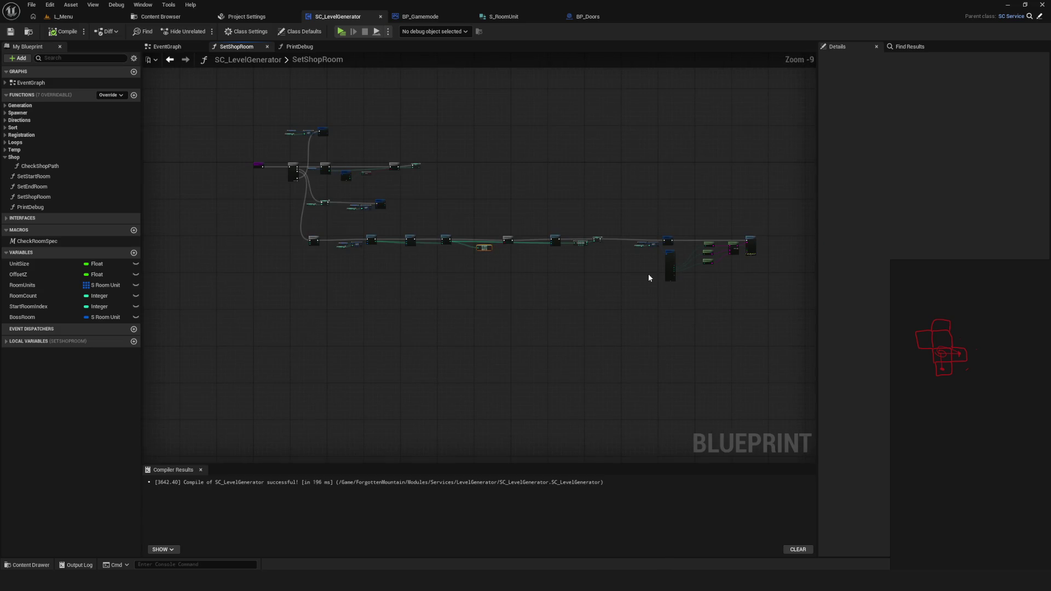
{"action": "scroll", "coordinate": [530, 277], "scroll_direction": "up", "scroll_amount": 8}
{"action": "mouse_move", "coordinate": [530, 277]}
{"action": "left_mouse_down"}
{"action": "mouse_move", "coordinate": [498, 297]}
{"action": "mouse_move", "coordinate": [493, 328]}
{"action": "mouse_move", "coordinate": [513, 316]}
{"action": "left_mouse_up"}
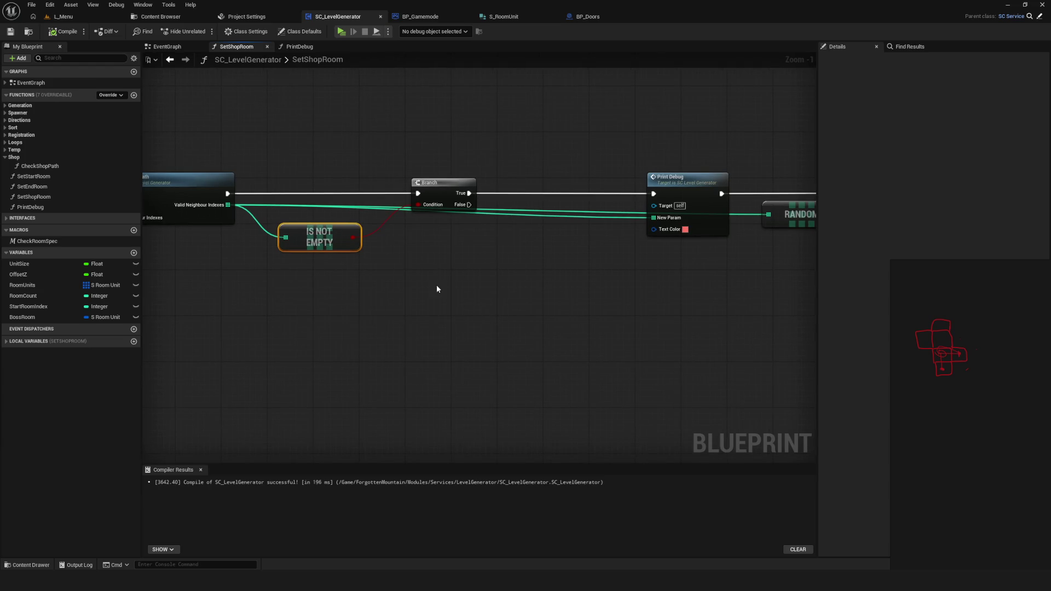
{"action": "scroll", "coordinate": [422, 287], "scroll_direction": "up", "scroll_amount": 1}
{"action": "mouse_move", "coordinate": [294, 260]}
{"action": "left_mouse_down"}
{"action": "mouse_move", "coordinate": [732, 301]}
{"action": "mouse_move", "coordinate": [143, 296]}
{"action": "left_mouse_up"}
{"action": "scroll", "coordinate": [579, 279], "scroll_direction": "down", "scroll_amount": 5}
{"action": "scroll", "coordinate": [552, 296], "scroll_direction": "up", "scroll_amount": 4}
{"action": "scroll", "coordinate": [647, 286], "scroll_direction": "down", "scroll_amount": 5}
{"action": "scroll", "coordinate": [551, 281], "scroll_direction": "up", "scroll_amount": 5}
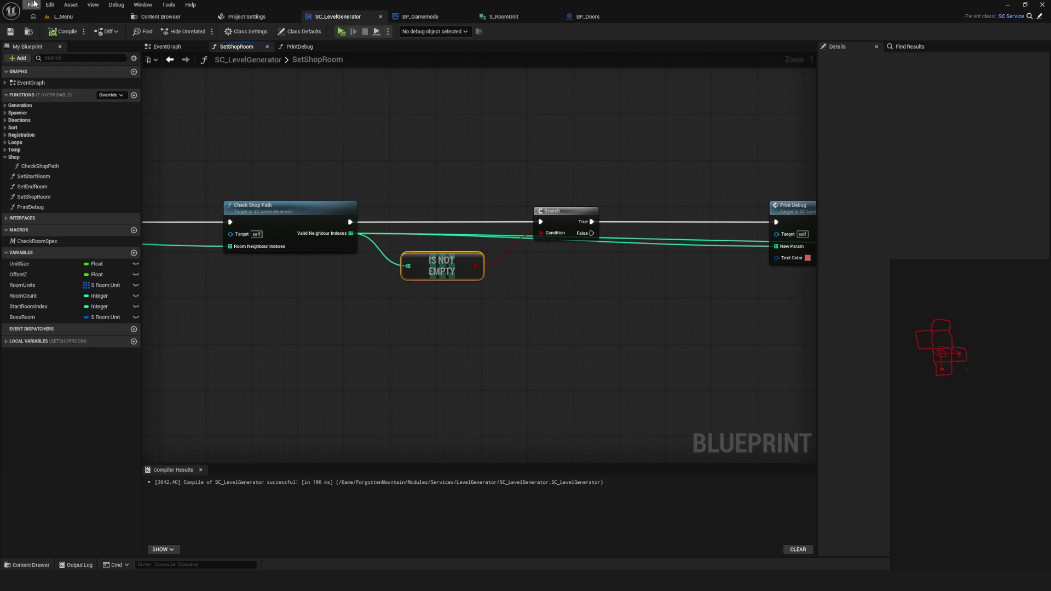
{"action": "scroll", "coordinate": [475, 194], "scroll_direction": "down", "scroll_amount": 5}
{"action": "scroll", "coordinate": [475, 193], "scroll_direction": "up", "scroll_amount": 4}
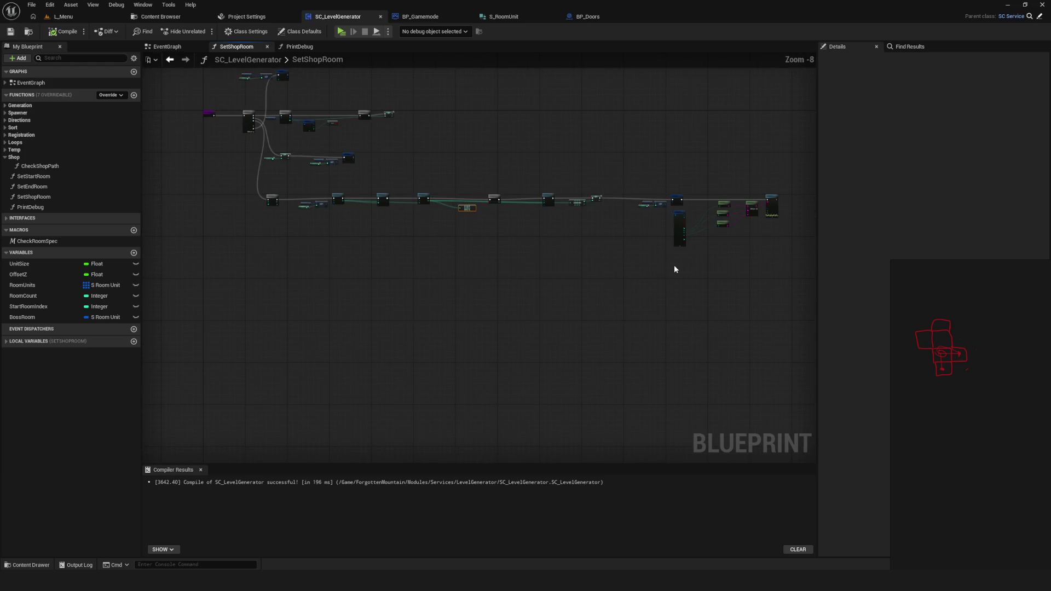
{"action": "mouse_move", "coordinate": [392, 232]}
{"action": "left_mouse_down"}
{"action": "mouse_move", "coordinate": [449, 255]}
{"action": "mouse_move", "coordinate": [481, 249]}
{"action": "mouse_move", "coordinate": [164, 235]}
{"action": "mouse_move", "coordinate": [275, 216]}
{"action": "left_mouse_up"}
{"action": "scroll", "coordinate": [449, 254], "scroll_direction": "up", "scroll_amount": 1}
{"action": "scroll", "coordinate": [285, 247], "scroll_direction": "up", "scroll_amount": 1}
{"action": "scroll", "coordinate": [528, 246], "scroll_direction": "down", "scroll_amount": 6}
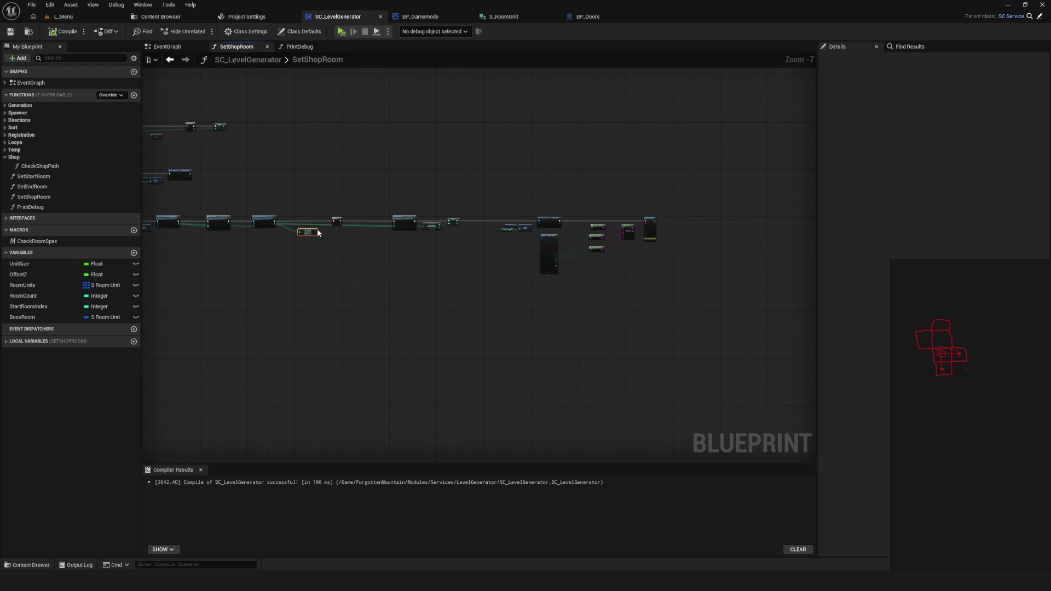
{"action": "scroll", "coordinate": [325, 233], "scroll_direction": "up", "scroll_amount": 7}
{"action": "left_click_drag", "start_coordinate": [405, 235], "coordinate": [659, 237]}
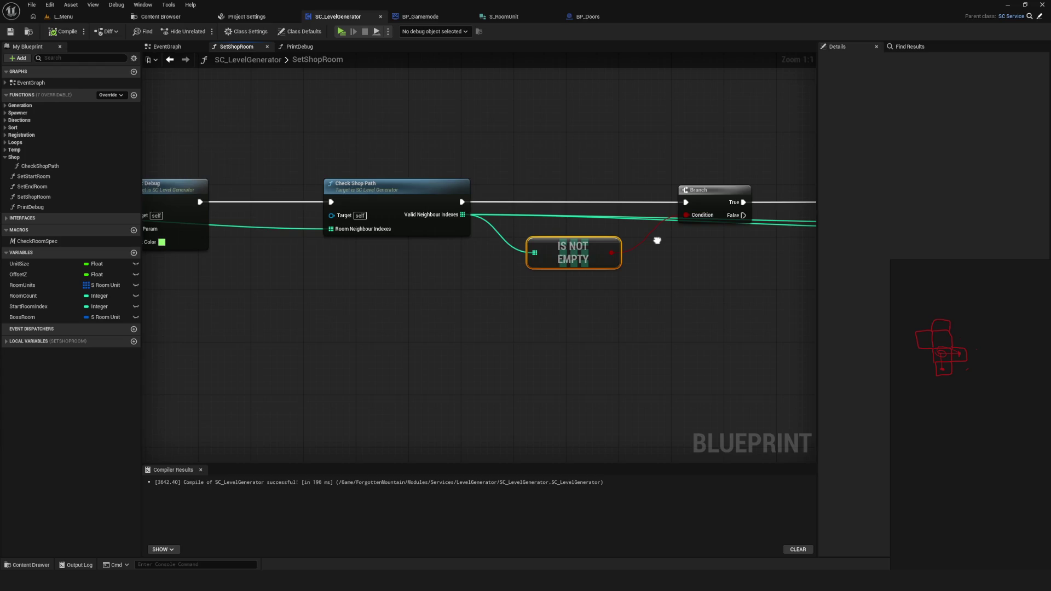
Move the Print Debug node a little left, closer to the Branch
{"action": "left_click_drag", "start_coordinate": [657, 241], "coordinate": [326, 250]}
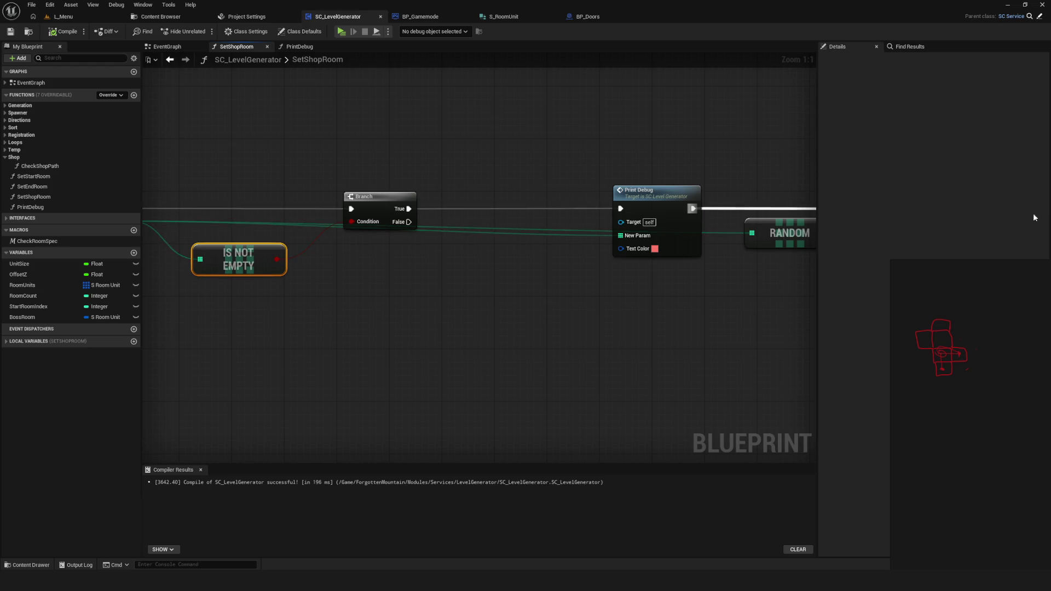
{"action": "scroll", "coordinate": [559, 229], "scroll_direction": "down", "scroll_amount": 5}
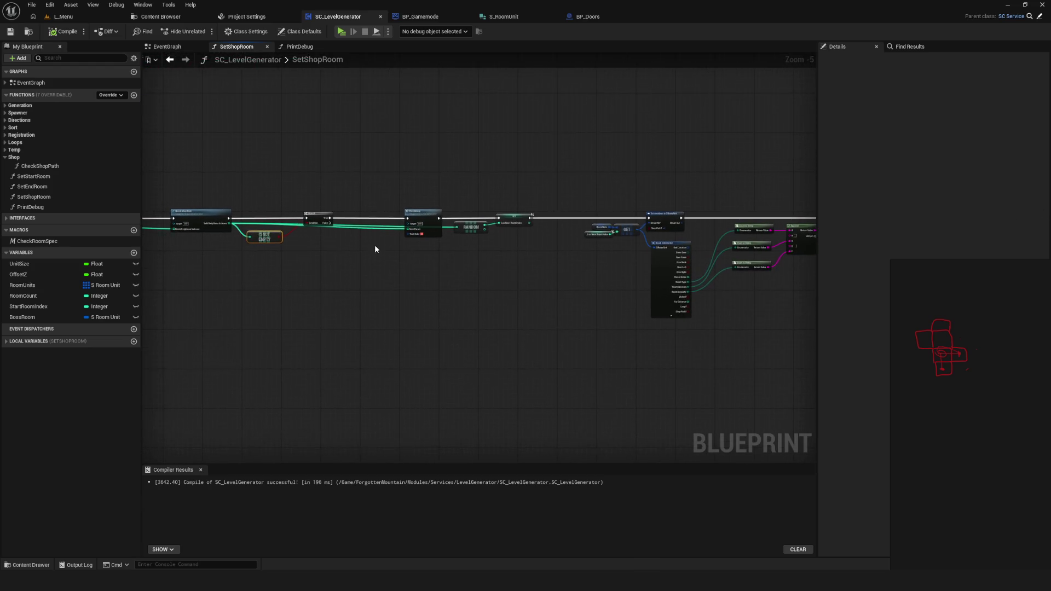
{"action": "scroll", "coordinate": [376, 247], "scroll_direction": "up", "scroll_amount": 4}
{"action": "left_click_drag", "start_coordinate": [376, 251], "coordinate": [413, 257]}
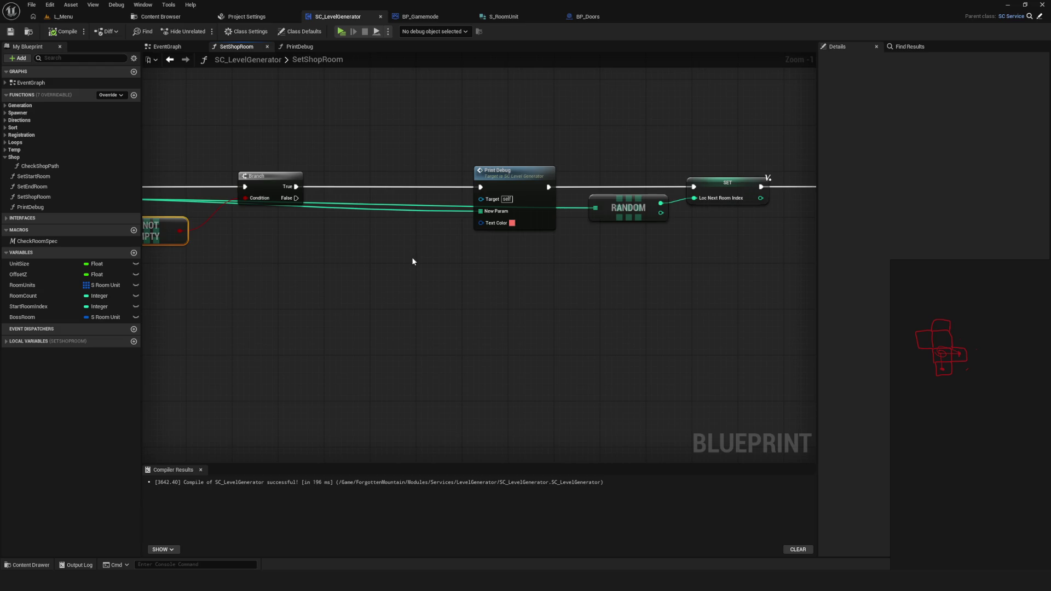
{"action": "scroll", "coordinate": [400, 246], "scroll_direction": "down", "scroll_amount": 5}
{"action": "scroll", "coordinate": [386, 238], "scroll_direction": "up", "scroll_amount": 3}
{"action": "mouse_move", "coordinate": [387, 237]}
{"action": "left_mouse_down"}
{"action": "mouse_move", "coordinate": [406, 255]}
{"action": "mouse_move", "coordinate": [389, 256]}
{"action": "left_mouse_up"}
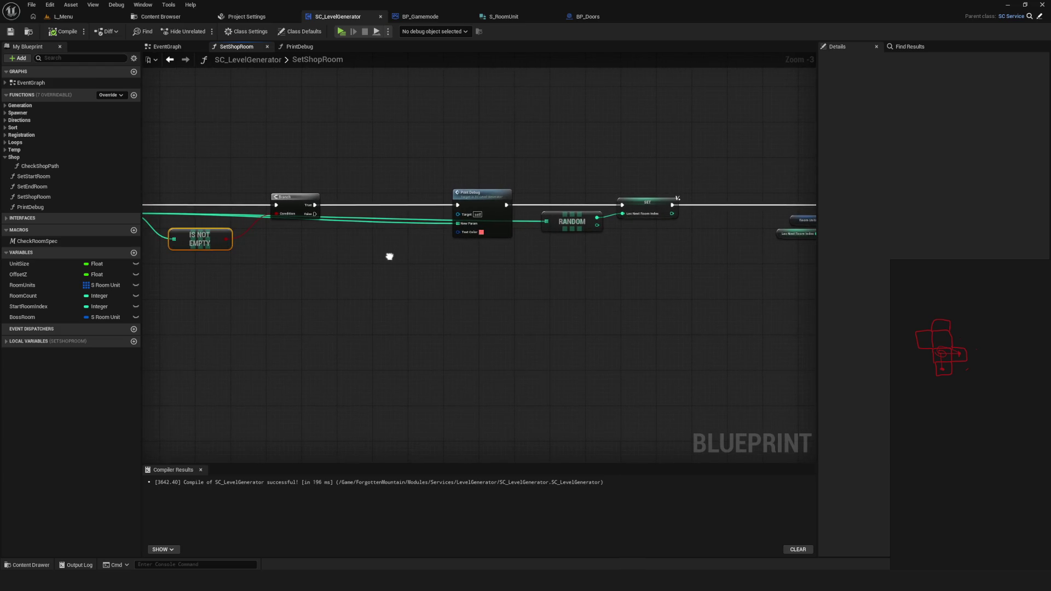
{"action": "left_click_drag", "start_coordinate": [478, 203], "coordinate": [426, 201]}
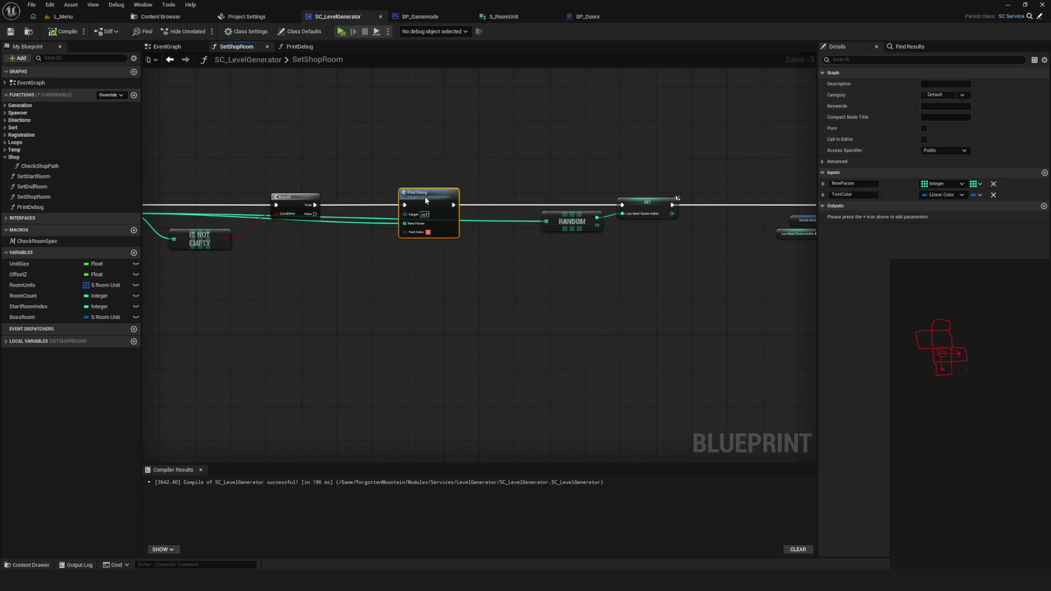
Pan through the loop, GET, Break S Room Unit, Enum to String and Print String nodes
{"action": "scroll", "coordinate": [426, 199], "scroll_direction": "up", "scroll_amount": 2}
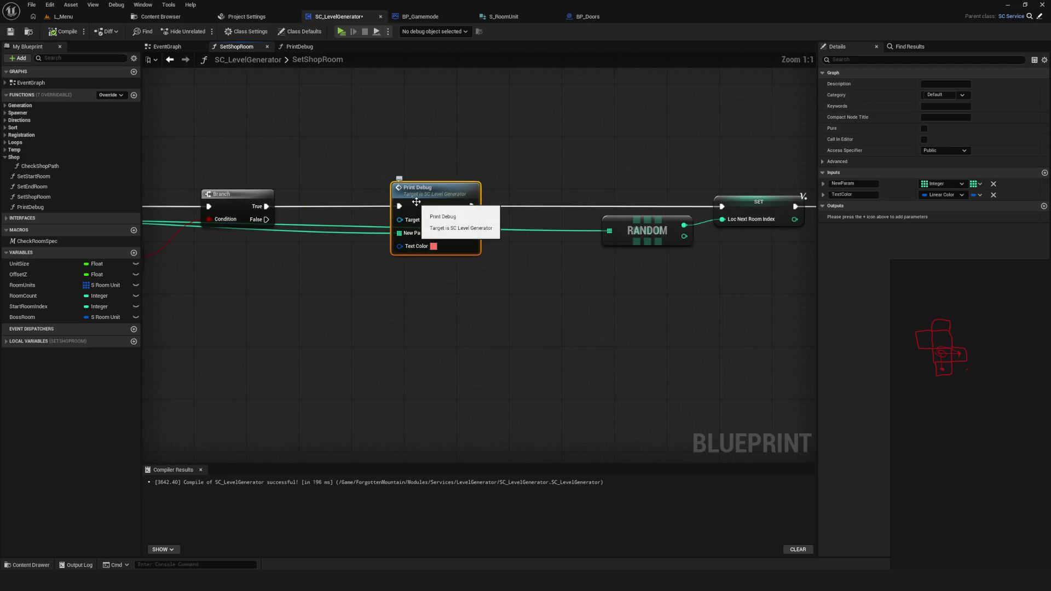
{"action": "scroll", "coordinate": [449, 208], "scroll_direction": "down", "scroll_amount": 6}
{"action": "scroll", "coordinate": [516, 220], "scroll_direction": "up", "scroll_amount": 5}
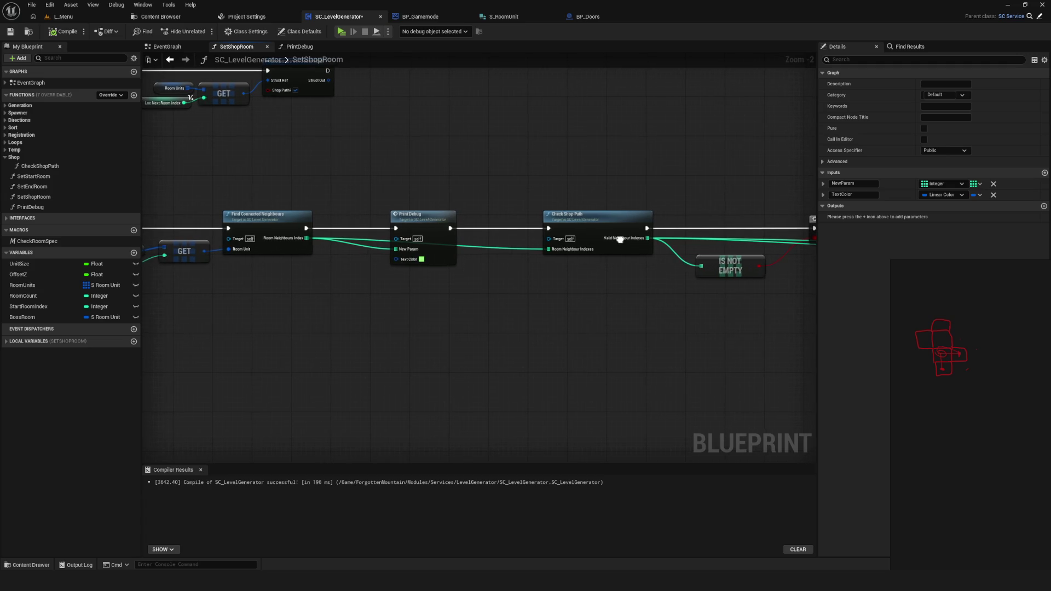
{"action": "left_click_drag", "start_coordinate": [623, 239], "coordinate": [591, 241]}
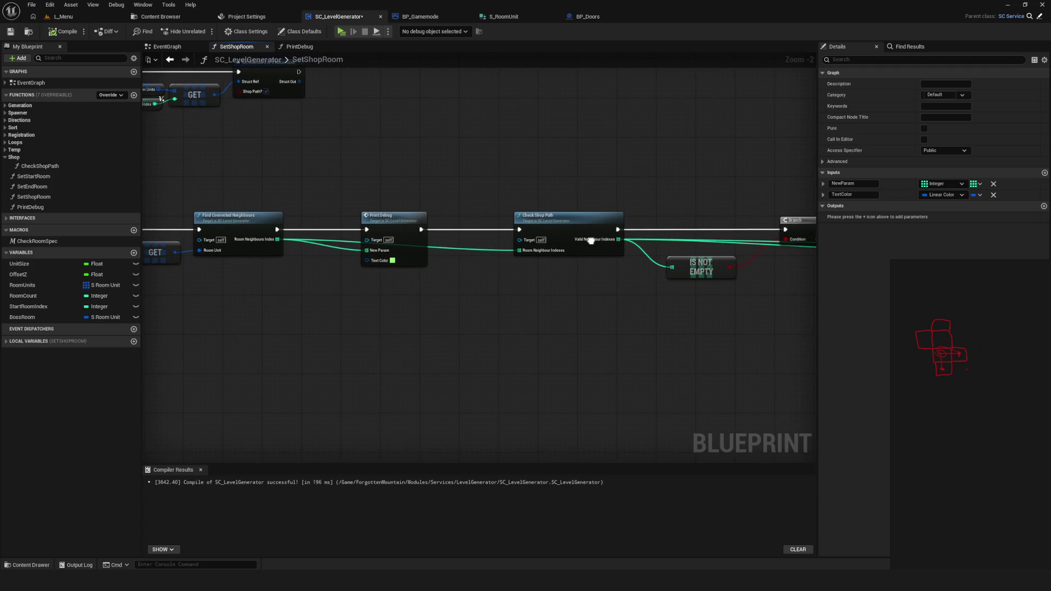
{"action": "mouse_move", "coordinate": [590, 241]}
{"action": "left_mouse_down"}
{"action": "mouse_move", "coordinate": [603, 230]}
{"action": "mouse_move", "coordinate": [783, 221]}
{"action": "mouse_move", "coordinate": [91, 209]}
{"action": "left_mouse_up"}
{"action": "scroll", "coordinate": [559, 233], "scroll_direction": "down", "scroll_amount": 3}
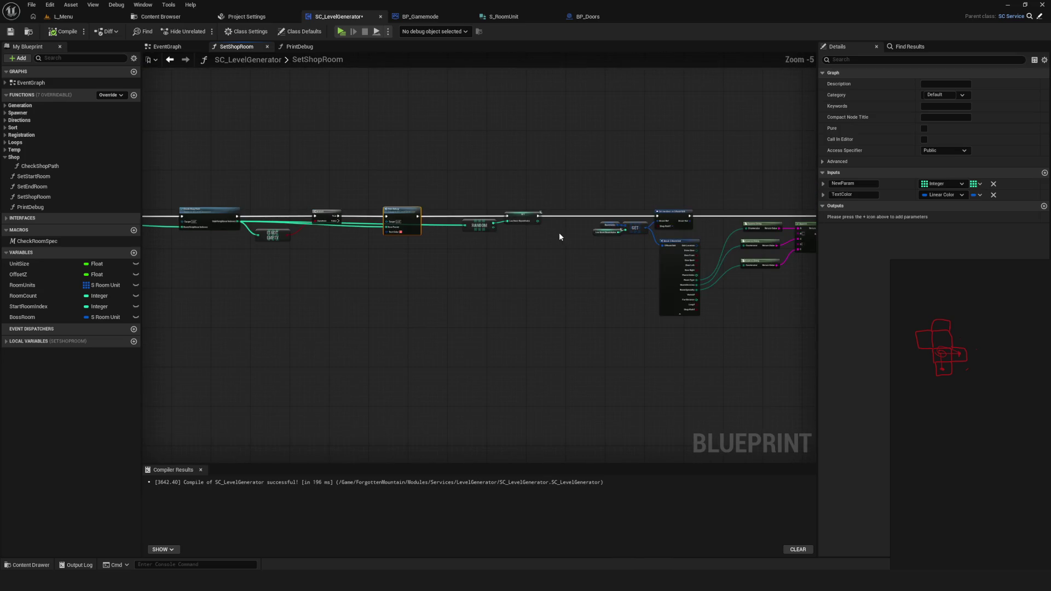
{"action": "scroll", "coordinate": [350, 235], "scroll_direction": "up", "scroll_amount": 1}
{"action": "scroll", "coordinate": [367, 236], "scroll_direction": "up", "scroll_amount": 1}
{"action": "left_click_drag", "start_coordinate": [370, 236], "coordinate": [365, 237]}
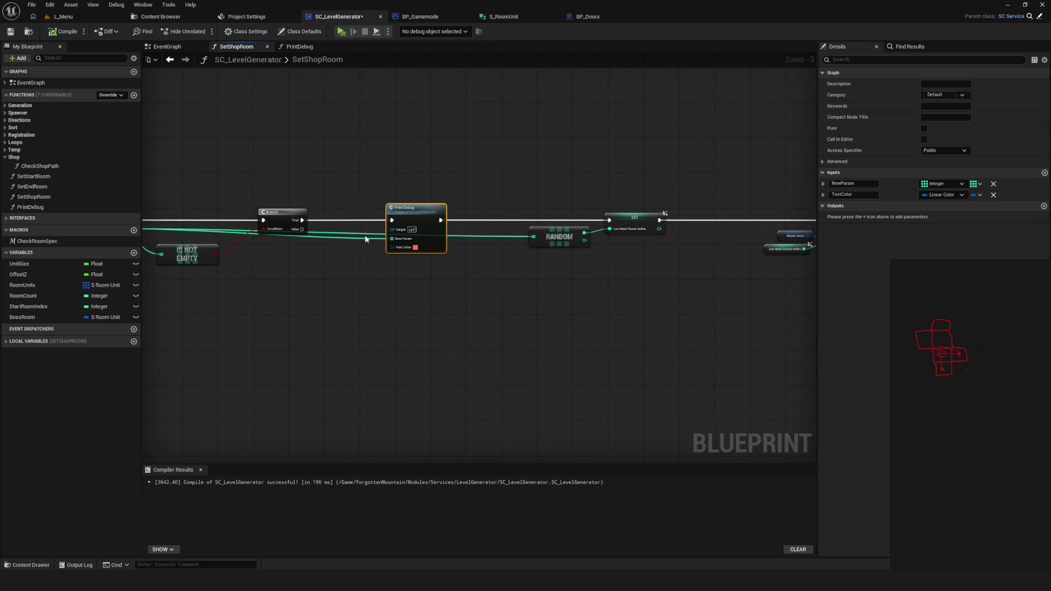
{"action": "left_click_drag", "start_coordinate": [804, 257], "coordinate": [498, 251]}
{"action": "scroll", "coordinate": [498, 251], "scroll_direction": "up", "scroll_amount": 3}
{"action": "mouse_move", "coordinate": [593, 252]}
{"action": "left_mouse_down"}
{"action": "mouse_move", "coordinate": [243, 237]}
{"action": "mouse_move", "coordinate": [628, 228]}
{"action": "mouse_move", "coordinate": [637, 260]}
{"action": "left_mouse_up"}
Return to Check Shop Path, Branch and IS NOT EMPTY and compile SC_LevelGenerator
{"action": "scroll", "coordinate": [627, 229], "scroll_direction": "down", "scroll_amount": 3}
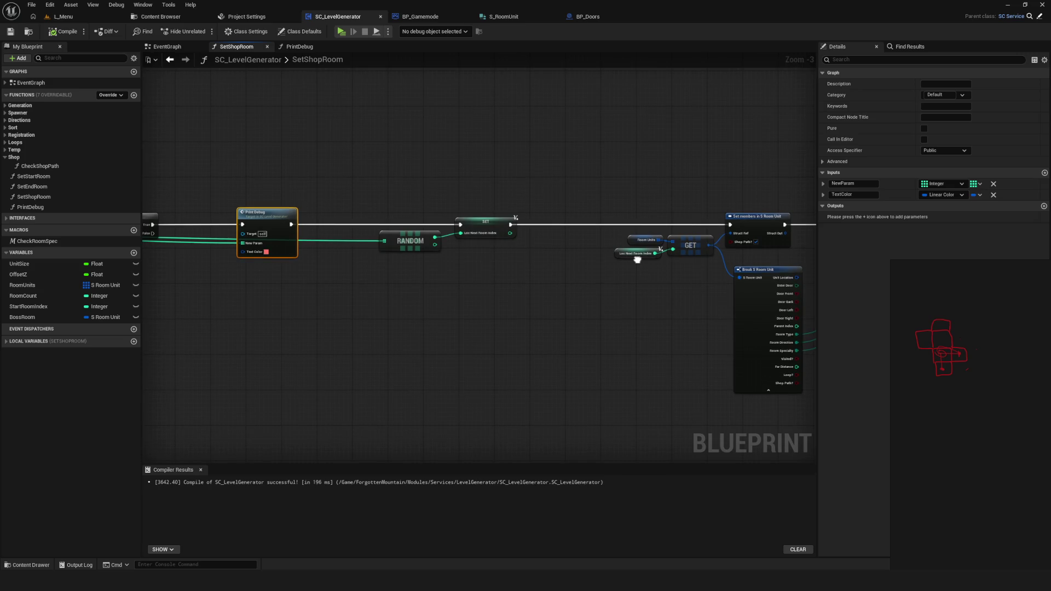
{"action": "mouse_move", "coordinate": [638, 259]}
{"action": "left_mouse_down"}
{"action": "mouse_move", "coordinate": [791, 266]}
{"action": "mouse_move", "coordinate": [921, 257]}
{"action": "mouse_move", "coordinate": [879, 262]}
{"action": "left_mouse_up"}
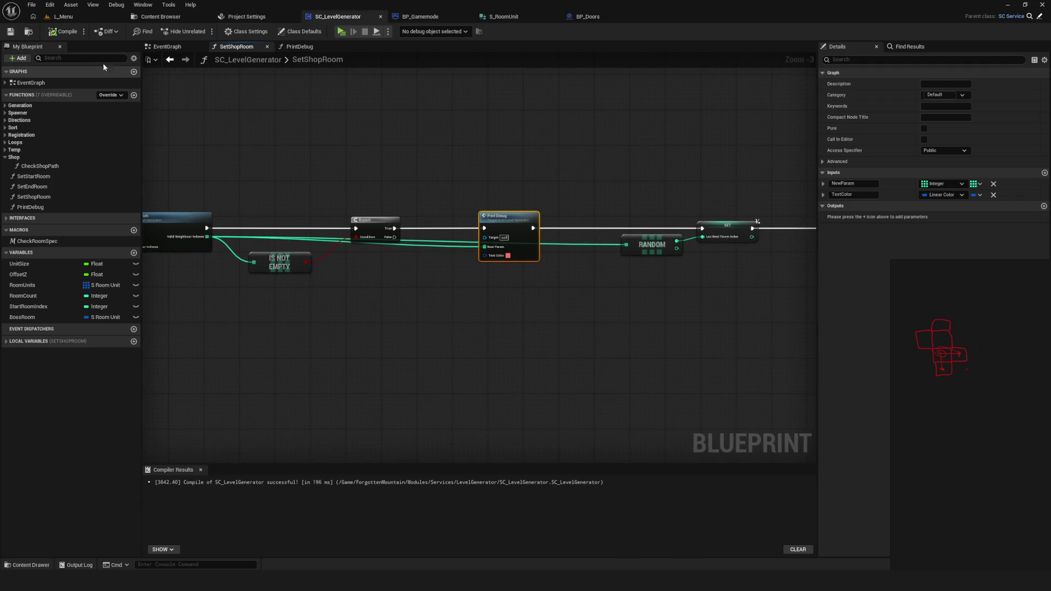
{"action": "left_click", "coordinate": [61, 34]}
{"action": "scroll", "coordinate": [447, 175], "scroll_direction": "down", "scroll_amount": 3}
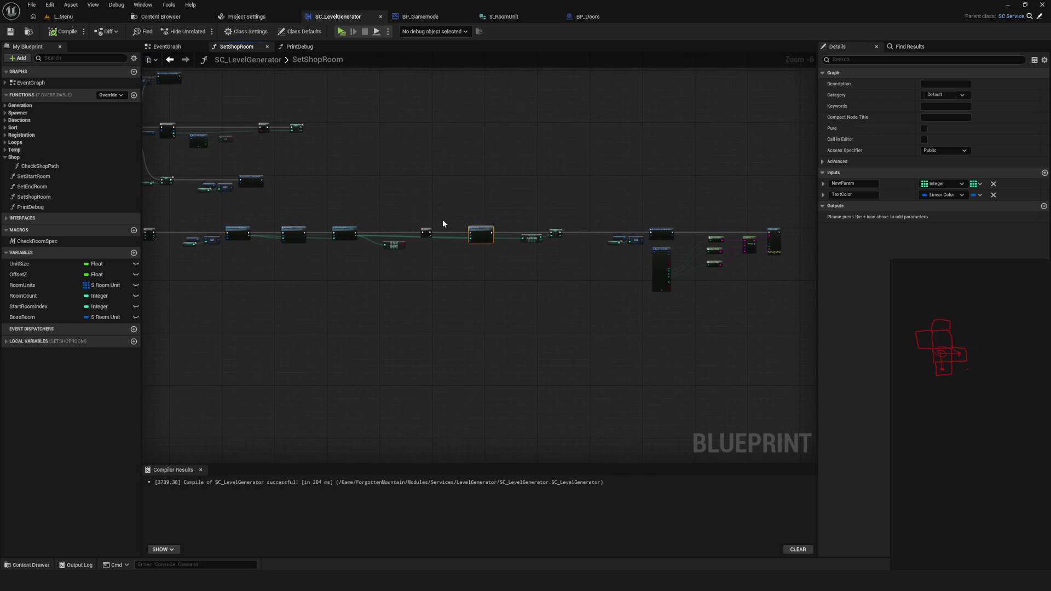
{"action": "scroll", "coordinate": [392, 246], "scroll_direction": "up", "scroll_amount": 6}
Save and recompile the blueprint with the IS NOT EMPTY node selected
{"action": "left_click", "coordinate": [402, 249]}
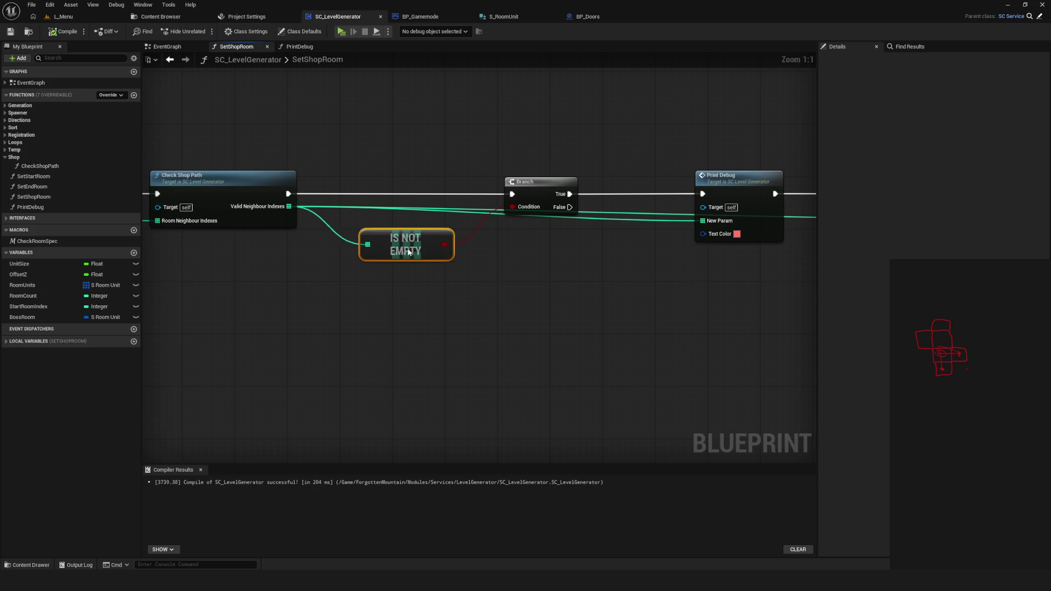
{"action": "key", "text": "ctrl+s"}
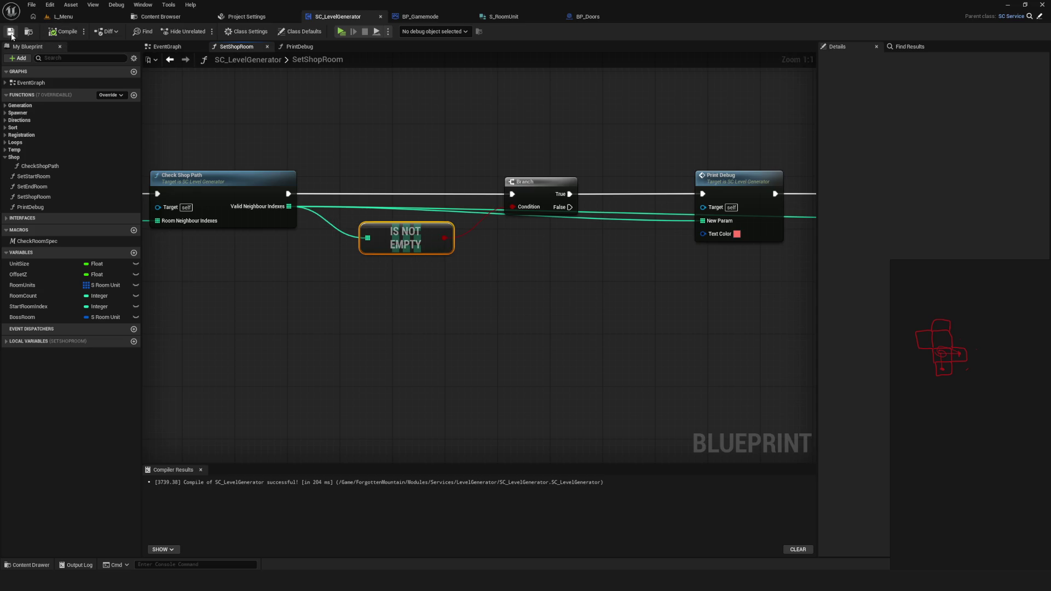
{"action": "left_click", "coordinate": [55, 34]}
{"action": "scroll", "coordinate": [481, 260], "scroll_direction": "down", "scroll_amount": 6}
{"action": "scroll", "coordinate": [602, 295], "scroll_direction": "up", "scroll_amount": 3}
{"action": "scroll", "coordinate": [345, 247], "scroll_direction": "down", "scroll_amount": 4}
Inspect the Branch, Print Debug and Is Not Empty nodes, then save the blueprint
{"action": "left_click_drag", "start_coordinate": [739, 211], "coordinate": [504, 336]}
{"action": "scroll", "coordinate": [648, 247], "scroll_direction": "up", "scroll_amount": 6}
{"action": "left_click_drag", "start_coordinate": [579, 249], "coordinate": [517, 281]}
{"action": "scroll", "coordinate": [501, 211], "scroll_direction": "down", "scroll_amount": 1}
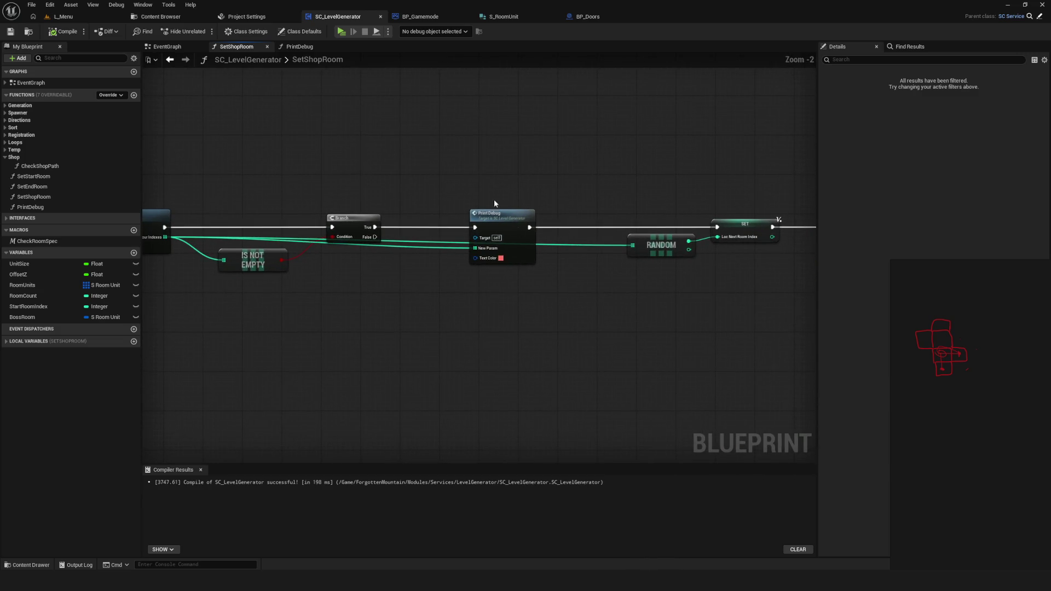
{"action": "left_click", "coordinate": [501, 211]}
{"action": "left_click_drag", "start_coordinate": [597, 285], "coordinate": [629, 288]}
{"action": "scroll", "coordinate": [646, 285], "scroll_direction": "down", "scroll_amount": 5}
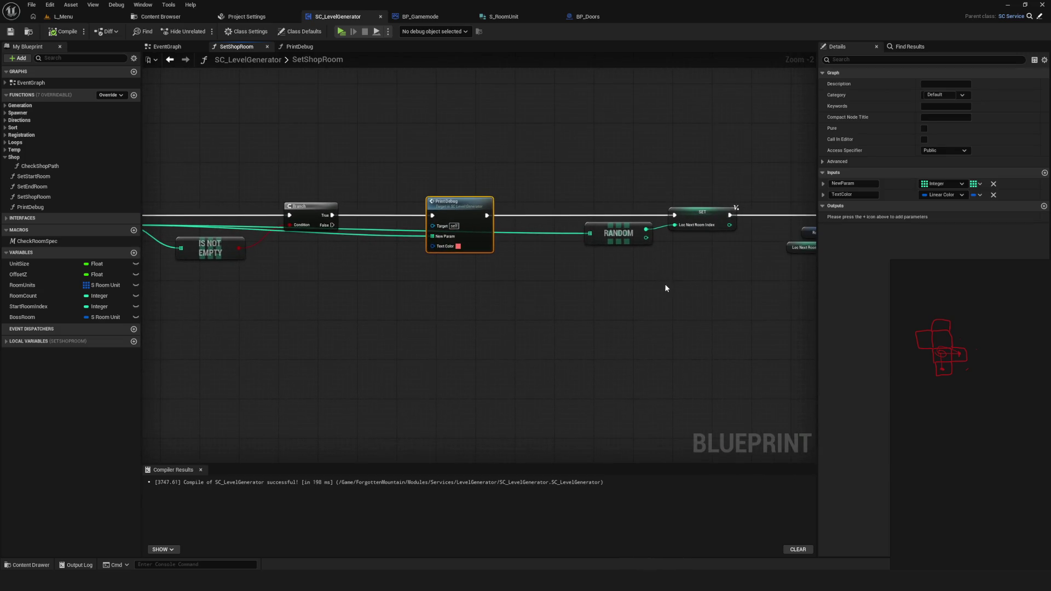
{"action": "scroll", "coordinate": [515, 275], "scroll_direction": "up", "scroll_amount": 5}
{"action": "left_click_drag", "start_coordinate": [526, 281], "coordinate": [319, 279]}
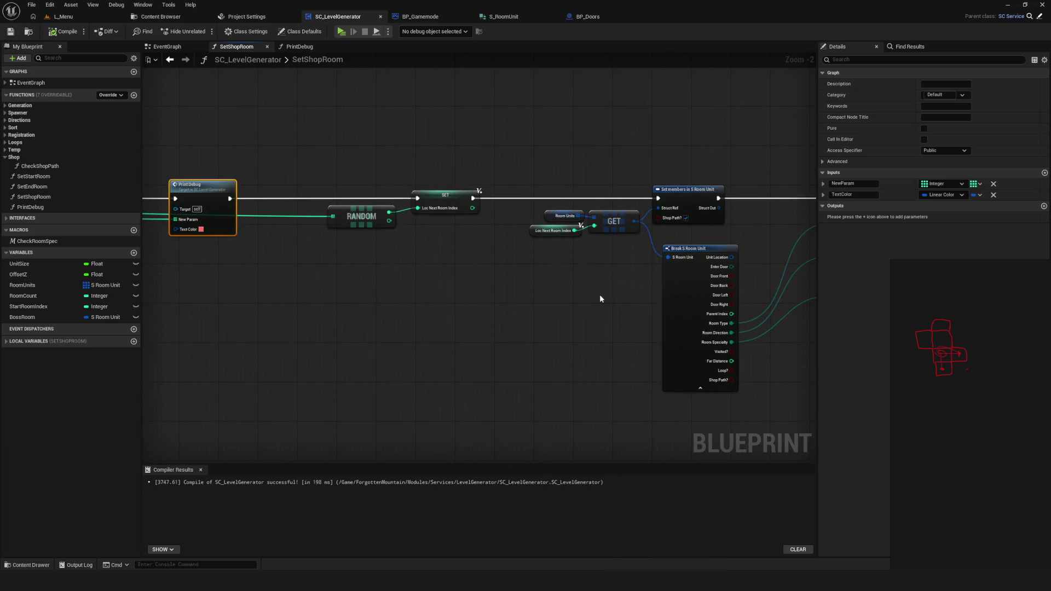
{"action": "scroll", "coordinate": [406, 231], "scroll_direction": "down", "scroll_amount": 7}
{"action": "scroll", "coordinate": [524, 254], "scroll_direction": "up", "scroll_amount": 6}
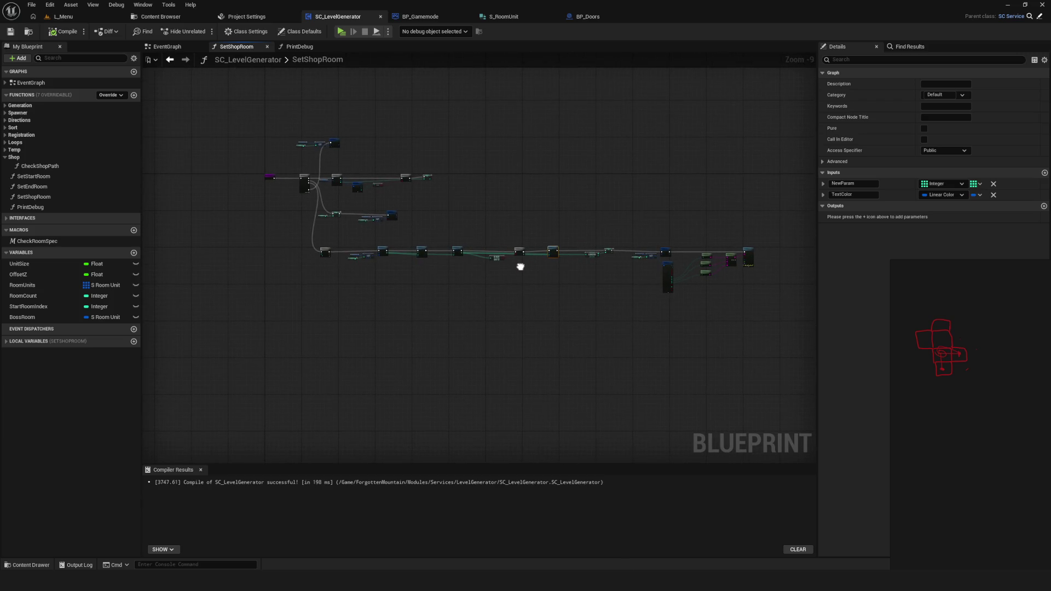
{"action": "left_click_drag", "start_coordinate": [568, 298], "coordinate": [580, 291]}
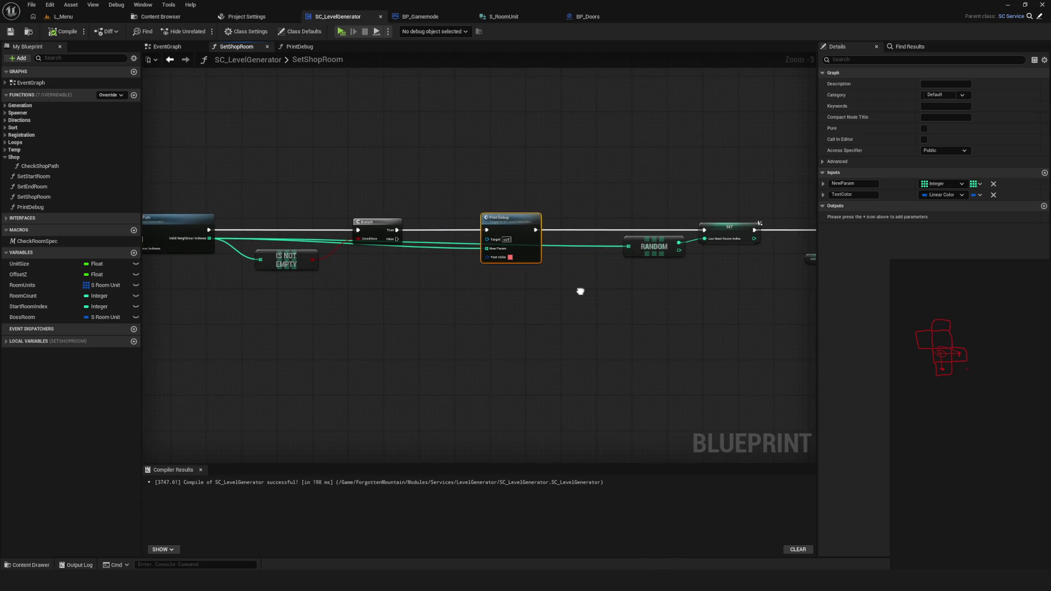
{"action": "left_click", "coordinate": [21, 31]}
Play-test the game, choose Dev from the main menu to generate the level, then stop
{"action": "key", "text": "alt+p"}
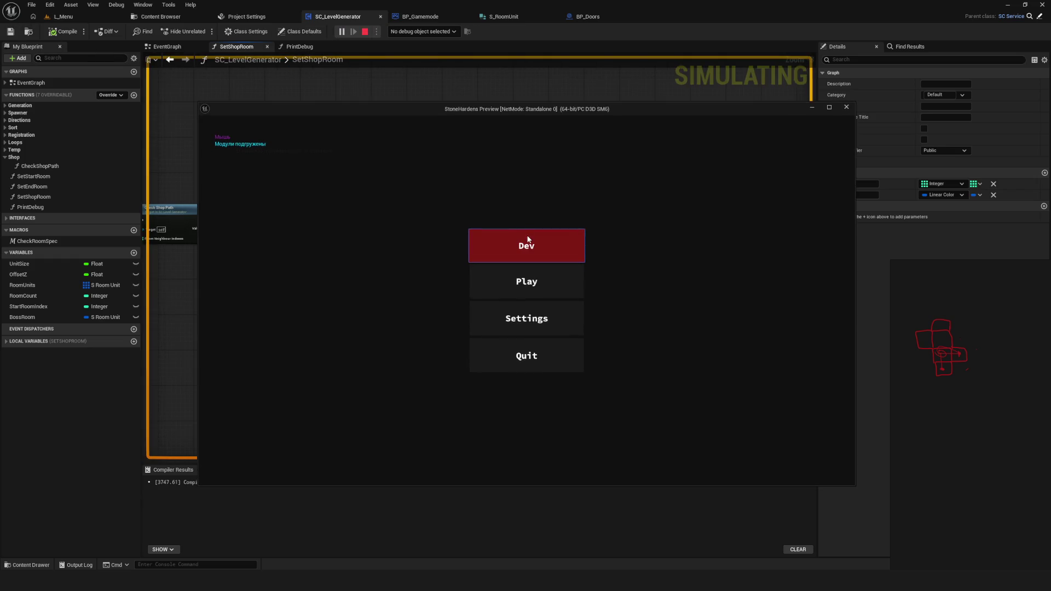
{"action": "left_click", "coordinate": [566, 244]}
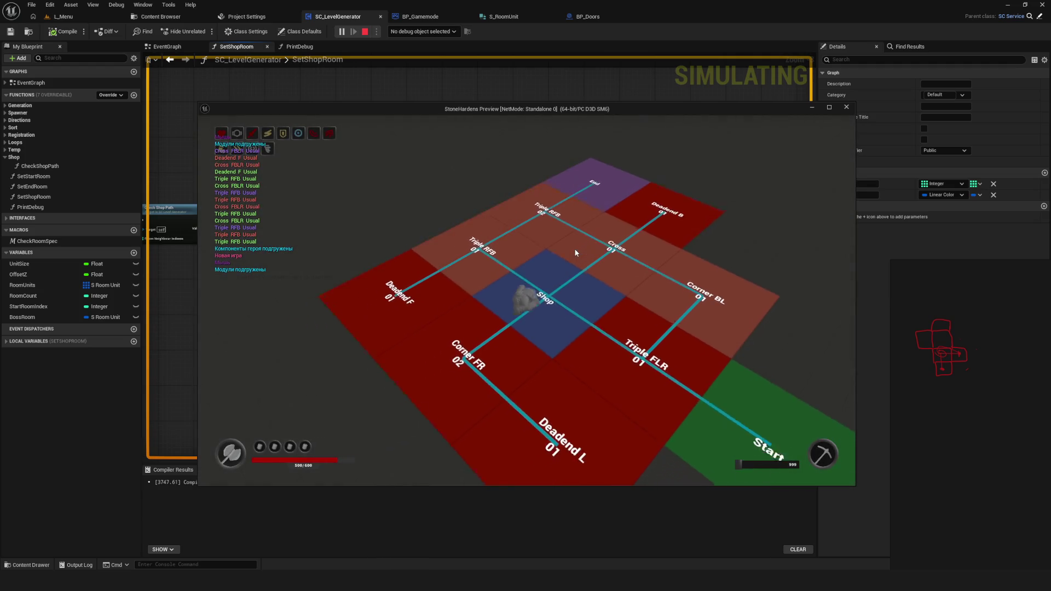
{"action": "key", "text": "Escape"}
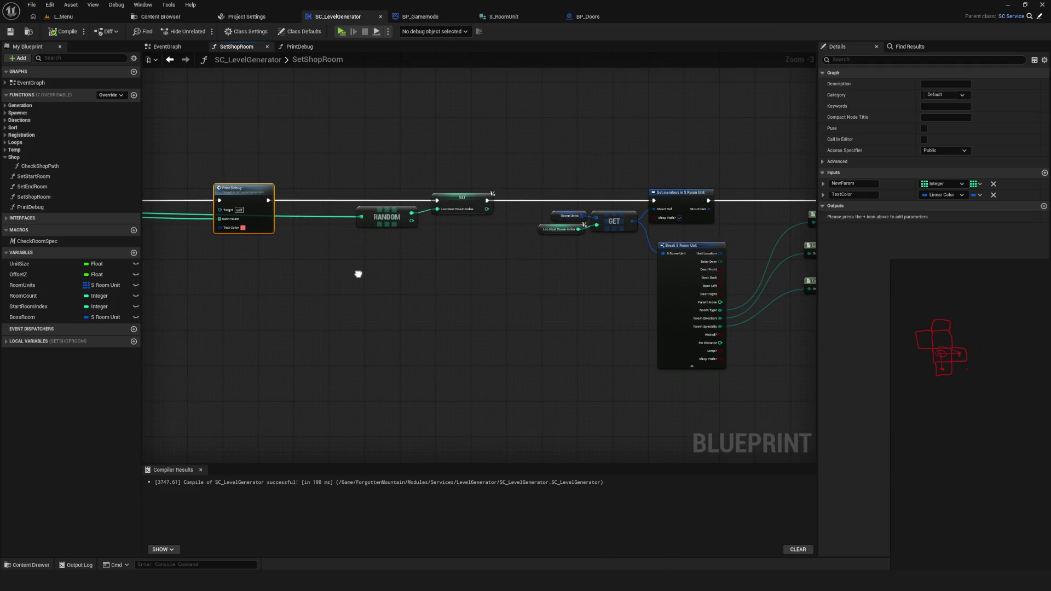
{"action": "scroll", "coordinate": [358, 278], "scroll_direction": "down", "scroll_amount": 2}
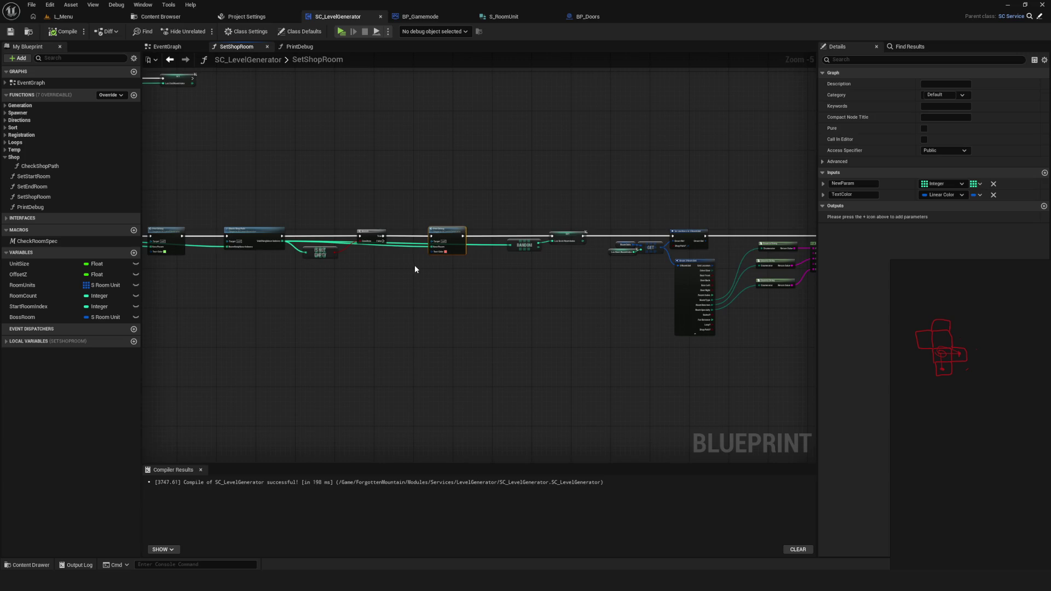
{"action": "scroll", "coordinate": [415, 267], "scroll_direction": "up", "scroll_amount": 3}
{"action": "left_click", "coordinate": [718, 204]}
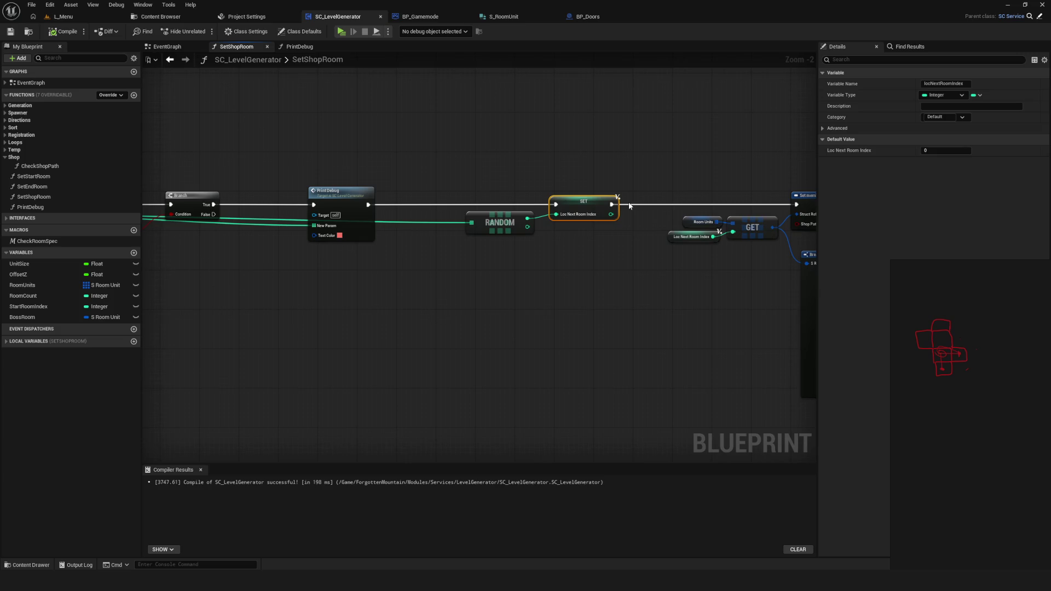
{"action": "mouse_move", "coordinate": [632, 207]}
{"action": "left_mouse_down"}
{"action": "mouse_move", "coordinate": [579, 255]}
{"action": "mouse_move", "coordinate": [711, 253]}
{"action": "mouse_move", "coordinate": [466, 255]}
{"action": "mouse_move", "coordinate": [542, 255]}
{"action": "left_mouse_up"}
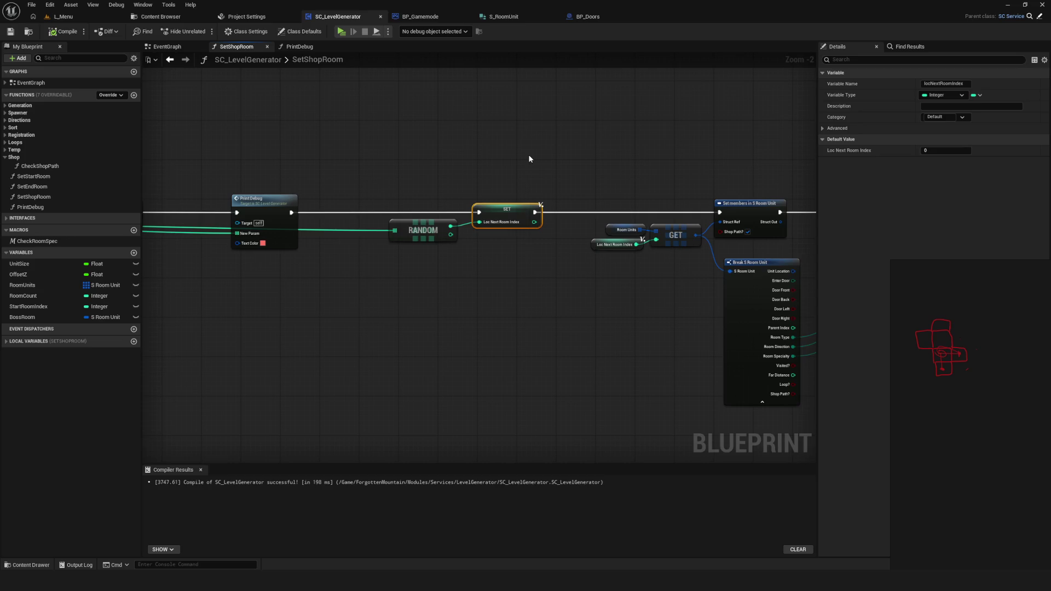
{"action": "scroll", "coordinate": [529, 159], "scroll_direction": "down", "scroll_amount": 2}
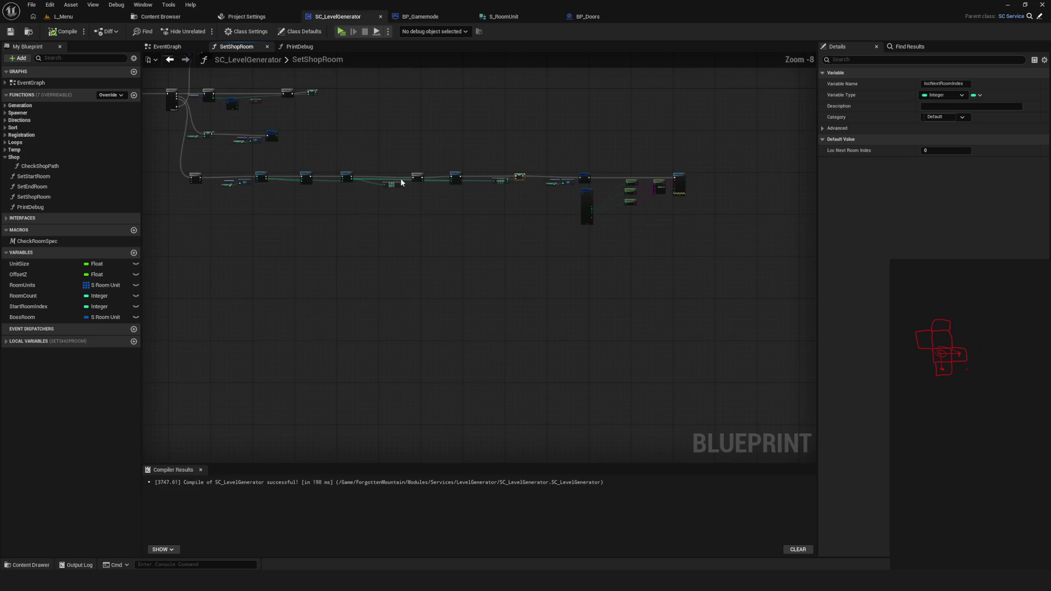
{"action": "mouse_move", "coordinate": [598, 191]}
{"action": "left_mouse_down"}
{"action": "mouse_move", "coordinate": [620, 226]}
{"action": "mouse_move", "coordinate": [516, 231]}
{"action": "left_mouse_up"}
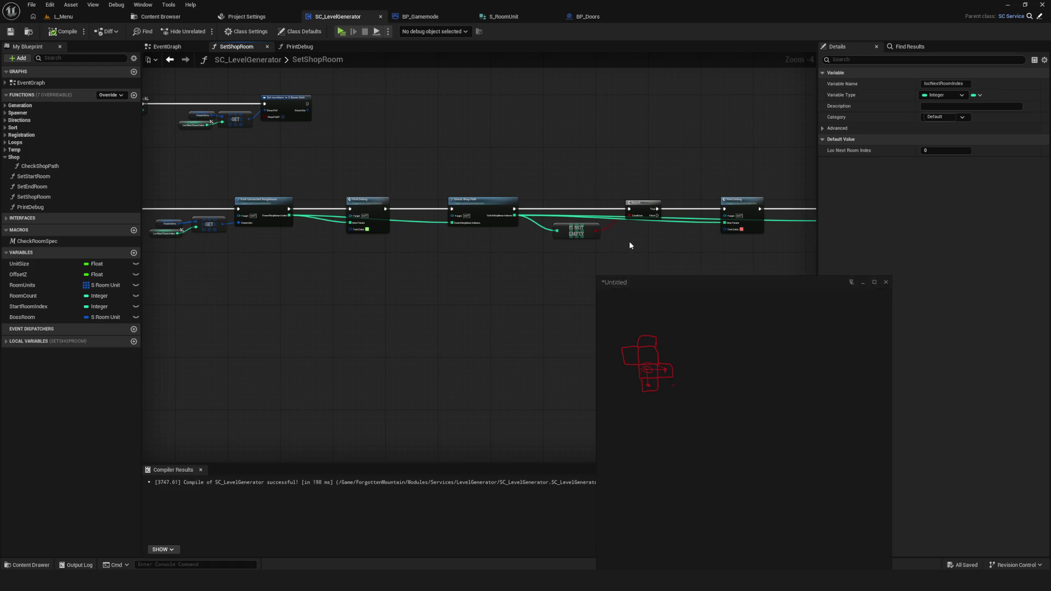
Select the Loc Next Room Index getter and save the blueprint
{"action": "mouse_move", "coordinate": [645, 240]}
{"action": "left_mouse_down"}
{"action": "mouse_move", "coordinate": [250, 220]}
{"action": "mouse_move", "coordinate": [258, 228]}
{"action": "mouse_move", "coordinate": [207, 230]}
{"action": "left_mouse_up"}
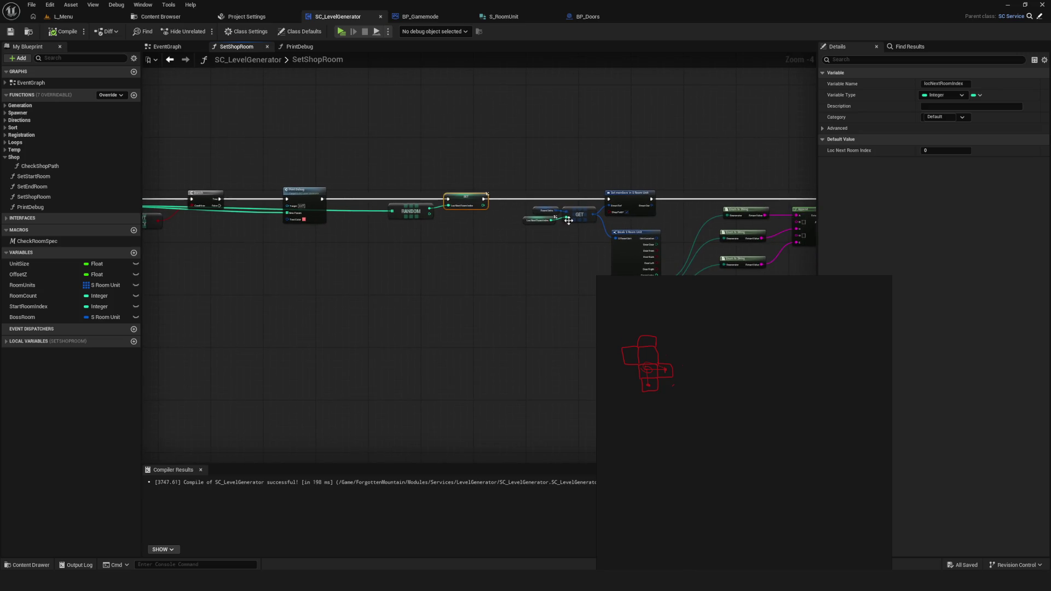
{"action": "scroll", "coordinate": [560, 230], "scroll_direction": "up", "scroll_amount": 3}
{"action": "left_click_drag", "start_coordinate": [521, 225], "coordinate": [529, 223]}
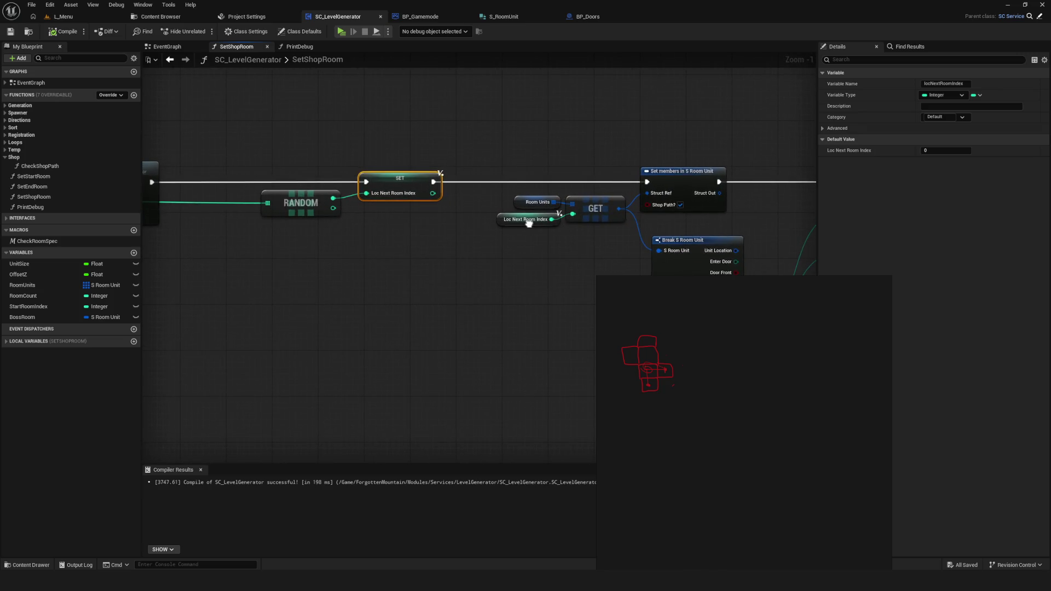
{"action": "left_click", "coordinate": [528, 221]}
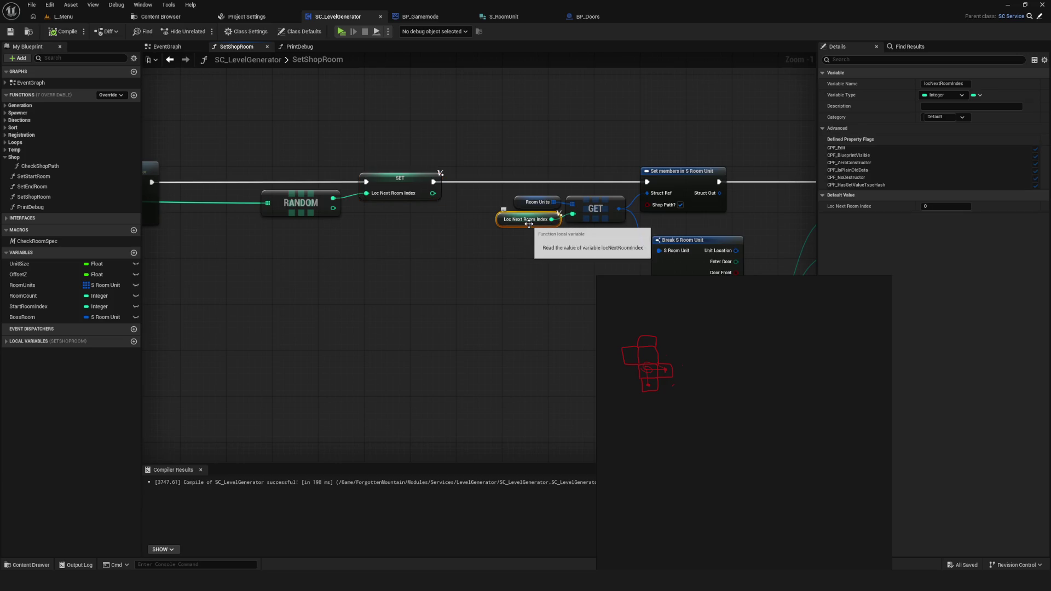
{"action": "scroll", "coordinate": [558, 216], "scroll_direction": "down", "scroll_amount": 3}
{"action": "left_click_drag", "start_coordinate": [510, 205], "coordinate": [537, 214]}
{"action": "key", "text": "ctrl+s"}
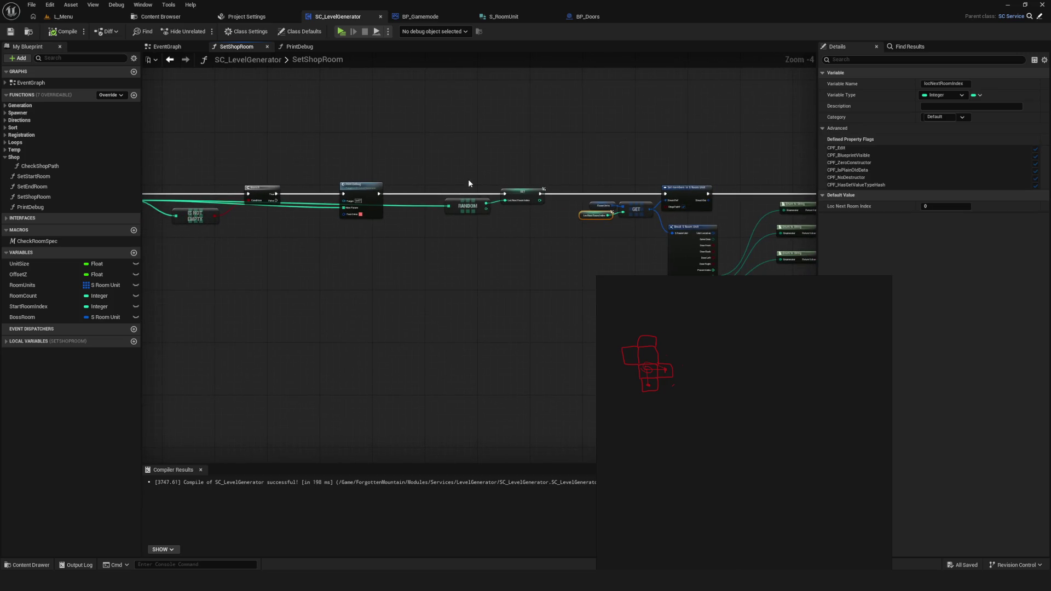
Raise the Print Debug node after Find Connected Neighbours above the main exec line
{"action": "left_click_drag", "start_coordinate": [241, 194], "coordinate": [456, 192]}
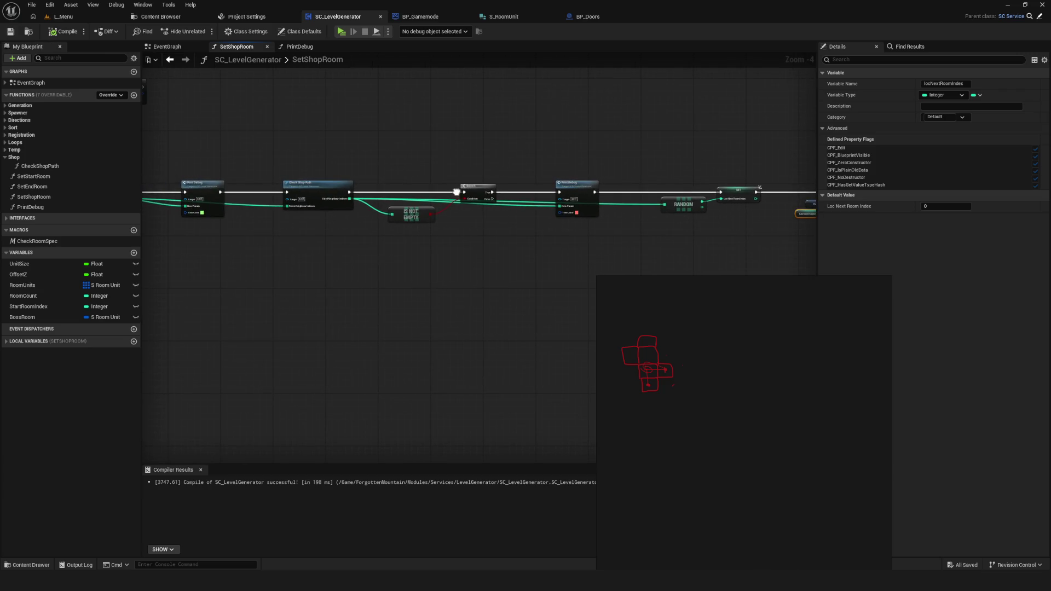
{"action": "scroll", "coordinate": [402, 200], "scroll_direction": "up", "scroll_amount": 4}
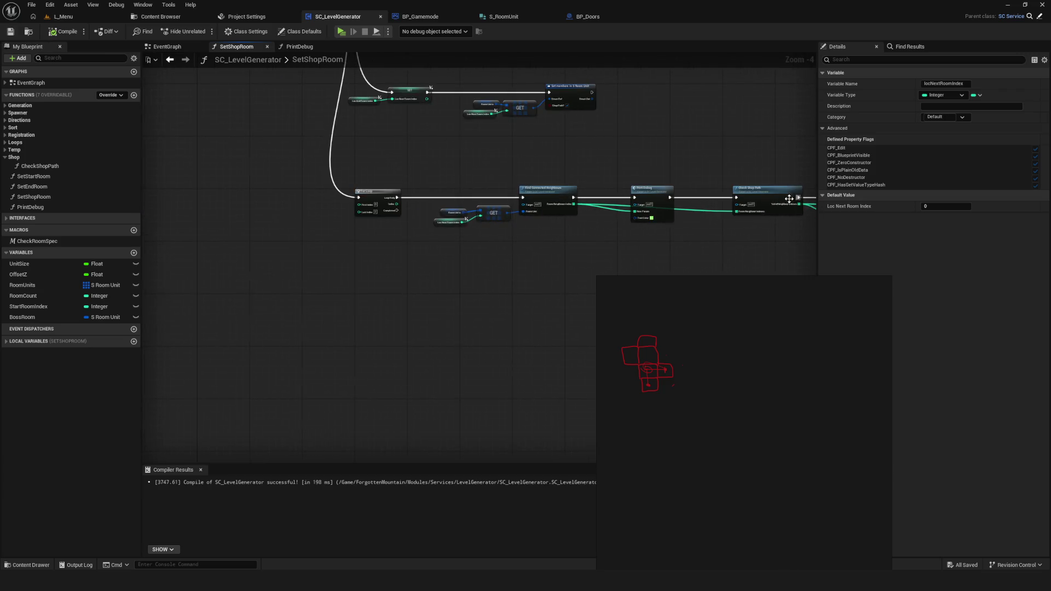
{"action": "scroll", "coordinate": [380, 210], "scroll_direction": "down", "scroll_amount": 5}
{"action": "scroll", "coordinate": [410, 206], "scroll_direction": "up", "scroll_amount": 4}
{"action": "left_click", "coordinate": [412, 201]}
{"action": "scroll", "coordinate": [412, 202], "scroll_direction": "down", "scroll_amount": 4}
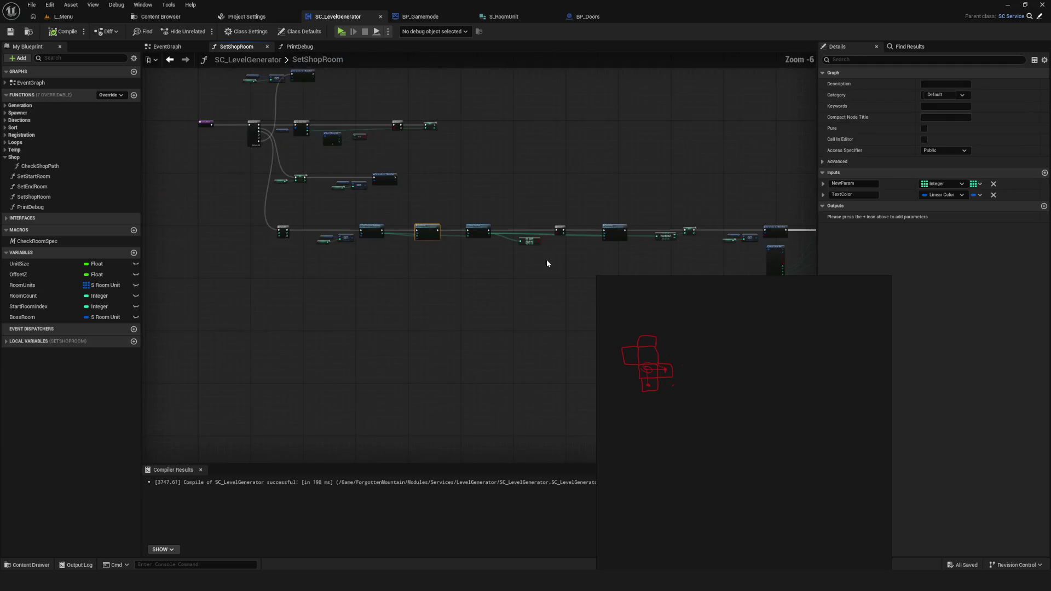
{"action": "scroll", "coordinate": [455, 255], "scroll_direction": "up", "scroll_amount": 2}
{"action": "left_click_drag", "start_coordinate": [450, 235], "coordinate": [475, 227]}
{"action": "mouse_move", "coordinate": [387, 205]}
{"action": "left_mouse_down"}
{"action": "mouse_move", "coordinate": [382, 107]}
{"action": "mouse_move", "coordinate": [180, 123]}
{"action": "left_mouse_up"}
Raise the second Print Debug node, after the Branch's True output, above the main line
{"action": "left_click_drag", "start_coordinate": [676, 226], "coordinate": [693, 133]}
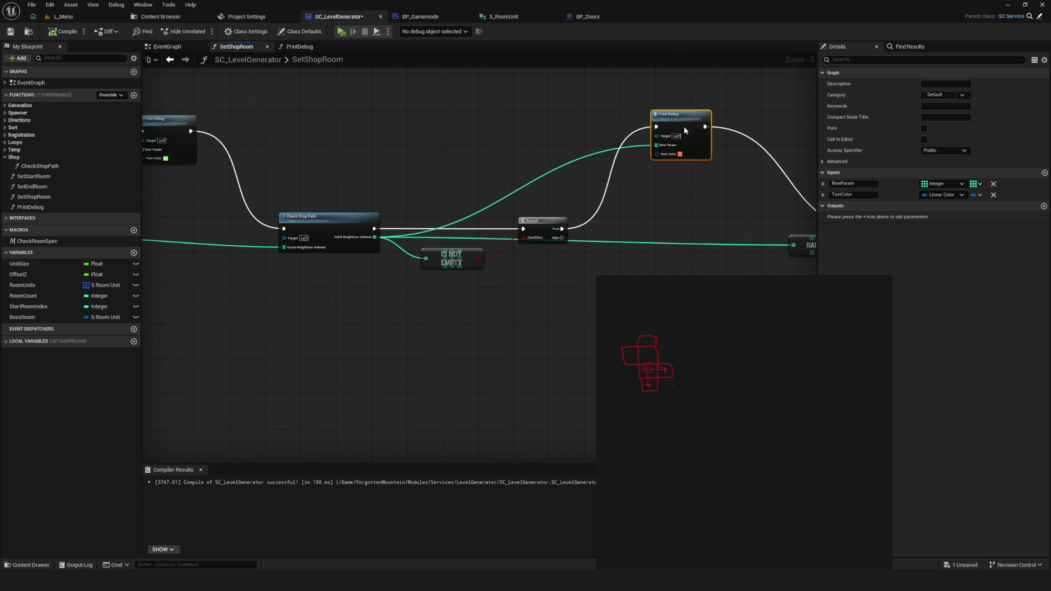
{"action": "scroll", "coordinate": [521, 196], "scroll_direction": "down", "scroll_amount": 4}
{"action": "left_click_drag", "start_coordinate": [477, 235], "coordinate": [522, 212]}
{"action": "scroll", "coordinate": [522, 212], "scroll_direction": "up", "scroll_amount": 7}
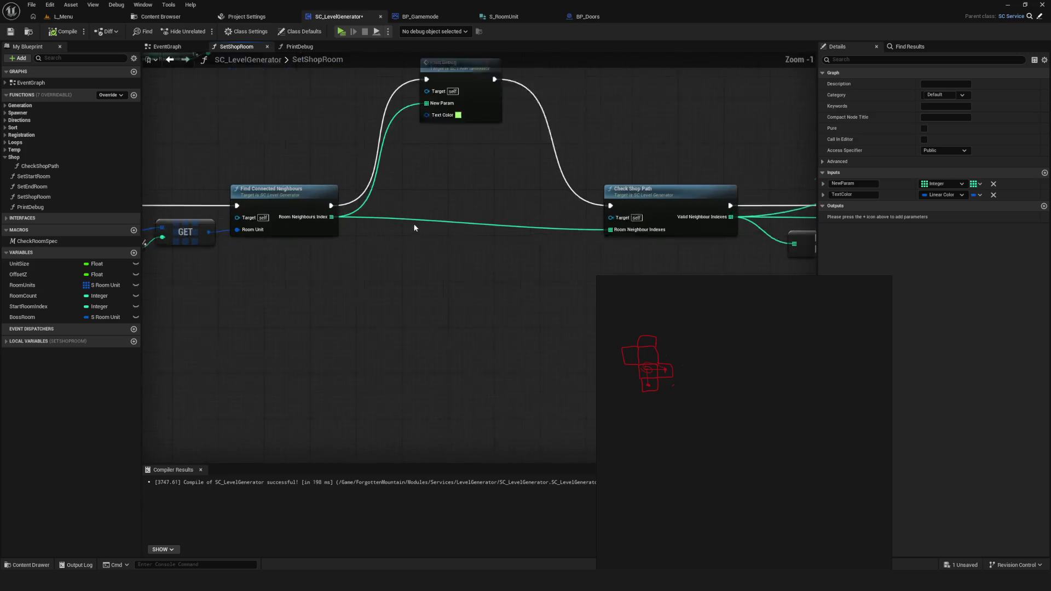
Box-select the nodes around Find Connected Neighbours, then select only Find Connected Neighbours
{"action": "mouse_move", "coordinate": [303, 220]}
{"action": "left_mouse_down"}
{"action": "mouse_move", "coordinate": [701, 215]}
{"action": "mouse_move", "coordinate": [686, 219]}
{"action": "left_mouse_up"}
{"action": "mouse_move", "coordinate": [319, 131]}
{"action": "left_mouse_down"}
{"action": "mouse_move", "coordinate": [774, 282]}
{"action": "mouse_move", "coordinate": [557, 278]}
{"action": "left_mouse_up"}
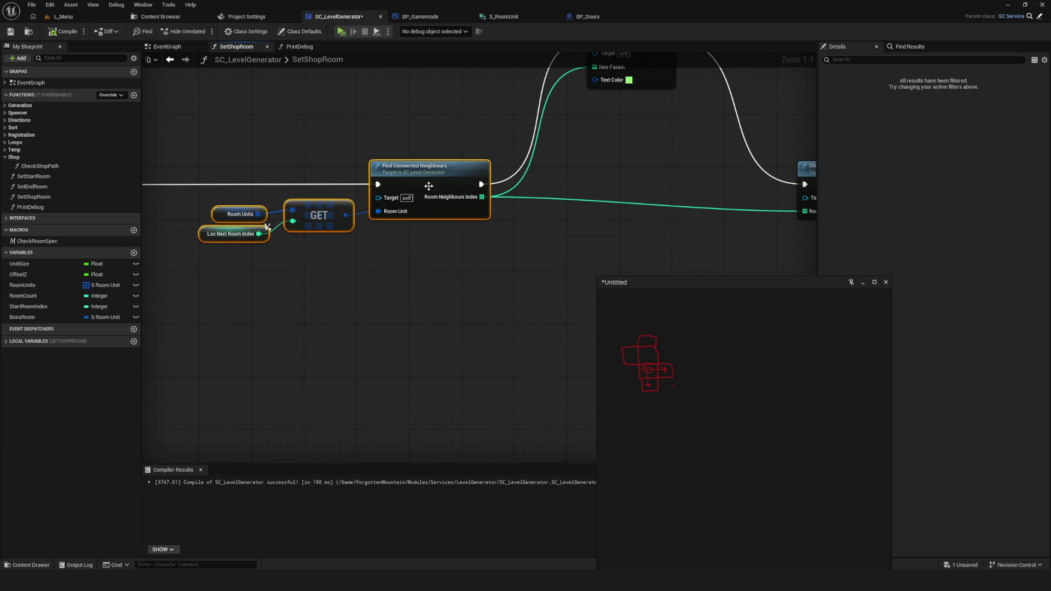
{"action": "left_click", "coordinate": [489, 217]}
{"action": "left_click_drag", "start_coordinate": [490, 217], "coordinate": [374, 221]}
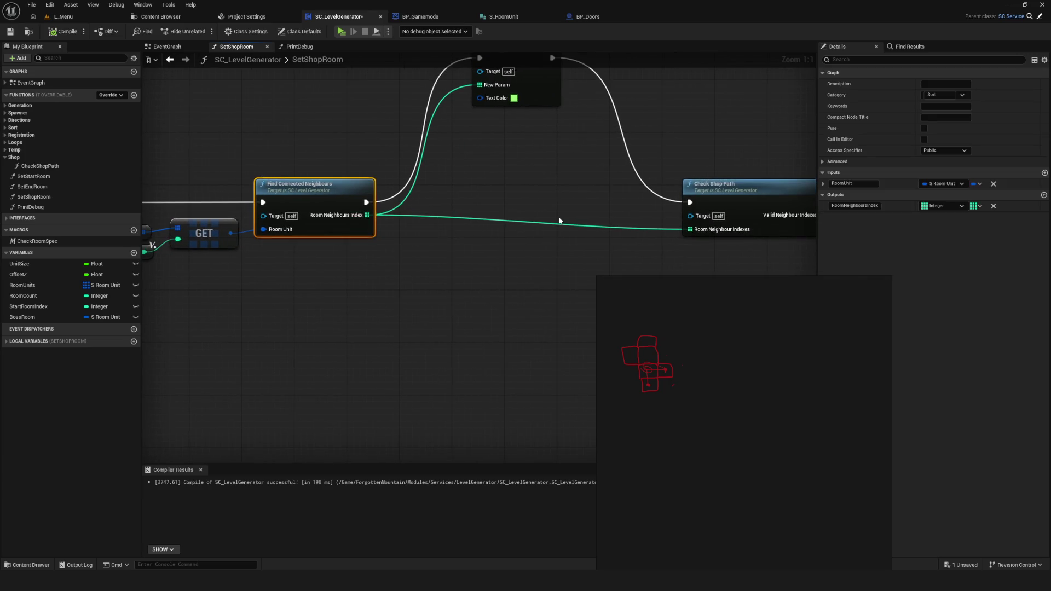
{"action": "left_click_drag", "start_coordinate": [466, 288], "coordinate": [445, 305]}
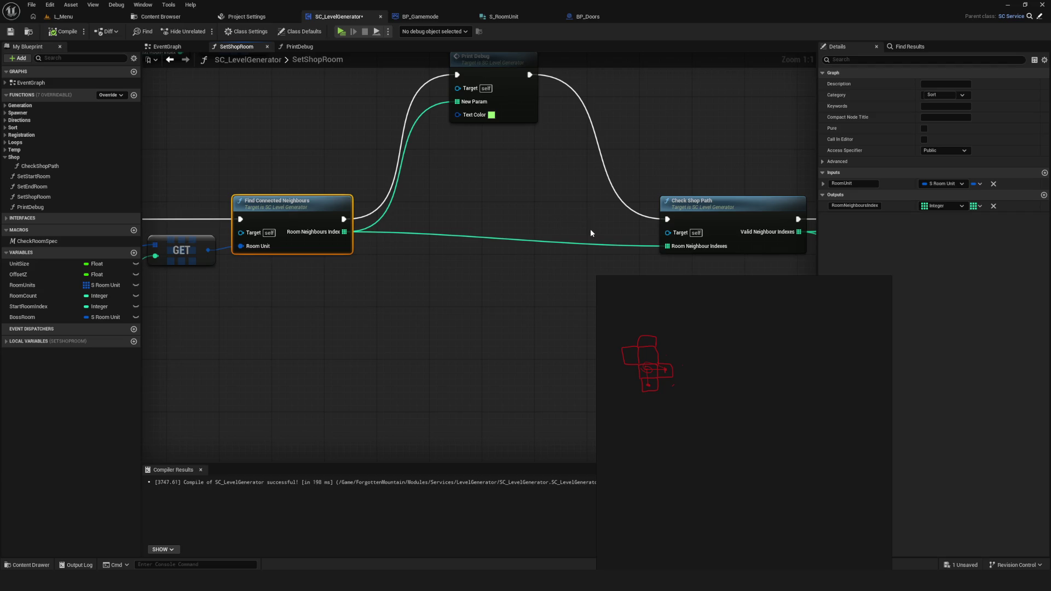
{"action": "mouse_move", "coordinate": [584, 227]}
{"action": "left_mouse_down"}
{"action": "mouse_move", "coordinate": [575, 228]}
{"action": "mouse_move", "coordinate": [612, 242]}
{"action": "mouse_move", "coordinate": [760, 233]}
{"action": "mouse_move", "coordinate": [750, 234]}
{"action": "left_mouse_up"}
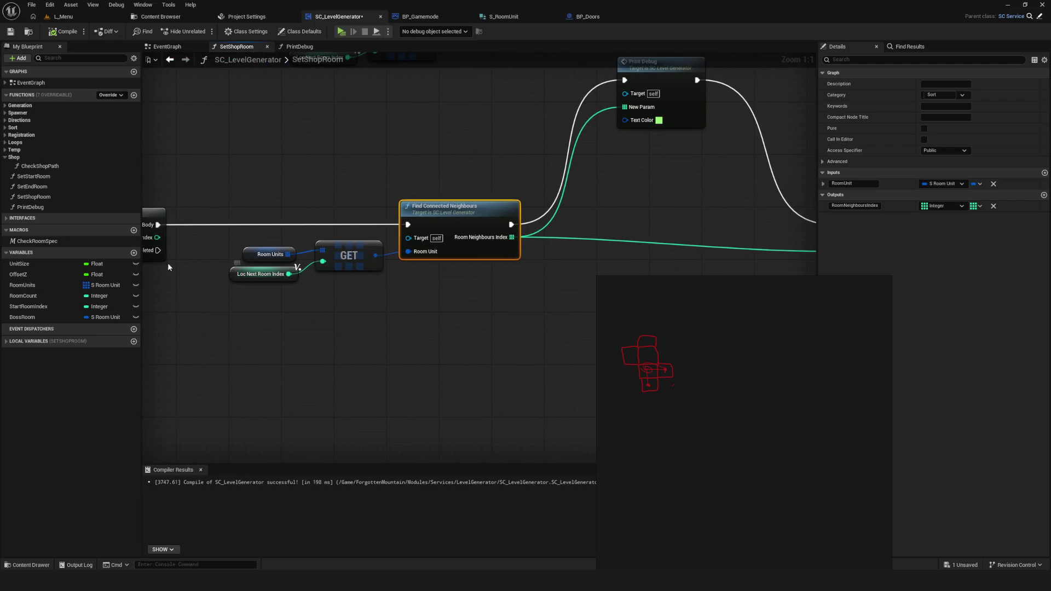
{"action": "left_click_drag", "start_coordinate": [628, 244], "coordinate": [512, 228]}
Nudge the Check Shop Path node up and to the left
{"action": "left_click_drag", "start_coordinate": [435, 215], "coordinate": [236, 211]}
{"action": "left_click", "coordinate": [565, 186]}
{"action": "mouse_move", "coordinate": [565, 186]}
{"action": "left_mouse_down"}
{"action": "mouse_move", "coordinate": [557, 176]}
{"action": "mouse_move", "coordinate": [319, 188]}
{"action": "left_mouse_up"}
{"action": "mouse_move", "coordinate": [520, 193]}
{"action": "left_mouse_down"}
{"action": "mouse_move", "coordinate": [356, 259]}
{"action": "mouse_move", "coordinate": [512, 269]}
{"action": "mouse_move", "coordinate": [517, 255]}
{"action": "left_mouse_up"}
{"action": "left_click_drag", "start_coordinate": [377, 177], "coordinate": [539, 331]}
Raise the Branch node slightly to line up with Check Shop Path
{"action": "left_click", "coordinate": [495, 191]}
{"action": "left_click_drag", "start_coordinate": [499, 211], "coordinate": [500, 196]}
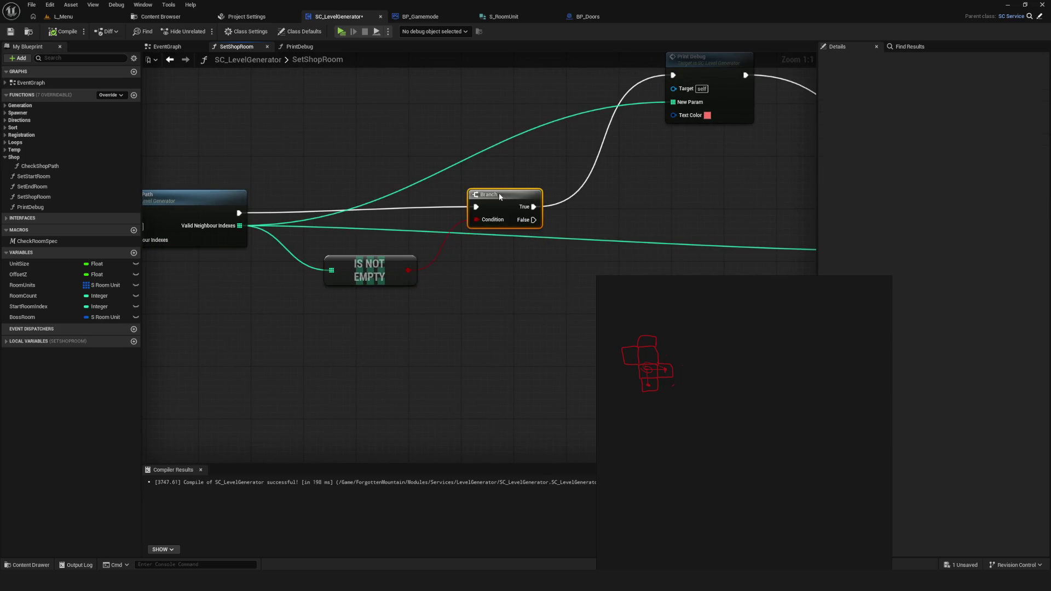
{"action": "scroll", "coordinate": [530, 228], "scroll_direction": "down", "scroll_amount": 4}
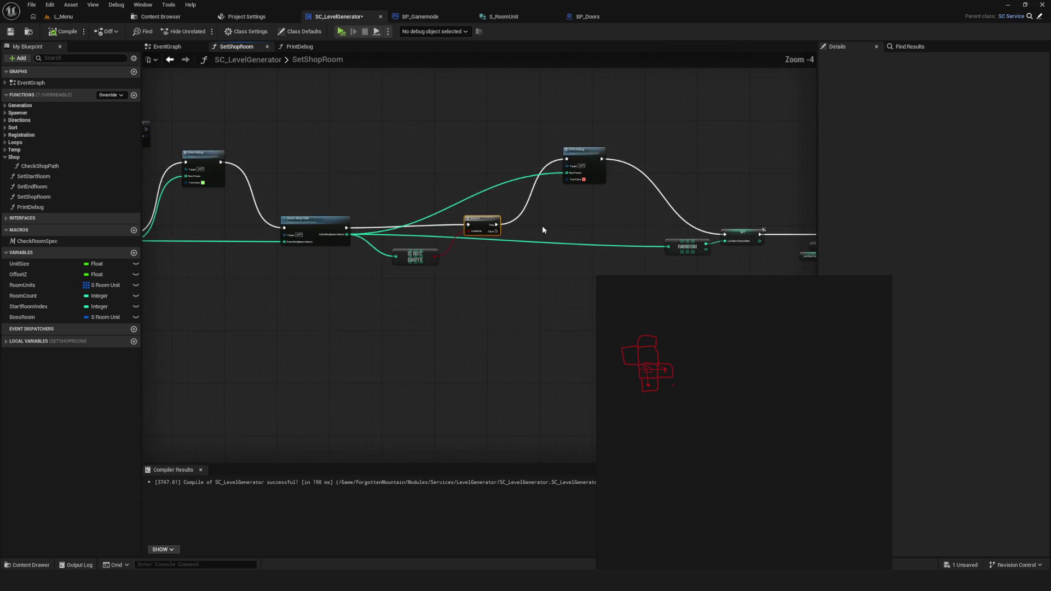
{"action": "scroll", "coordinate": [535, 229], "scroll_direction": "up", "scroll_amount": 2}
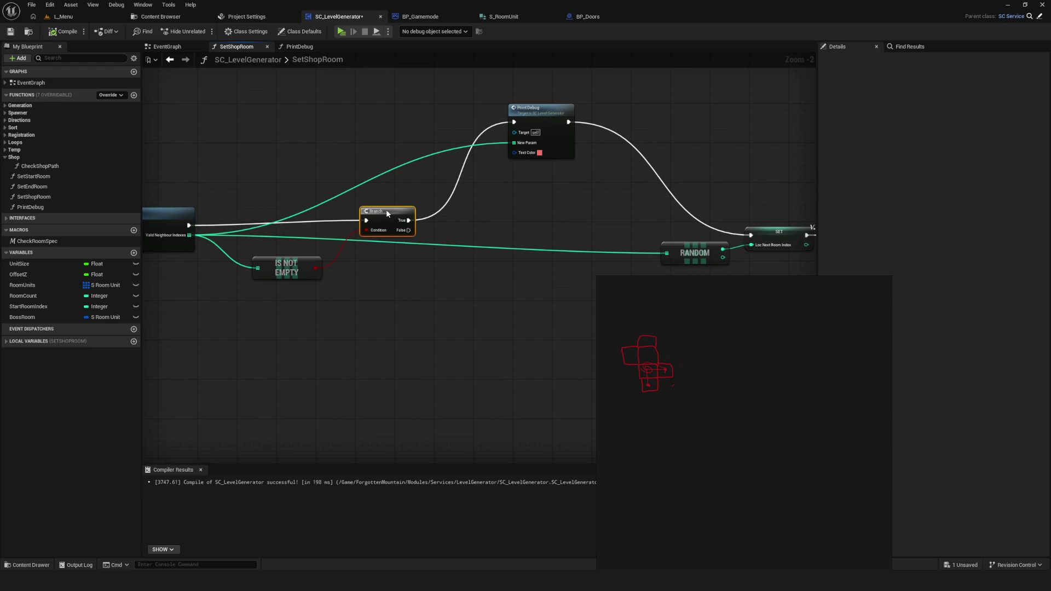
{"action": "left_click", "coordinate": [537, 123]}
Bring the RANDOM and SET nodes of SetShopRoom into view
{"action": "mouse_move", "coordinate": [609, 166]}
{"action": "left_mouse_down"}
{"action": "mouse_move", "coordinate": [409, 171]}
{"action": "mouse_move", "coordinate": [382, 156]}
{"action": "left_mouse_up"}
{"action": "scroll", "coordinate": [518, 243], "scroll_direction": "up", "scroll_amount": 2}
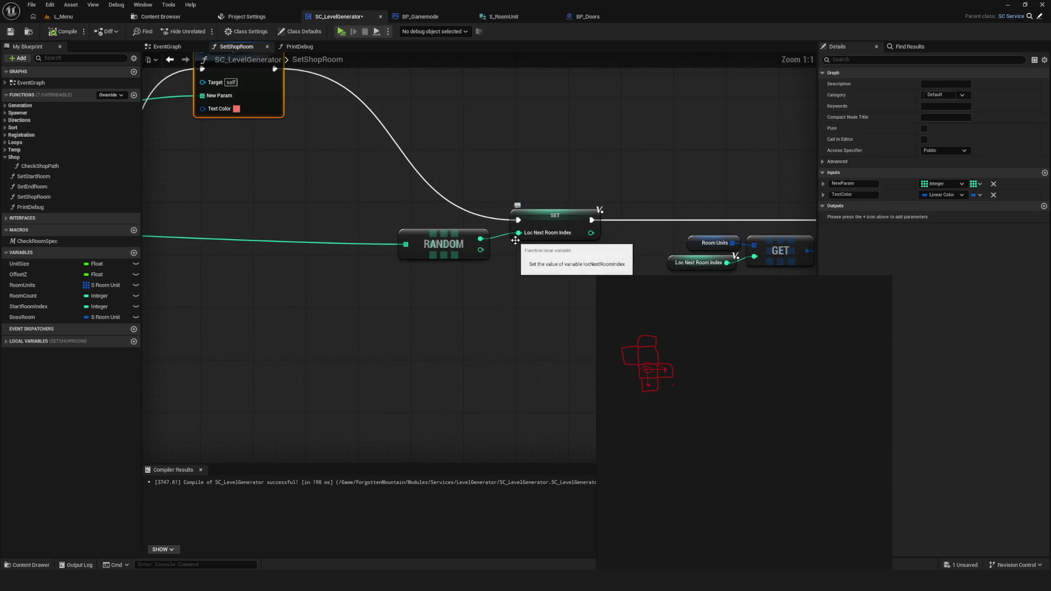
{"action": "scroll", "coordinate": [525, 250], "scroll_direction": "down", "scroll_amount": 4}
{"action": "scroll", "coordinate": [534, 241], "scroll_direction": "up", "scroll_amount": 3}
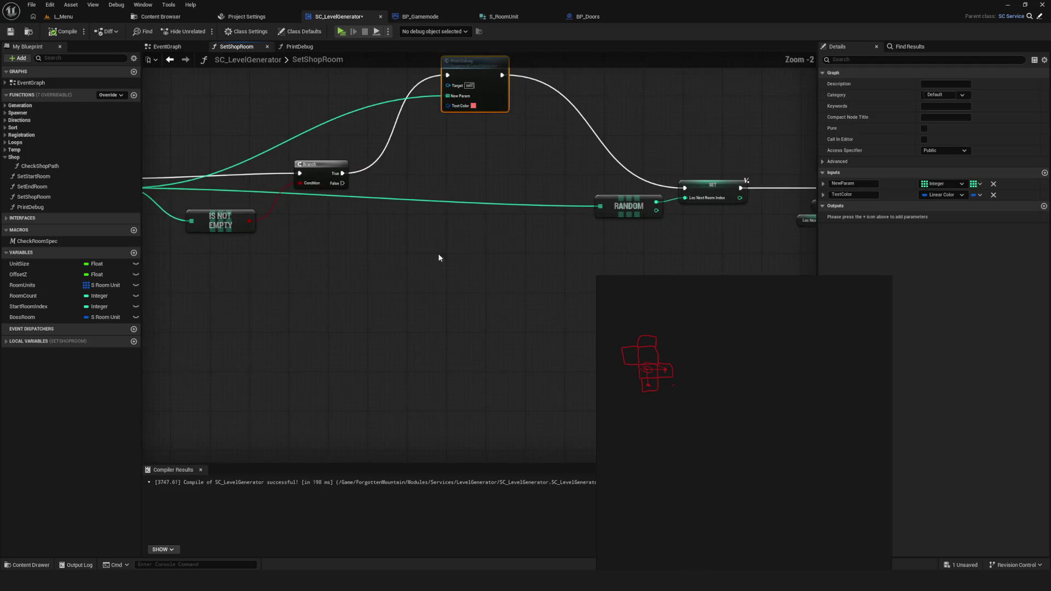
{"action": "scroll", "coordinate": [451, 255], "scroll_direction": "down", "scroll_amount": 2}
{"action": "left_click_drag", "start_coordinate": [407, 232], "coordinate": [237, 240]}
Save the SC_LevelGenerator blueprint so it shows All Saved, then launch a play test
{"action": "left_click_drag", "start_coordinate": [638, 154], "coordinate": [722, 271]}
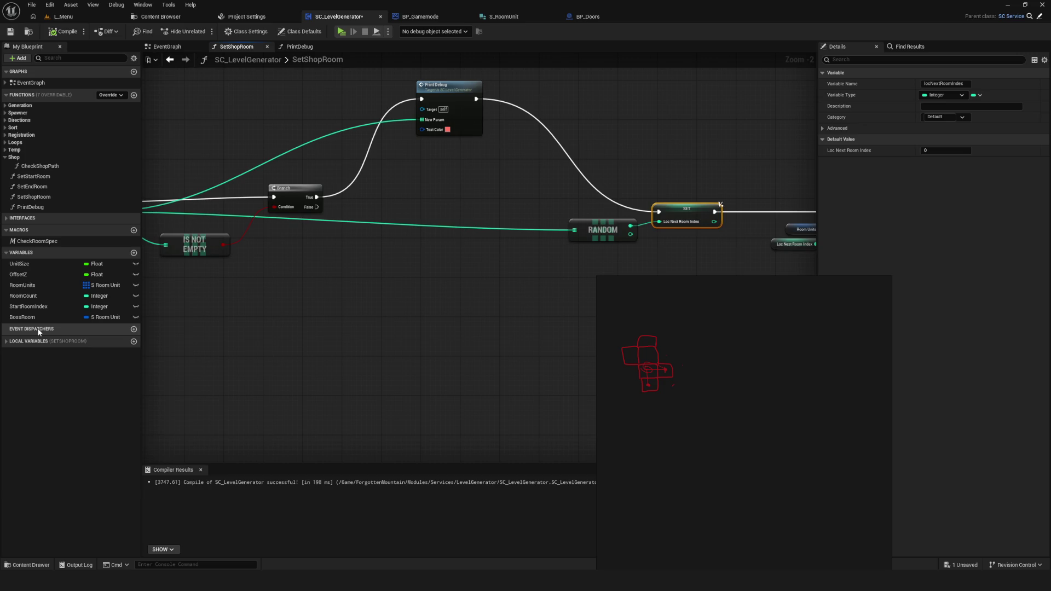
{"action": "left_click", "coordinate": [10, 31]}
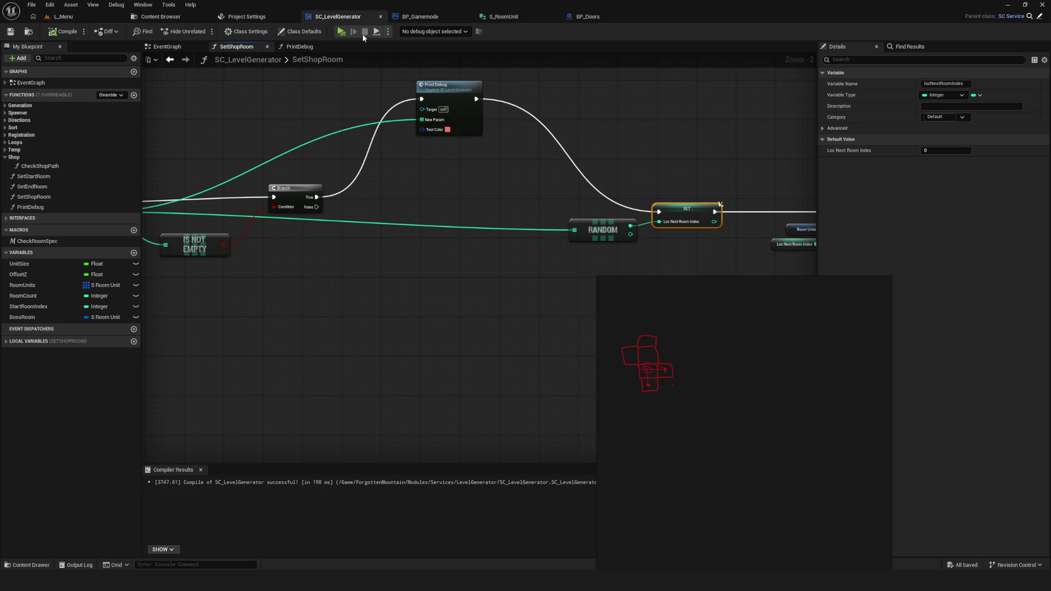
{"action": "left_click", "coordinate": [341, 31]}
Start a new game and walk the character past the blue Shop room, firing two orbs
{"action": "left_click", "coordinate": [525, 244]}
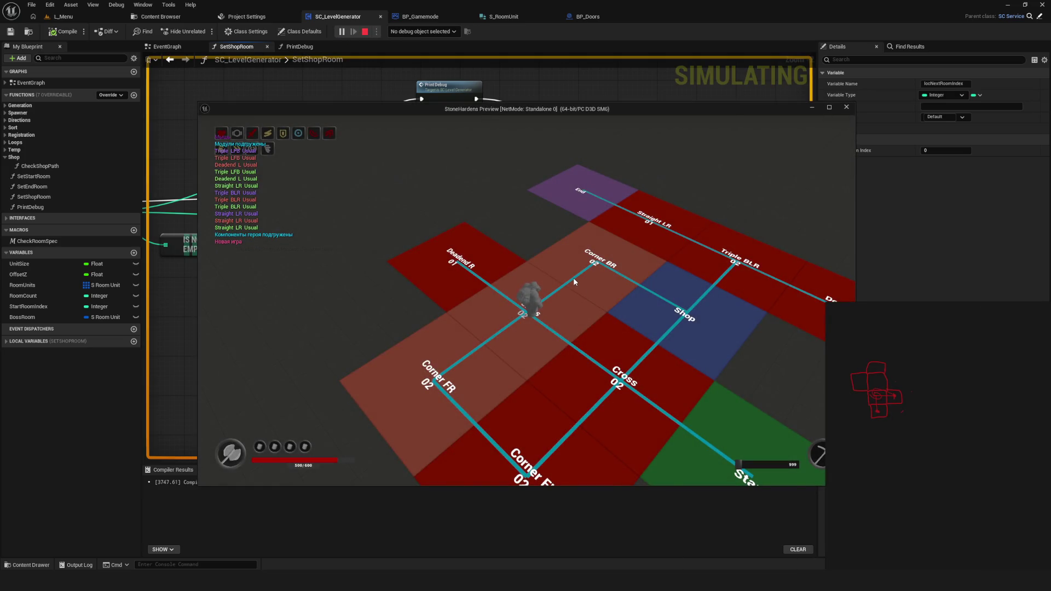
{"action": "left_click", "coordinate": [704, 280]}
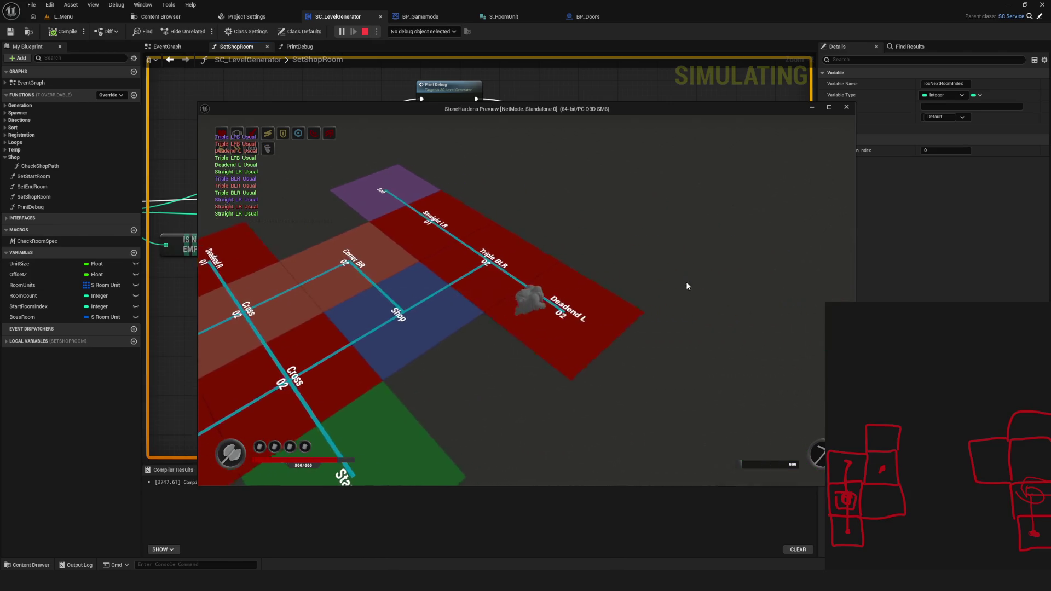
{"action": "left_click_drag", "start_coordinate": [590, 294], "coordinate": [675, 307]}
{"action": "left_click", "coordinate": [734, 284]}
{"action": "left_click", "coordinate": [619, 285]}
Walk the character back and forth beside the Shop and neighbouring rooms
{"action": "left_click", "coordinate": [394, 294]}
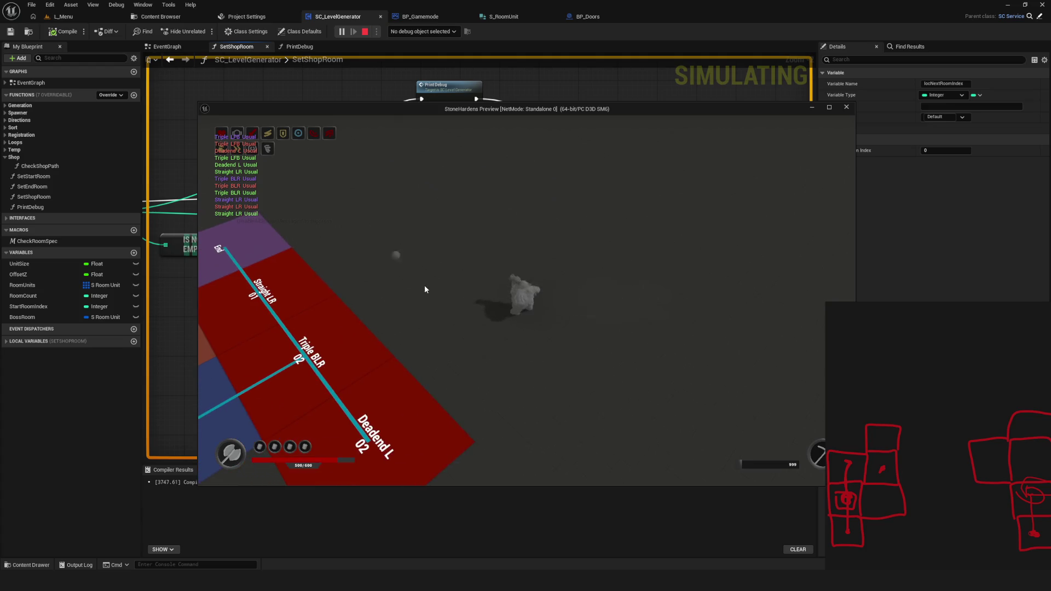
{"action": "left_click", "coordinate": [598, 293]}
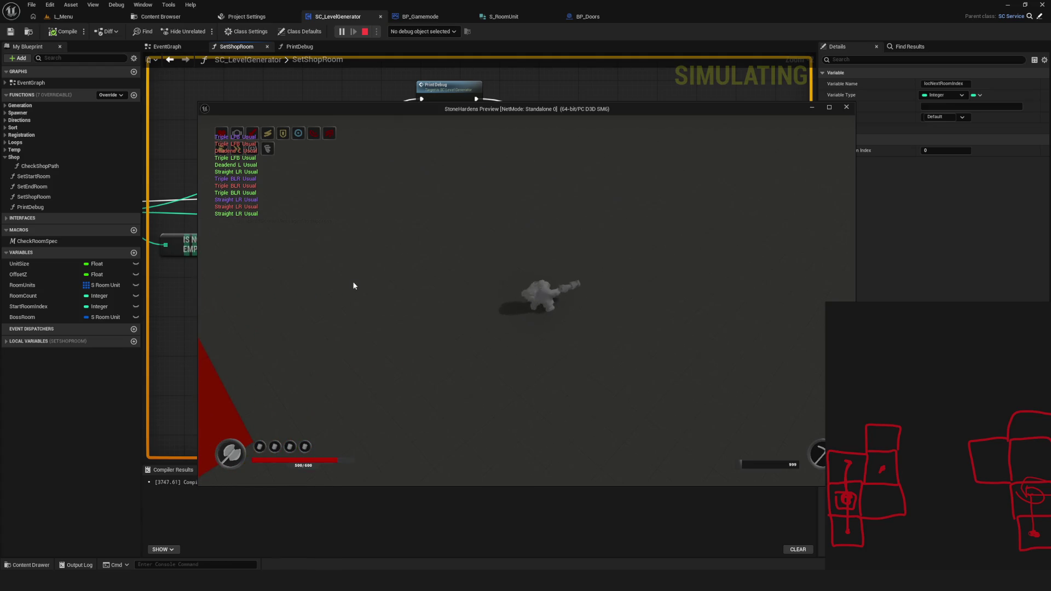
{"action": "left_click", "coordinate": [382, 281]}
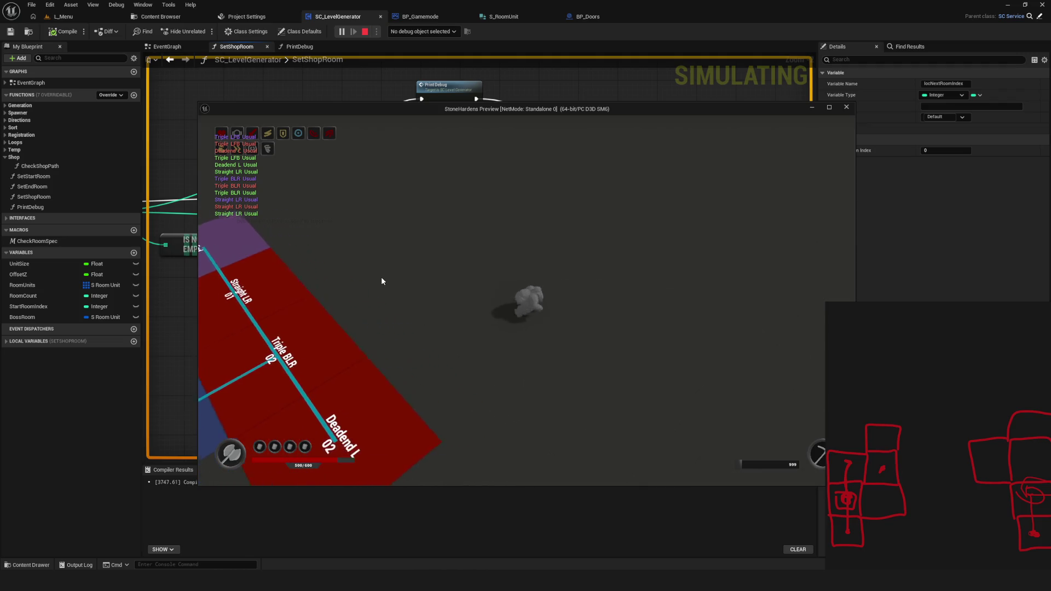
{"action": "left_click", "coordinate": [695, 314]}
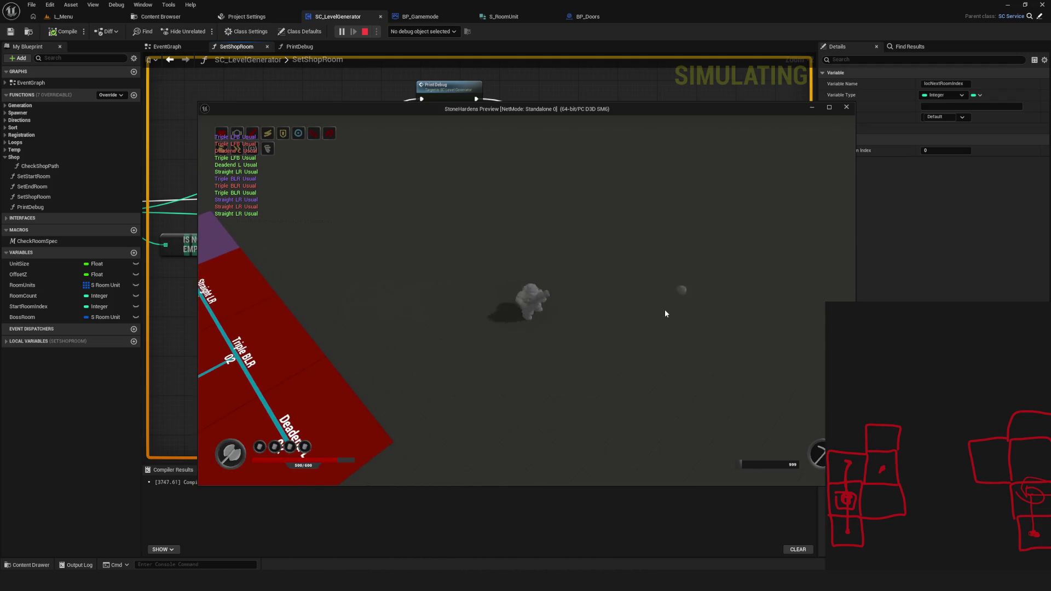
{"action": "left_click", "coordinate": [563, 294]}
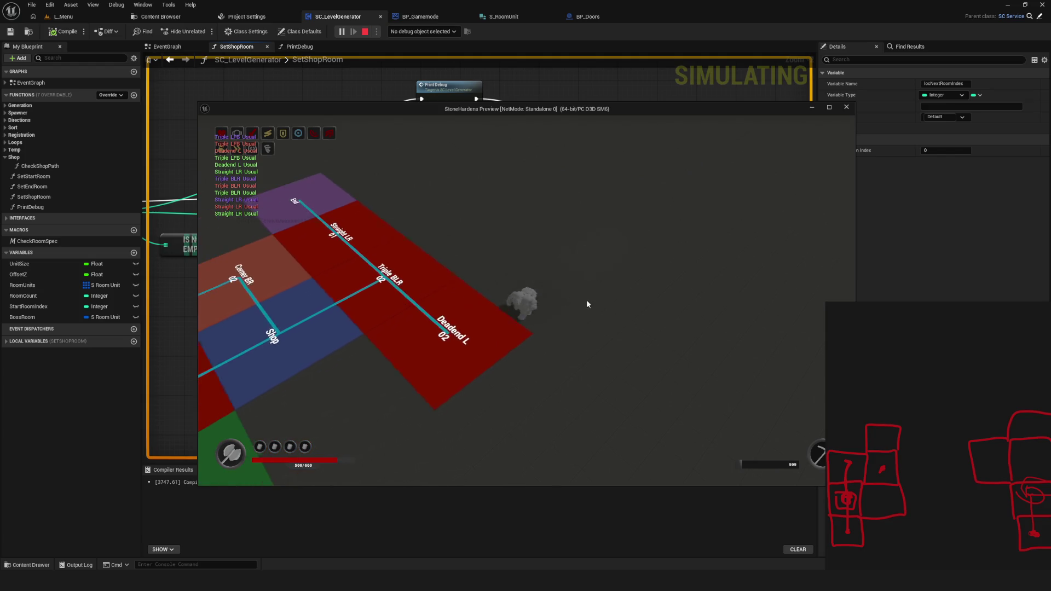
{"action": "left_click", "coordinate": [570, 290]}
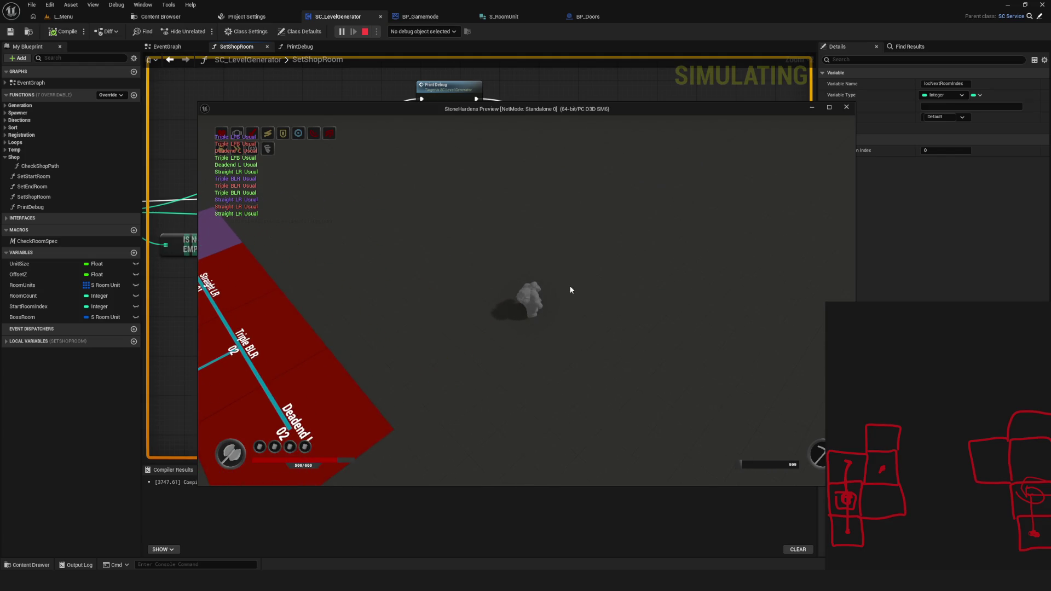
Move the character left and right with A and D to view the Shop and Cross rooms
{"action": "key", "text": "a"}
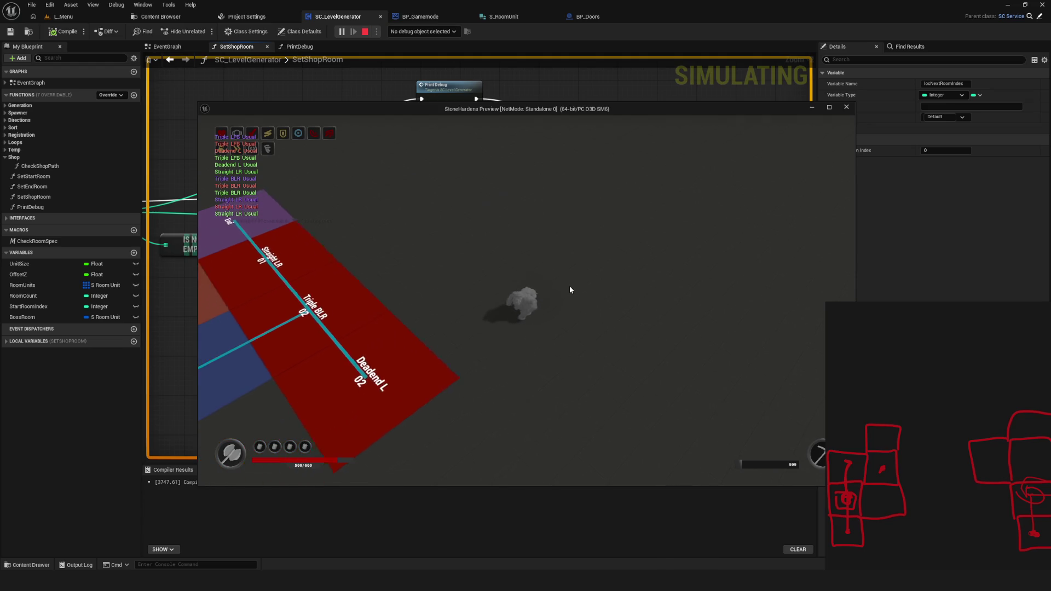
{"action": "left_click", "coordinate": [569, 290]}
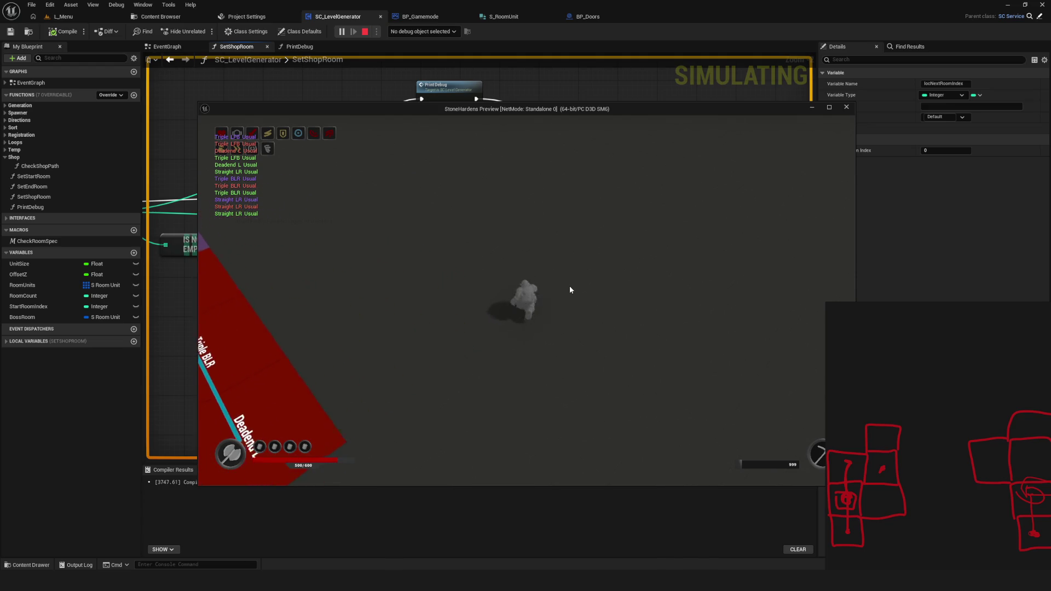
{"action": "key", "text": "a"}
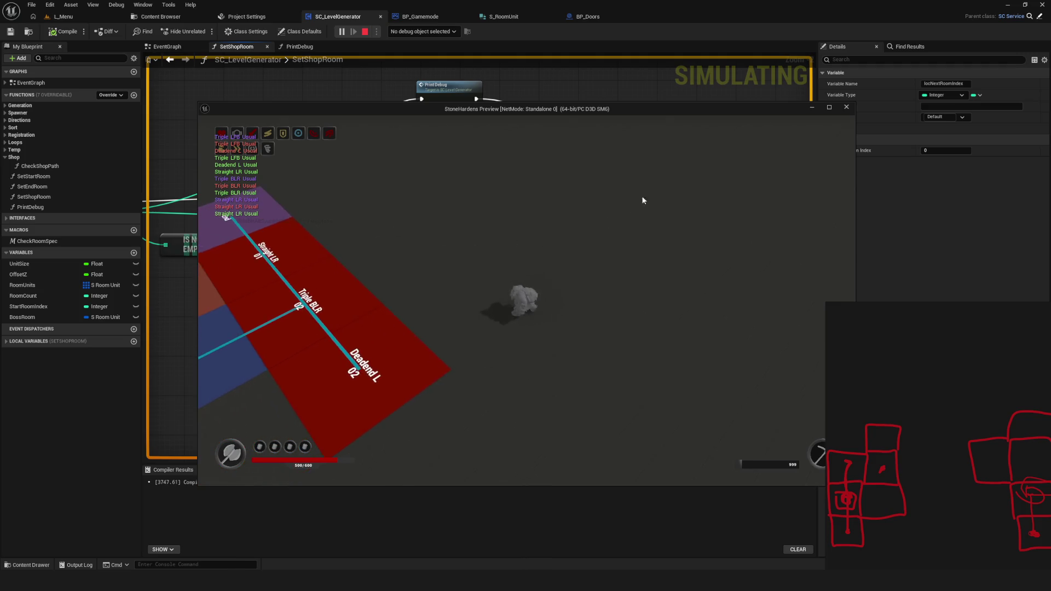
{"action": "key", "text": "d"}
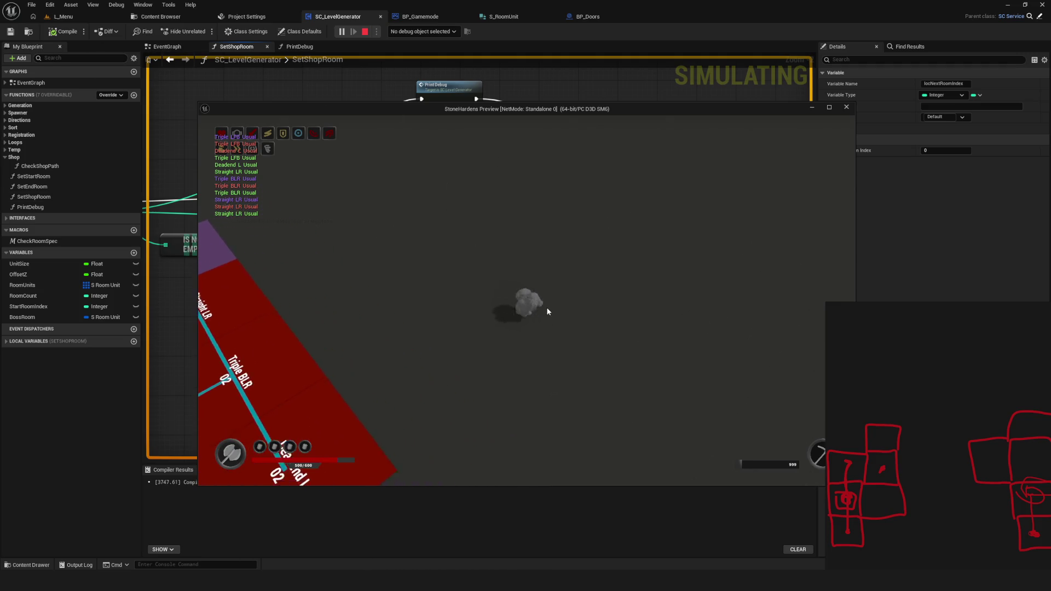
{"action": "key", "text": "a"}
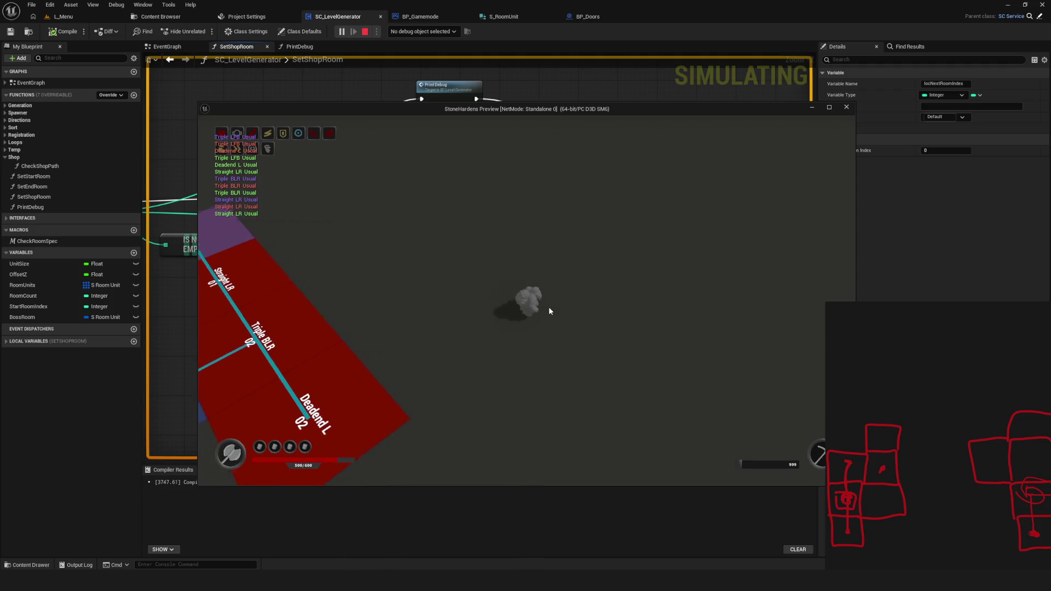
{"action": "key", "text": "d"}
{"action": "key", "text": "a"}
{"action": "key", "text": "a"}
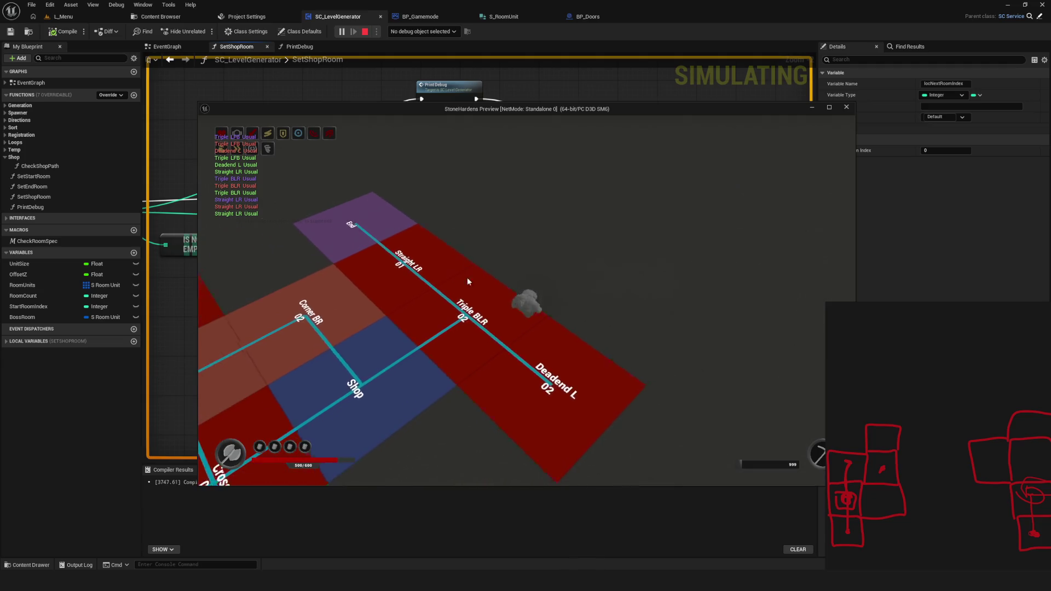
{"action": "key", "text": "a"}
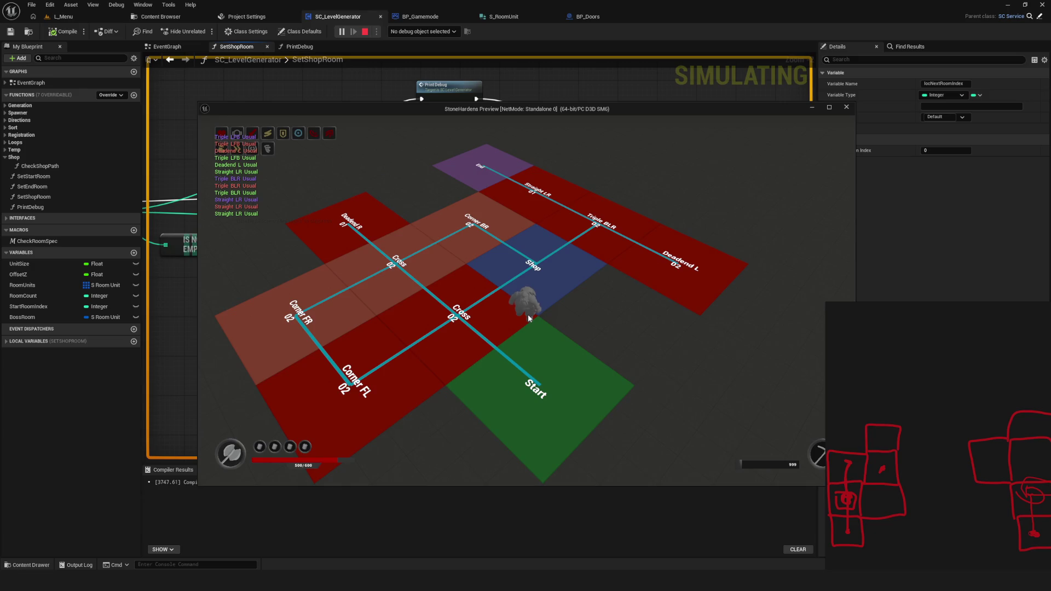
{"action": "key", "text": "d"}
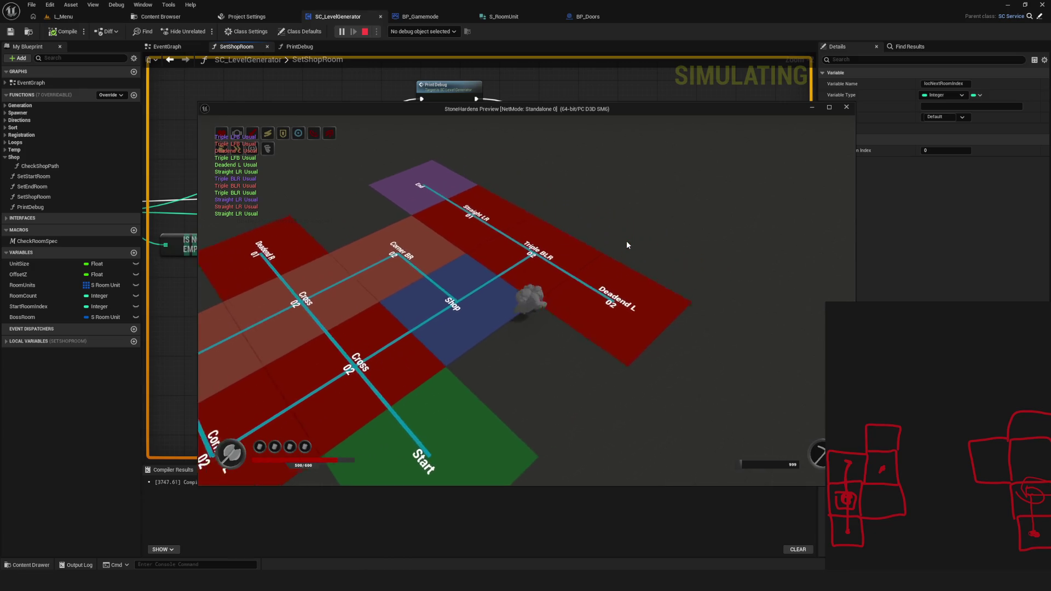
{"action": "key", "text": "d"}
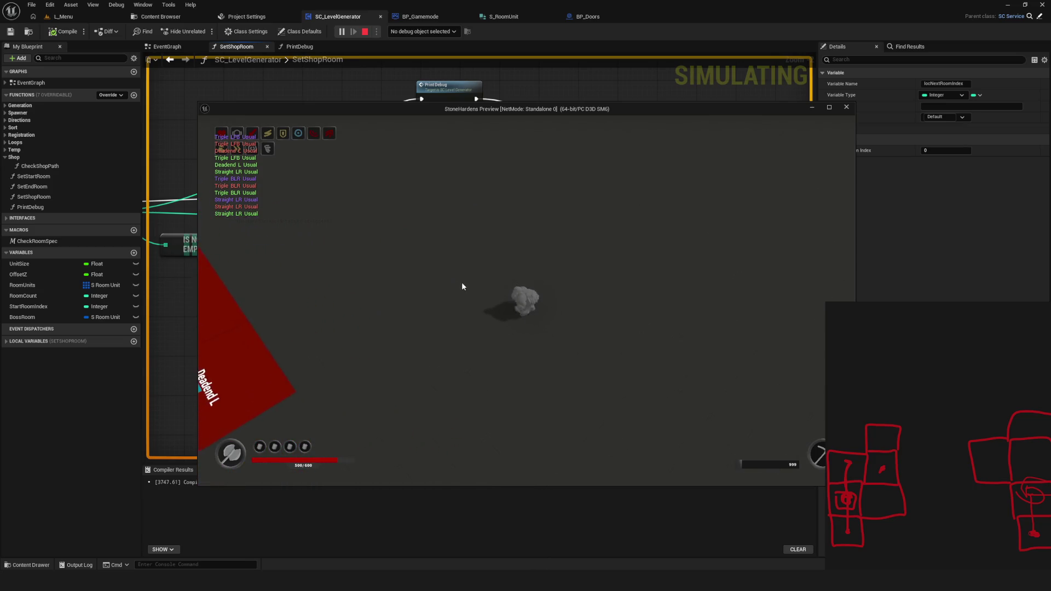
{"action": "key", "text": "a"}
{"action": "key", "text": "d"}
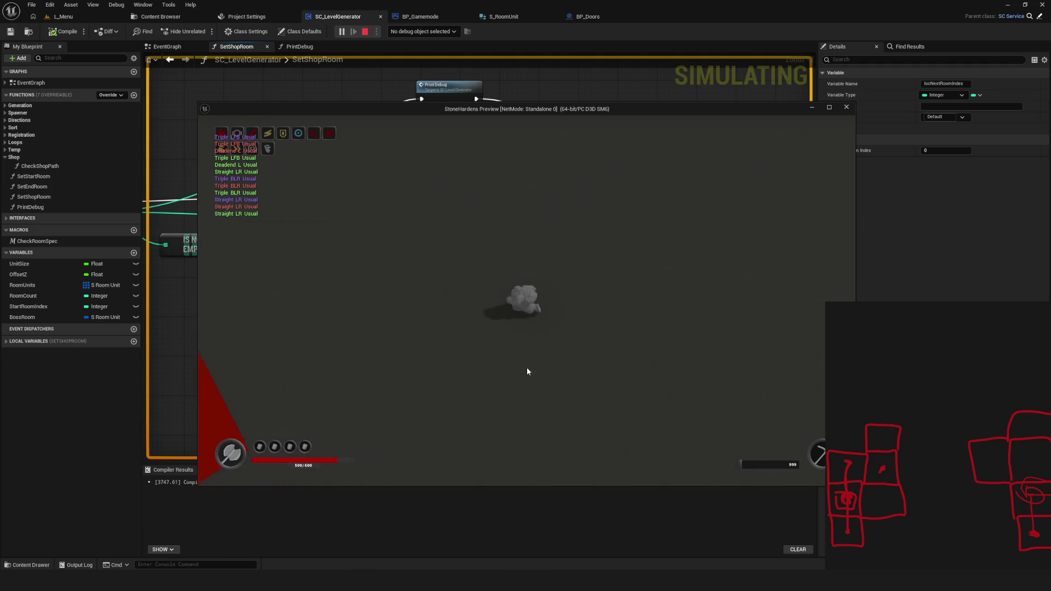
{"action": "key", "text": "a"}
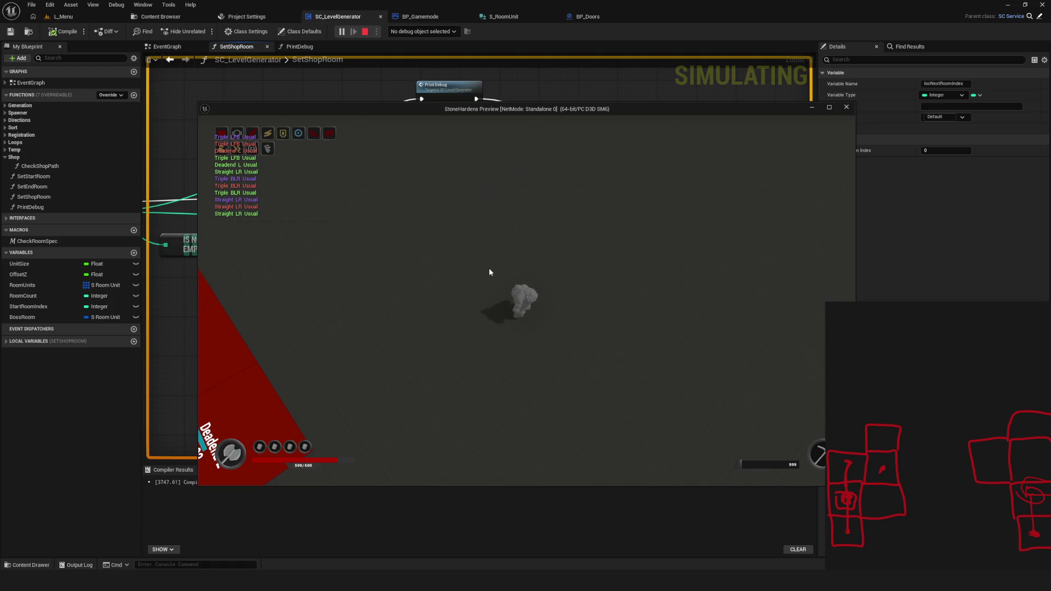
{"action": "key", "text": "d"}
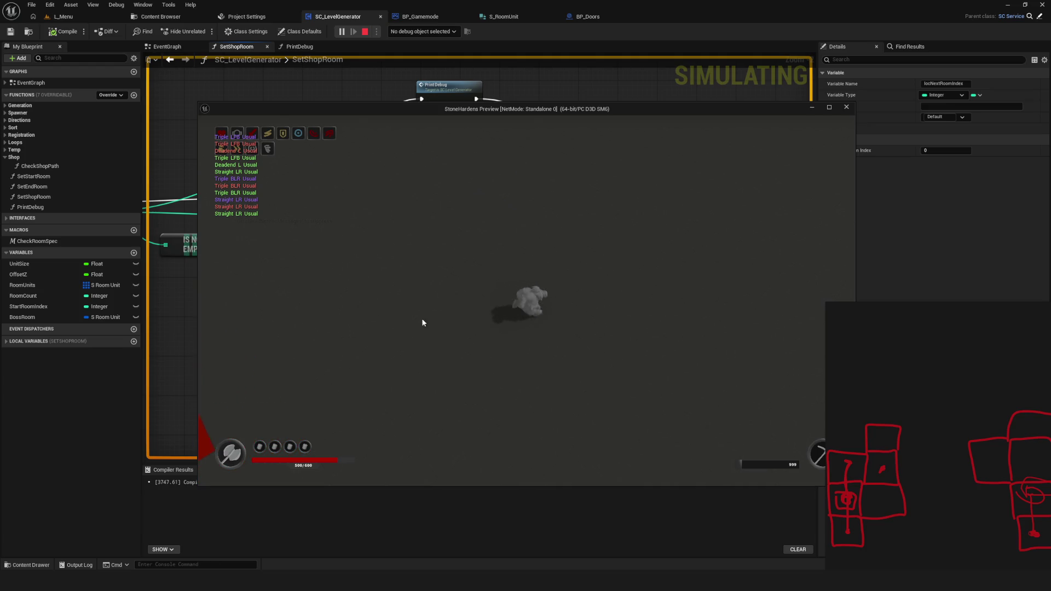
{"action": "key", "text": "a"}
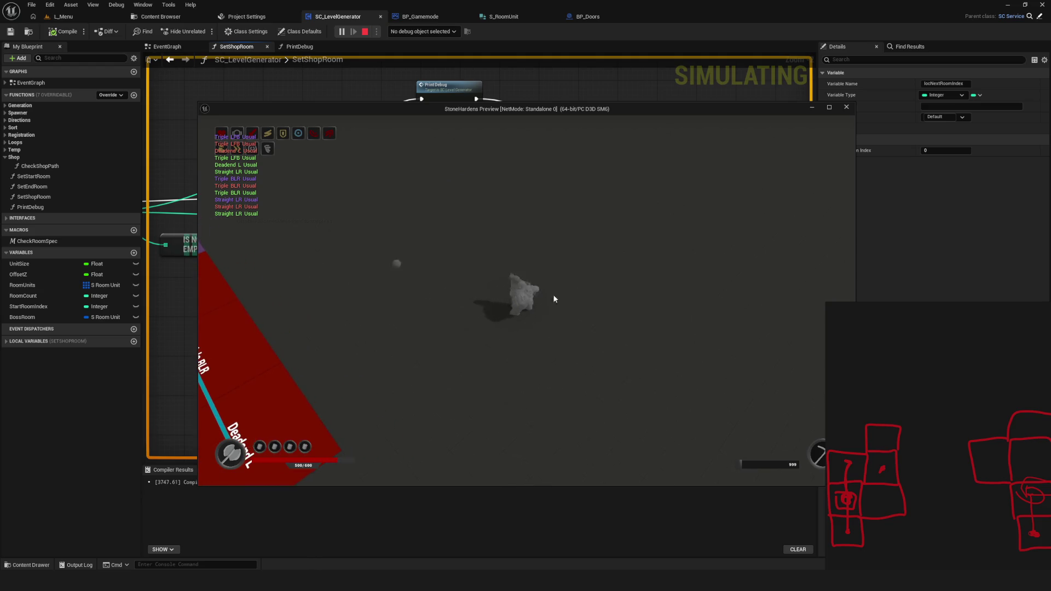
{"action": "key", "text": "d"}
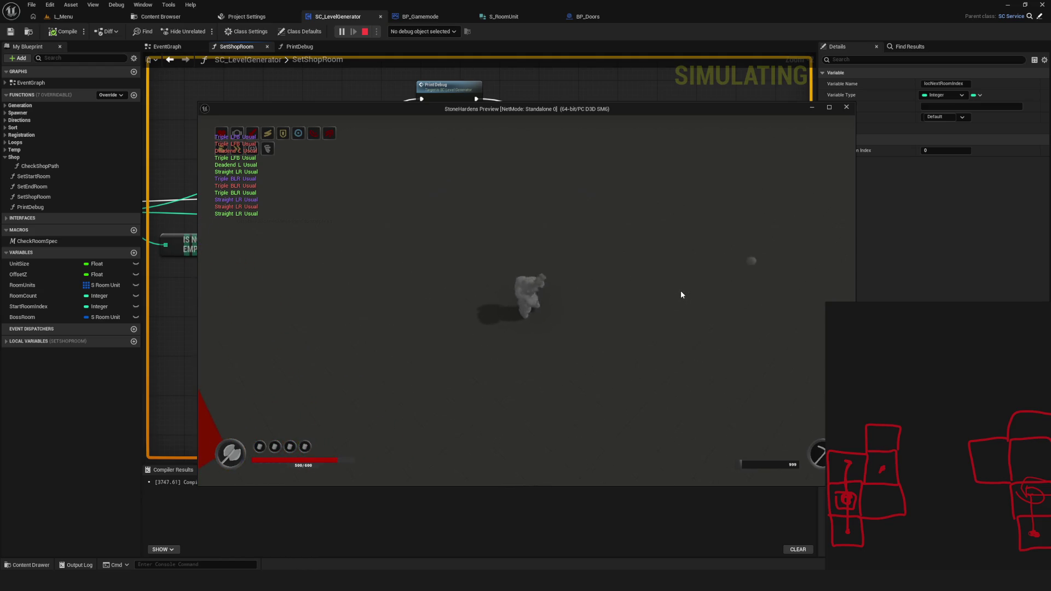
{"action": "key", "text": "a"}
{"action": "key", "text": "d"}
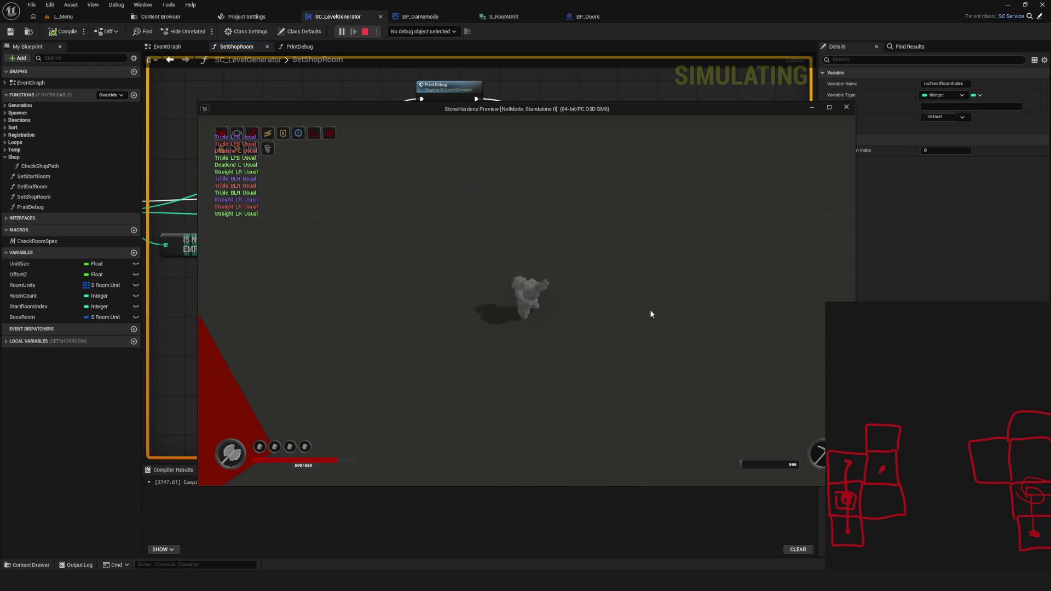
{"action": "key", "text": "a"}
{"action": "key", "text": "d"}
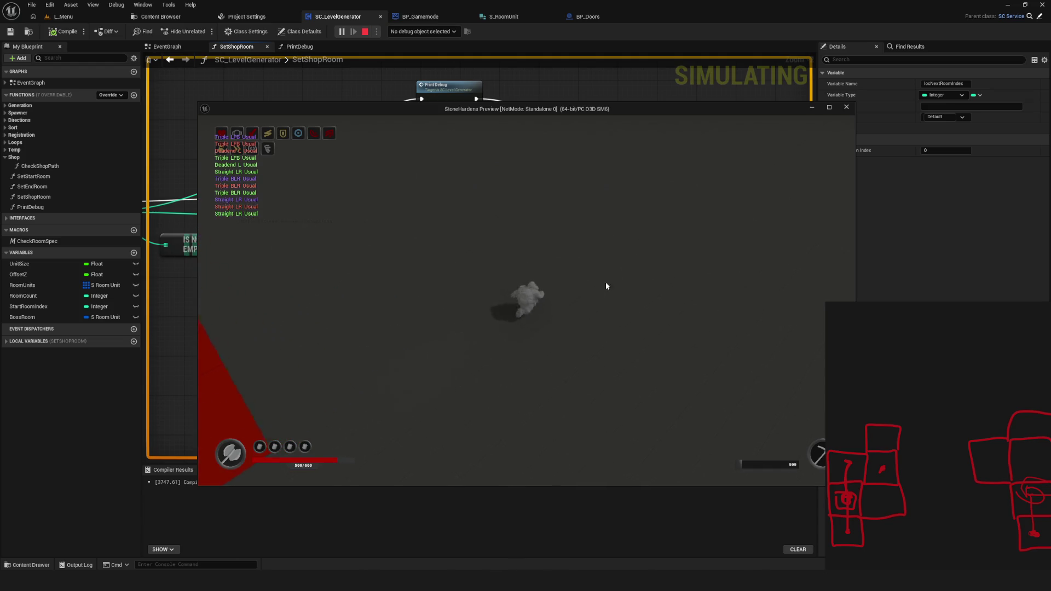
{"action": "key", "text": "a"}
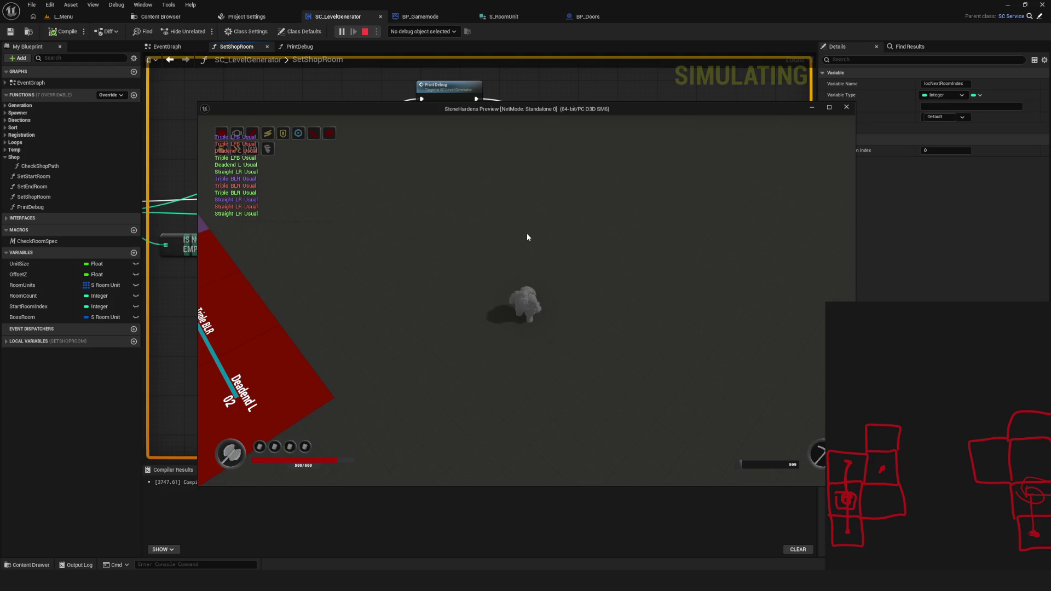
{"action": "key", "text": "super"}
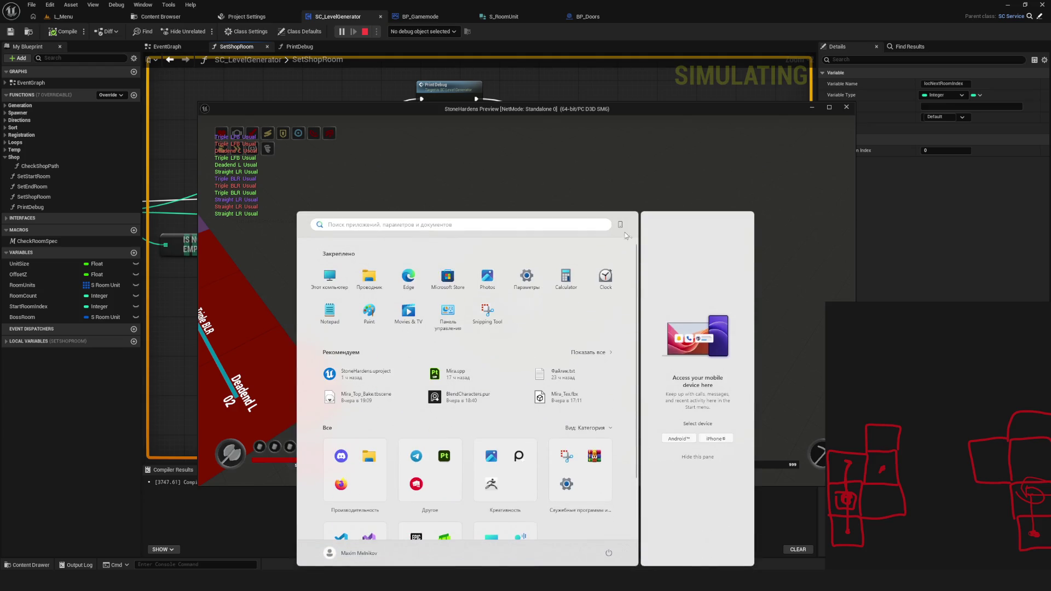
{"action": "left_click", "coordinate": [556, 202]}
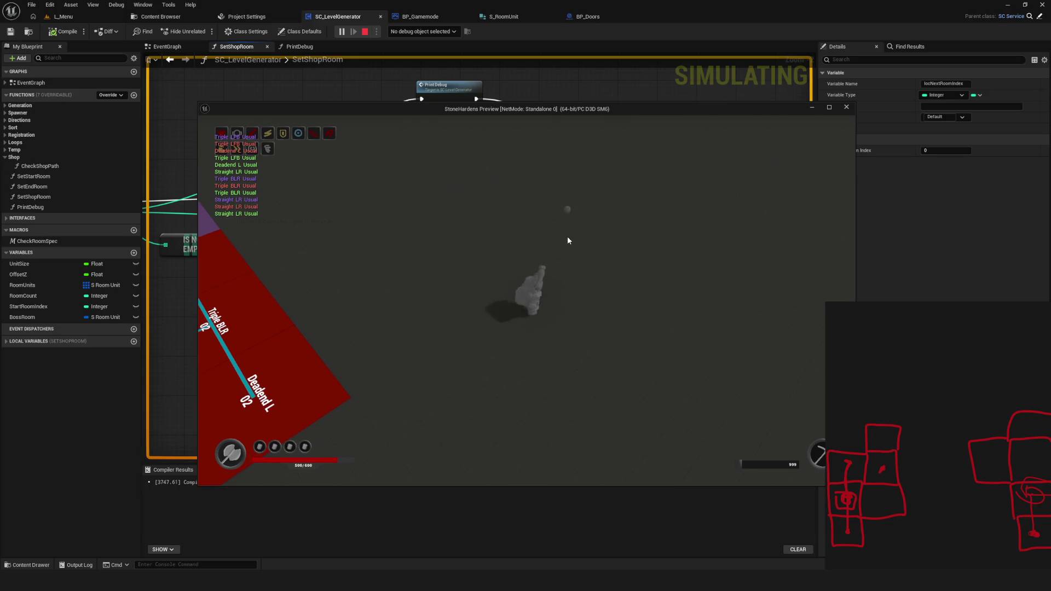
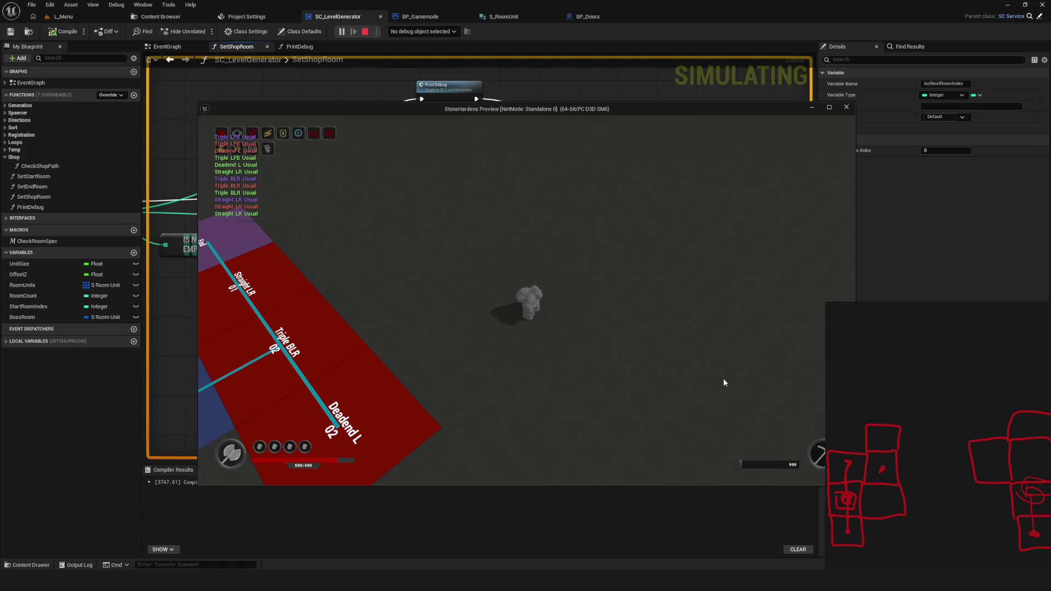
Inspect the generated layout's Shop room, then stop simulating and return to the SetShopRoom graph
{"action": "mouse_move", "coordinate": [533, 316]}
{"action": "left_mouse_down"}
{"action": "mouse_move", "coordinate": [589, 288]}
{"action": "mouse_move", "coordinate": [593, 298]}
{"action": "mouse_move", "coordinate": [661, 305]}
{"action": "mouse_move", "coordinate": [470, 258]}
{"action": "mouse_move", "coordinate": [632, 279]}
{"action": "left_mouse_up"}
{"action": "key", "text": "Escape"}
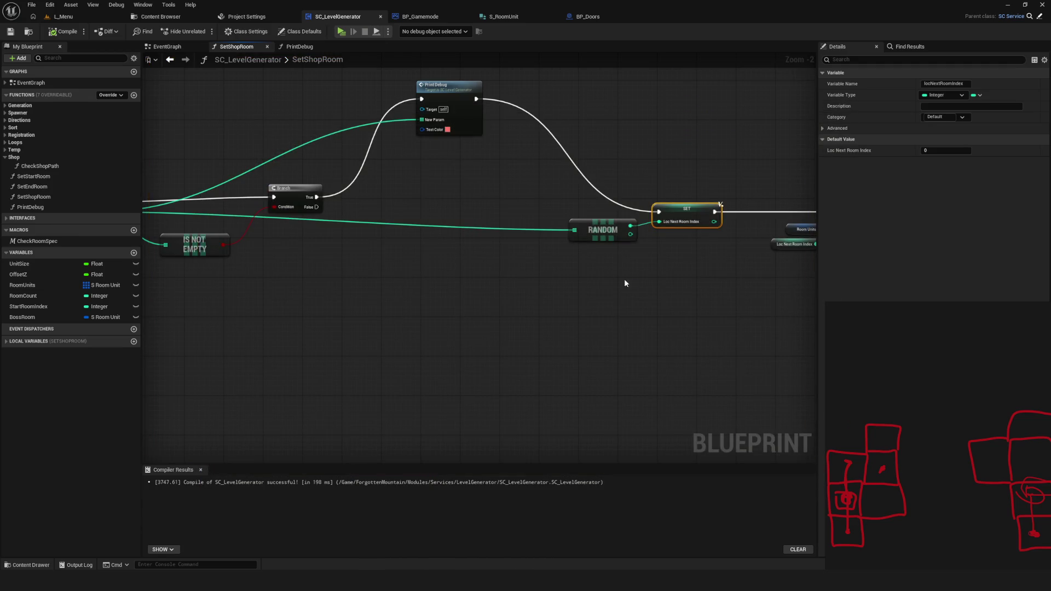
{"action": "mouse_move", "coordinate": [380, 240]}
{"action": "left_mouse_down"}
{"action": "mouse_move", "coordinate": [649, 244]}
{"action": "mouse_move", "coordinate": [672, 257]}
{"action": "mouse_move", "coordinate": [643, 277]}
{"action": "left_mouse_up"}
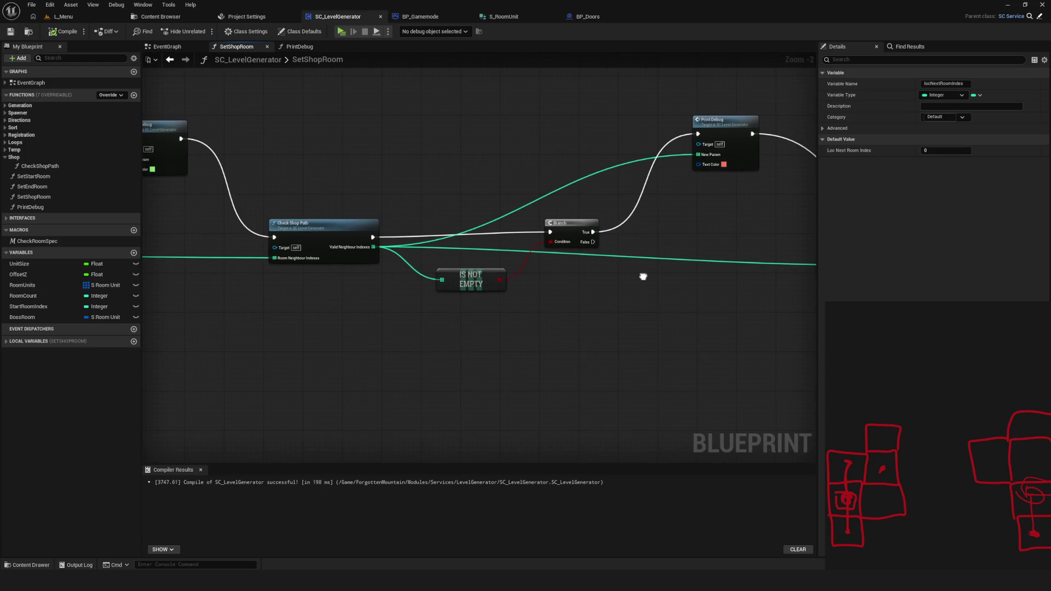
Review the Check Shop Path and Print Debug nodes, then save SC_LevelGenerator
{"action": "scroll", "coordinate": [513, 235], "scroll_direction": "down", "scroll_amount": 1}
{"action": "scroll", "coordinate": [511, 219], "scroll_direction": "up", "scroll_amount": 2}
{"action": "mouse_move", "coordinate": [511, 215]}
{"action": "left_mouse_down"}
{"action": "mouse_move", "coordinate": [762, 224]}
{"action": "mouse_move", "coordinate": [445, 233]}
{"action": "left_mouse_up"}
{"action": "left_click", "coordinate": [717, 159]}
{"action": "scroll", "coordinate": [675, 207], "scroll_direction": "down", "scroll_amount": 5}
{"action": "scroll", "coordinate": [675, 208], "scroll_direction": "up", "scroll_amount": 4}
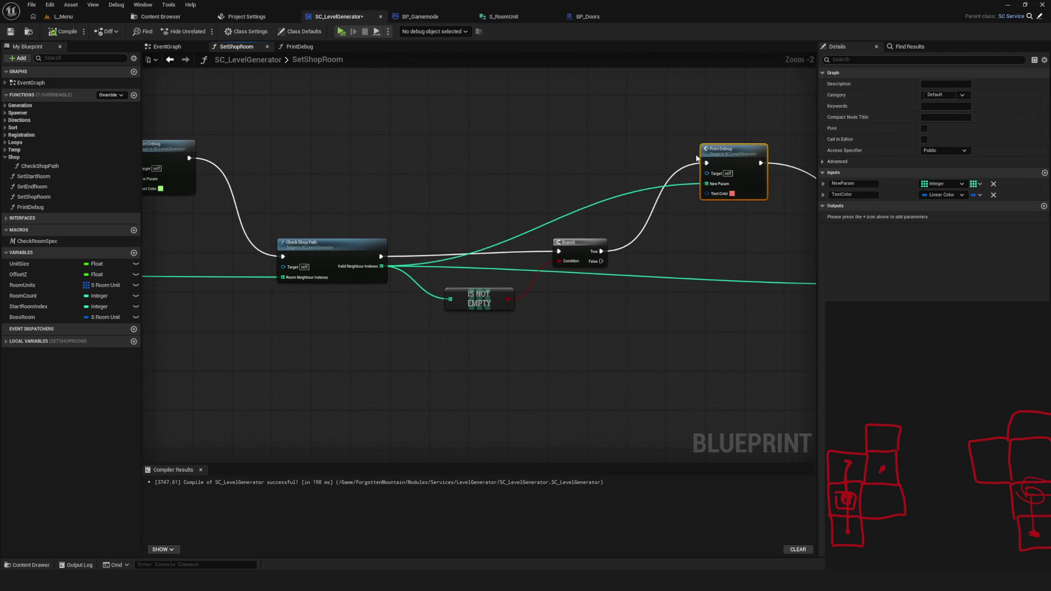
{"action": "key", "text": "ctrl+s"}
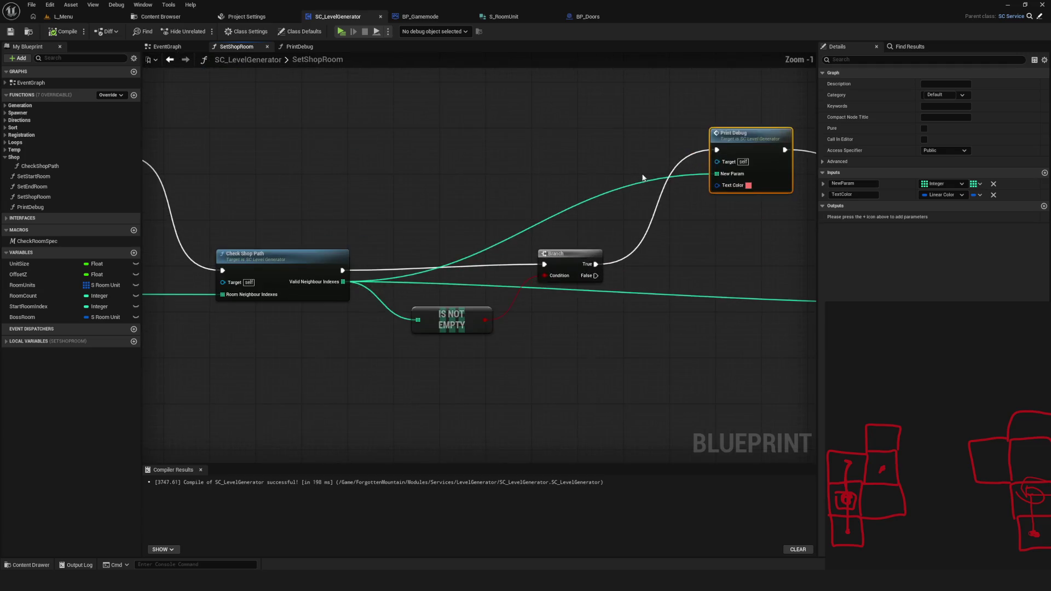
Look over the SetShopRoom graph around Print Debug and save the blueprint again
{"action": "scroll", "coordinate": [642, 173], "scroll_direction": "up", "scroll_amount": 1}
{"action": "left_click_drag", "start_coordinate": [642, 173], "coordinate": [728, 209]}
{"action": "left_click_drag", "start_coordinate": [484, 200], "coordinate": [420, 192]}
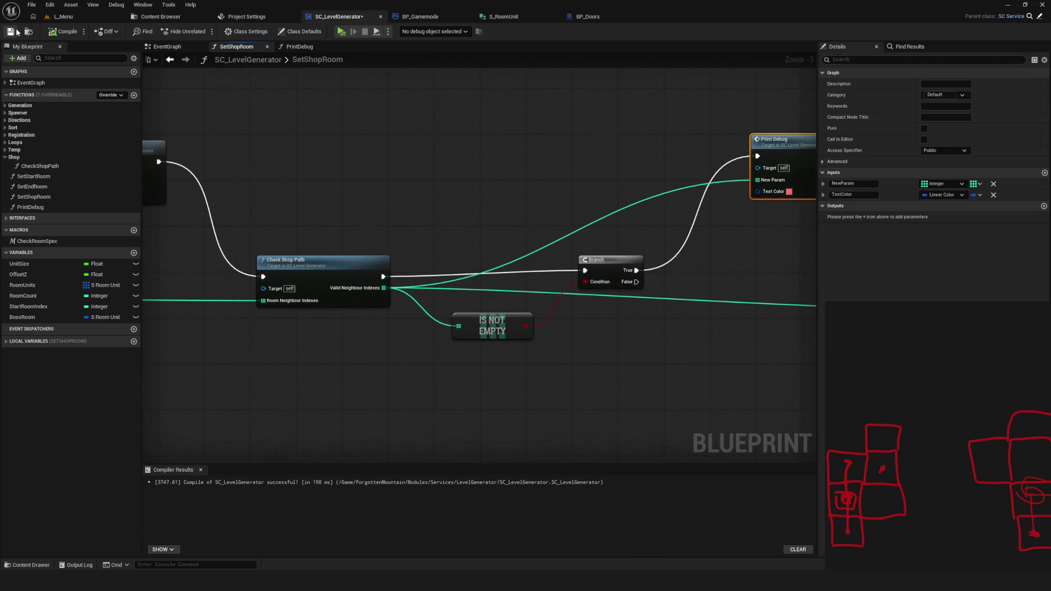
{"action": "scroll", "coordinate": [571, 223], "scroll_direction": "down", "scroll_amount": 8}
{"action": "scroll", "coordinate": [570, 222], "scroll_direction": "up", "scroll_amount": 5}
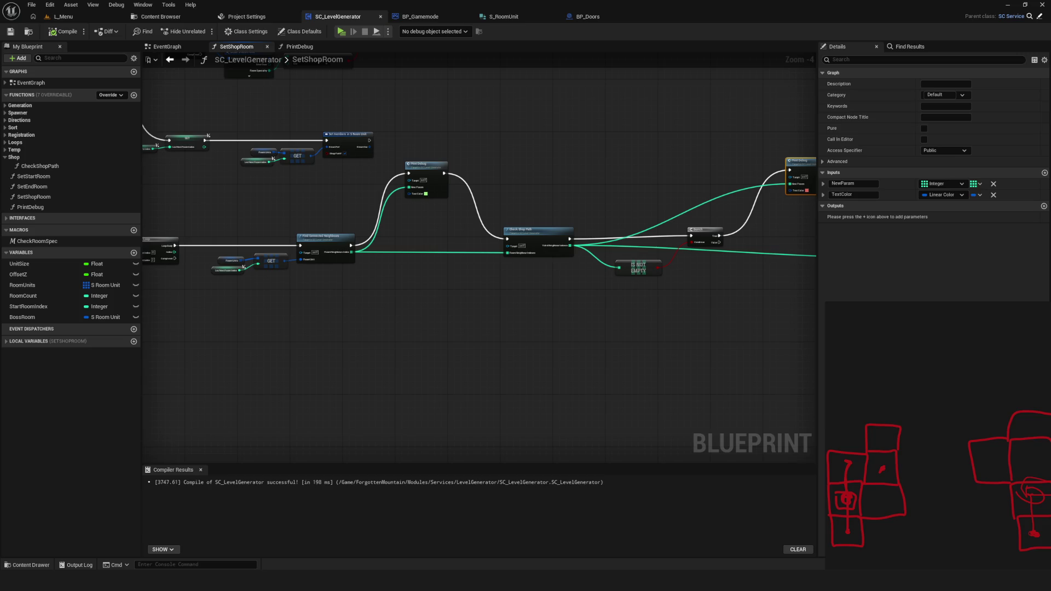
{"action": "mouse_move", "coordinate": [555, 326]}
{"action": "left_mouse_down"}
{"action": "mouse_move", "coordinate": [429, 301]}
{"action": "mouse_move", "coordinate": [621, 310]}
{"action": "left_mouse_up"}
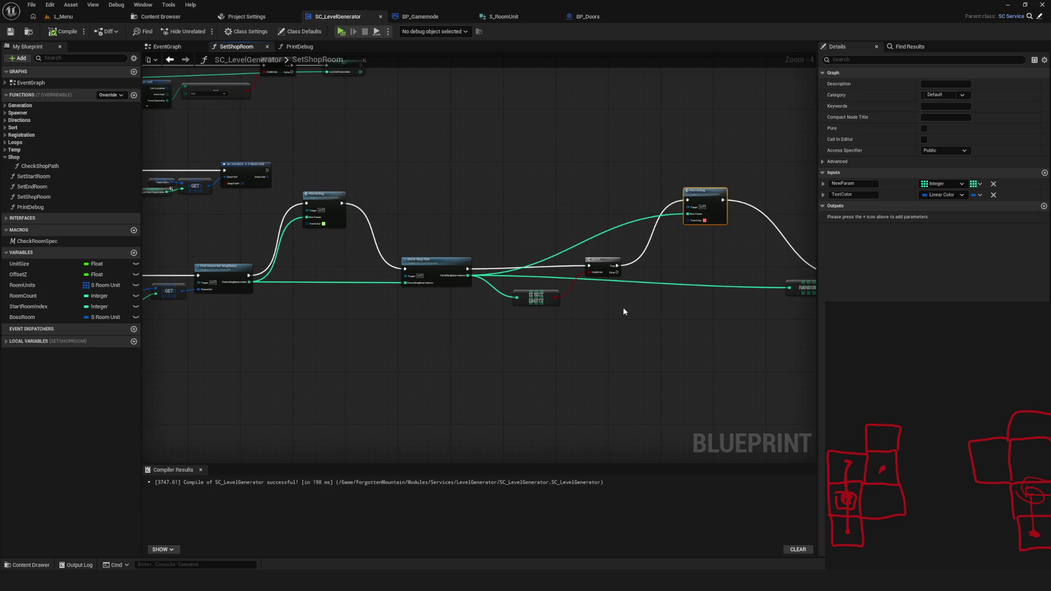
{"action": "scroll", "coordinate": [621, 335], "scroll_direction": "down", "scroll_amount": 3}
{"action": "scroll", "coordinate": [548, 306], "scroll_direction": "up", "scroll_amount": 2}
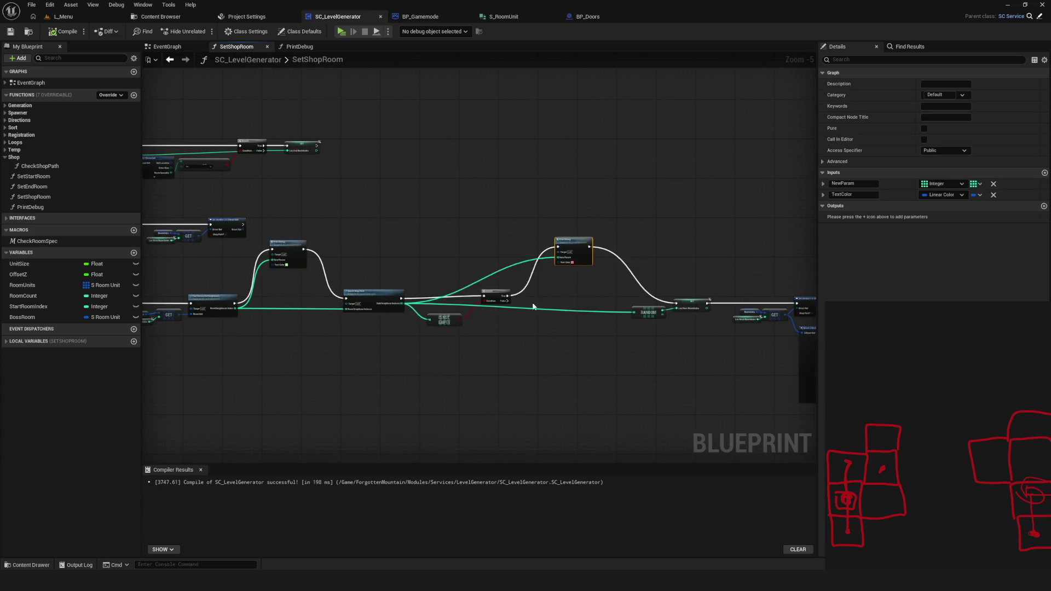
{"action": "scroll", "coordinate": [550, 258], "scroll_direction": "down", "scroll_amount": 2}
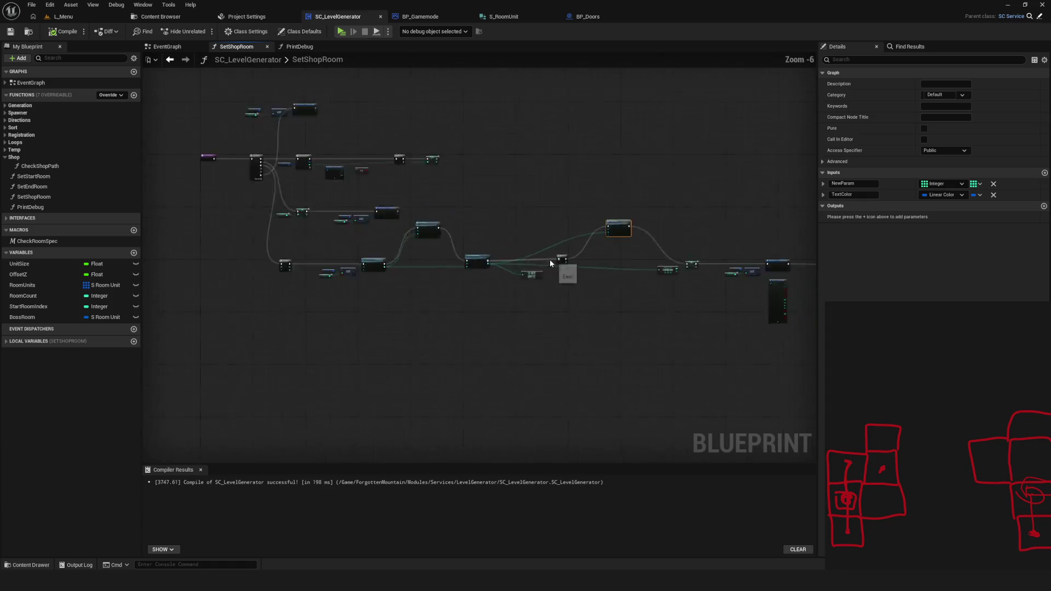
{"action": "scroll", "coordinate": [549, 259], "scroll_direction": "up", "scroll_amount": 2}
{"action": "key", "text": "ctrl+s"}
Compile the SC_LevelGenerator blueprint
{"action": "scroll", "coordinate": [399, 183], "scroll_direction": "up", "scroll_amount": 3}
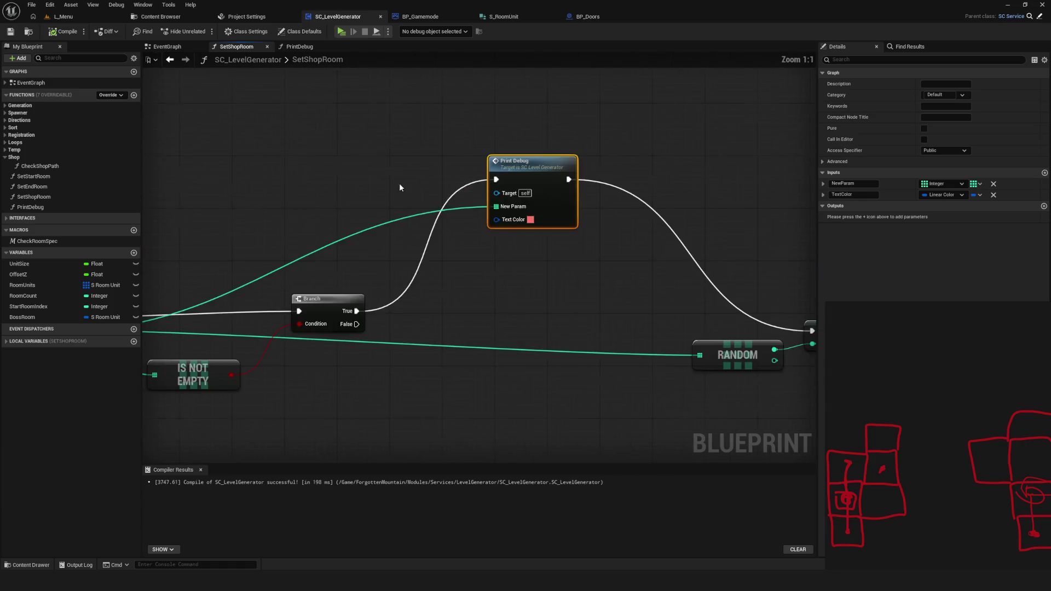
{"action": "scroll", "coordinate": [586, 201], "scroll_direction": "down", "scroll_amount": 4}
{"action": "left_click", "coordinate": [64, 31]}
{"action": "left_click_drag", "start_coordinate": [577, 215], "coordinate": [514, 228]}
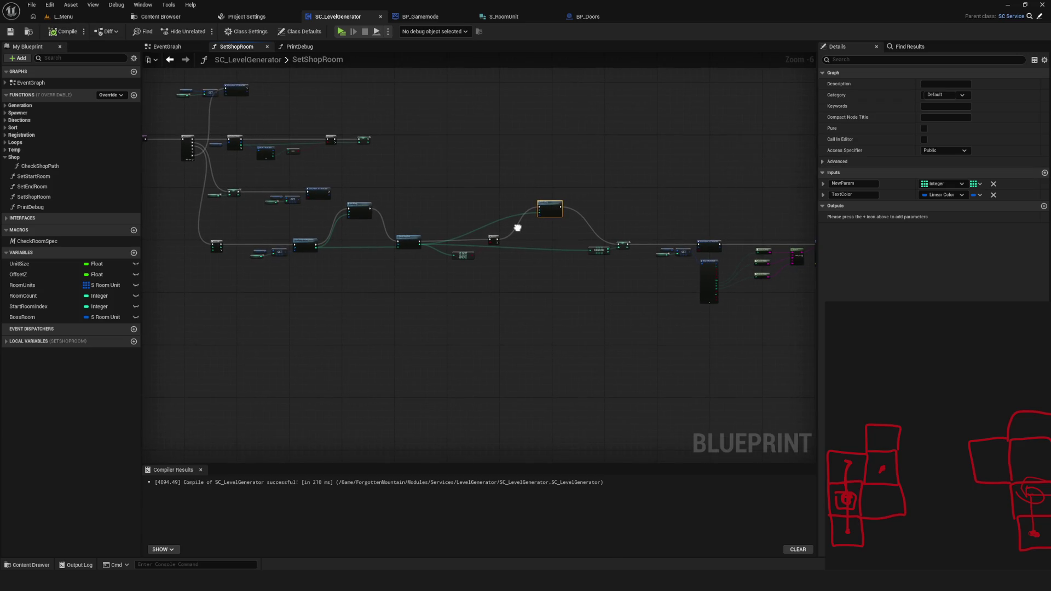
Pan across the graph to review the Print Debug and Branch nodes
{"action": "scroll", "coordinate": [517, 230], "scroll_direction": "up", "scroll_amount": 5}
{"action": "left_click_drag", "start_coordinate": [550, 279], "coordinate": [699, 278]}
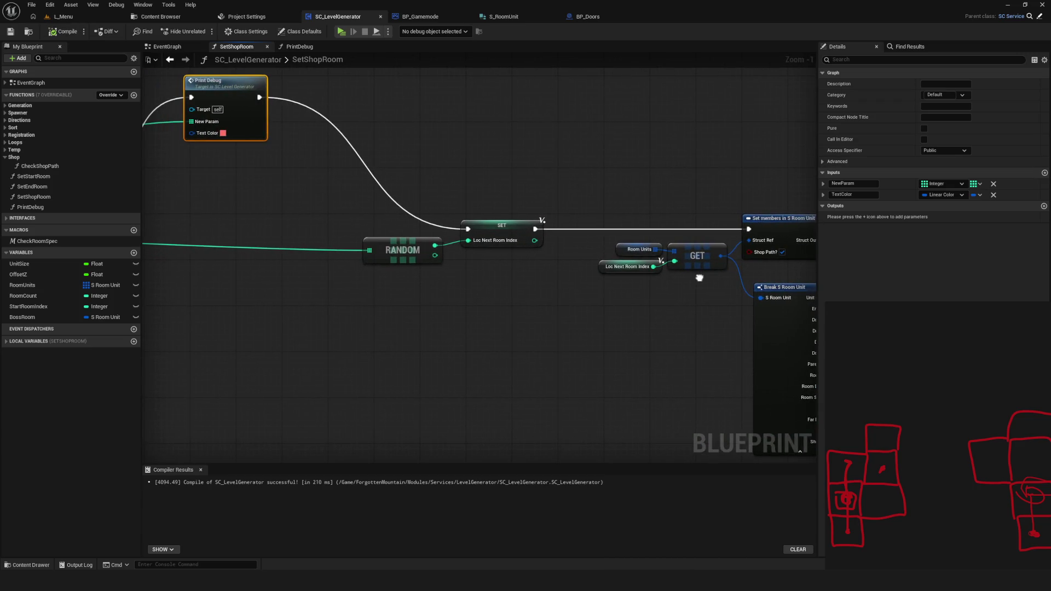
{"action": "scroll", "coordinate": [500, 254], "scroll_direction": "up", "scroll_amount": 1}
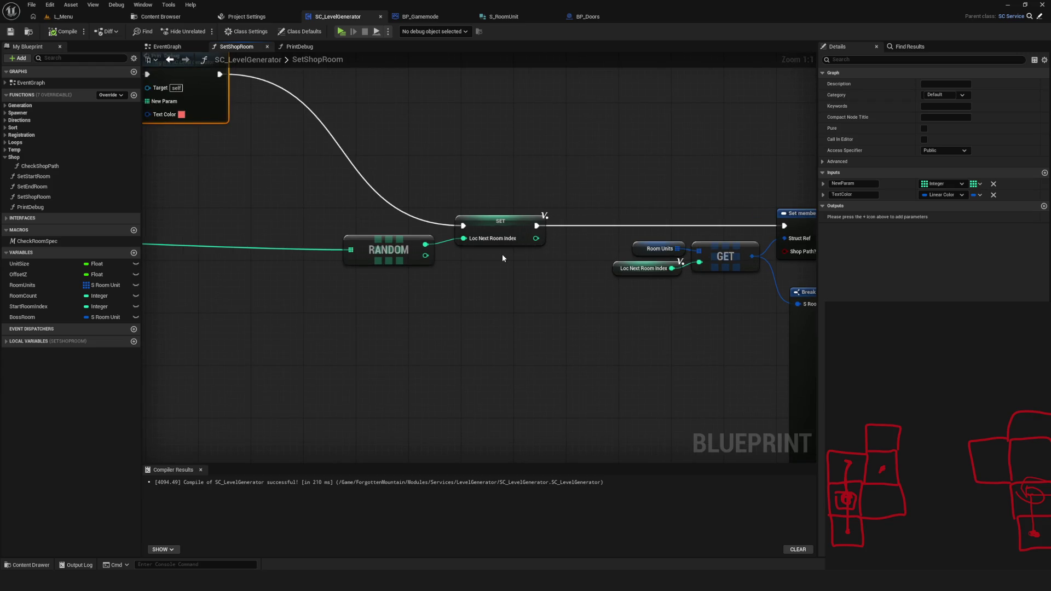
{"action": "scroll", "coordinate": [501, 254], "scroll_direction": "down", "scroll_amount": 6}
{"action": "scroll", "coordinate": [556, 288], "scroll_direction": "up", "scroll_amount": 5}
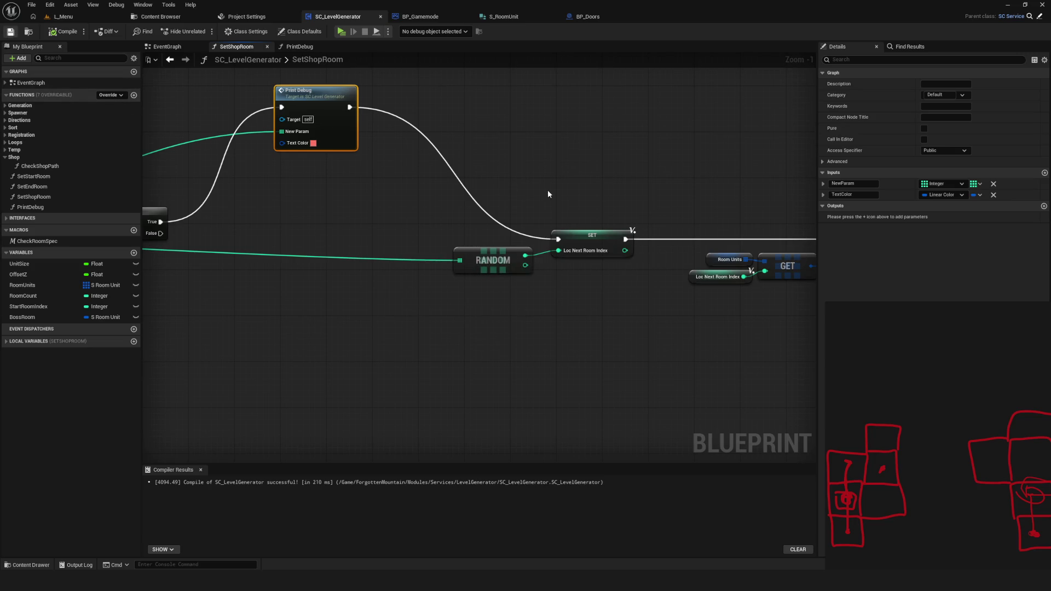
{"action": "left_click_drag", "start_coordinate": [671, 252], "coordinate": [726, 252]}
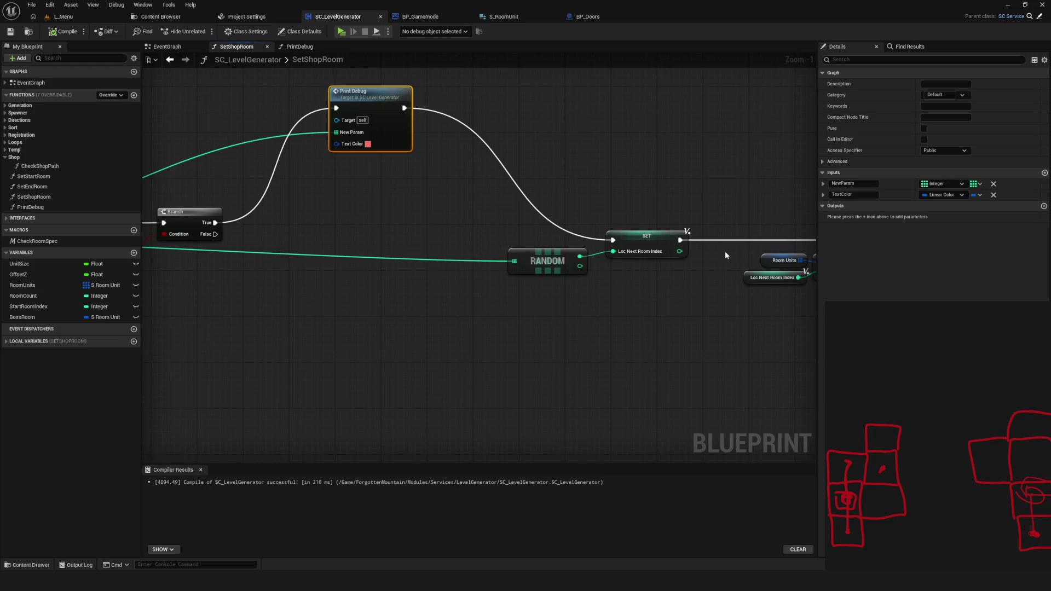
{"action": "scroll", "coordinate": [725, 251], "scroll_direction": "down", "scroll_amount": 4}
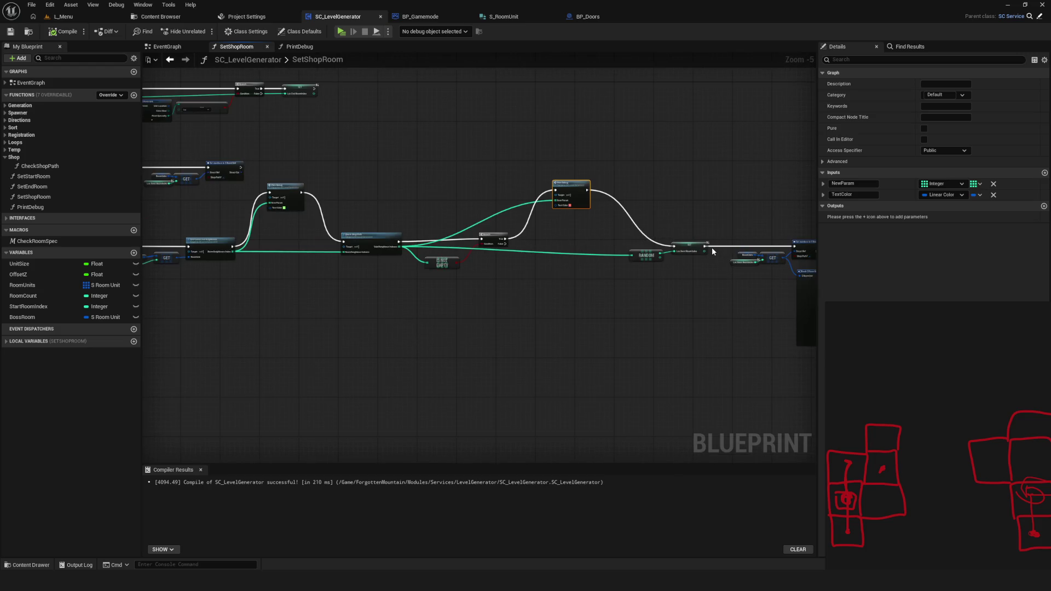
Select and inspect the RANDOM, SET, end room index and GET nodes
{"action": "mouse_move", "coordinate": [632, 214]}
{"action": "left_mouse_down"}
{"action": "mouse_move", "coordinate": [745, 292]}
{"action": "mouse_move", "coordinate": [713, 279]}
{"action": "left_mouse_up"}
{"action": "left_click_drag", "start_coordinate": [713, 279], "coordinate": [711, 280]}
{"action": "left_click_drag", "start_coordinate": [543, 265], "coordinate": [504, 266]}
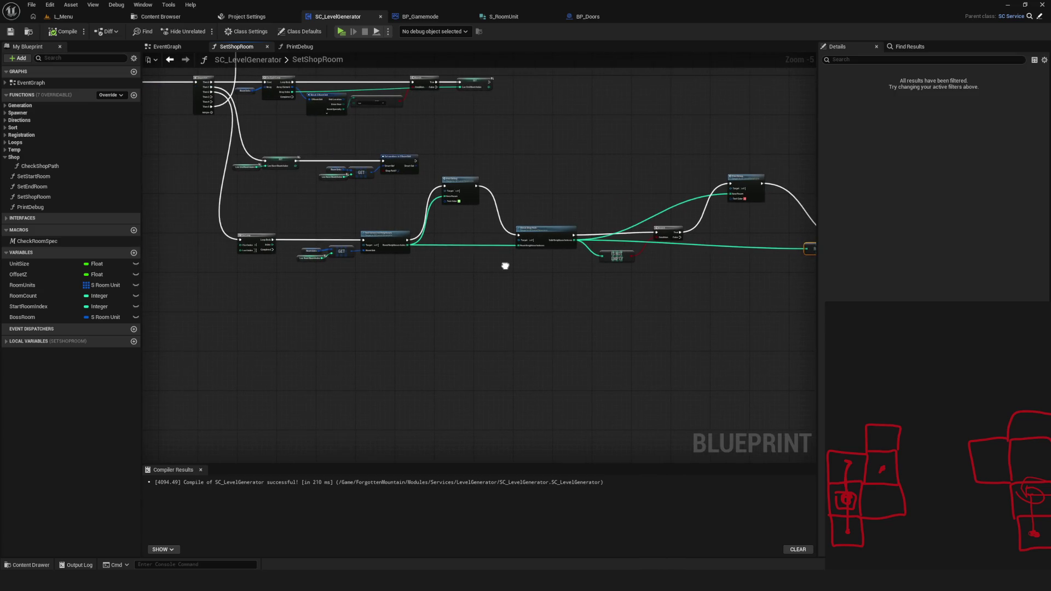
{"action": "left_click_drag", "start_coordinate": [505, 266], "coordinate": [499, 265]}
{"action": "mouse_move", "coordinate": [240, 133]}
{"action": "left_mouse_down"}
{"action": "mouse_move", "coordinate": [270, 175]}
{"action": "mouse_move", "coordinate": [296, 180]}
{"action": "left_mouse_up"}
{"action": "scroll", "coordinate": [306, 165], "scroll_direction": "up", "scroll_amount": 4}
{"action": "left_click_drag", "start_coordinate": [293, 129], "coordinate": [458, 209]}
{"action": "scroll", "coordinate": [375, 235], "scroll_direction": "down", "scroll_amount": 4}
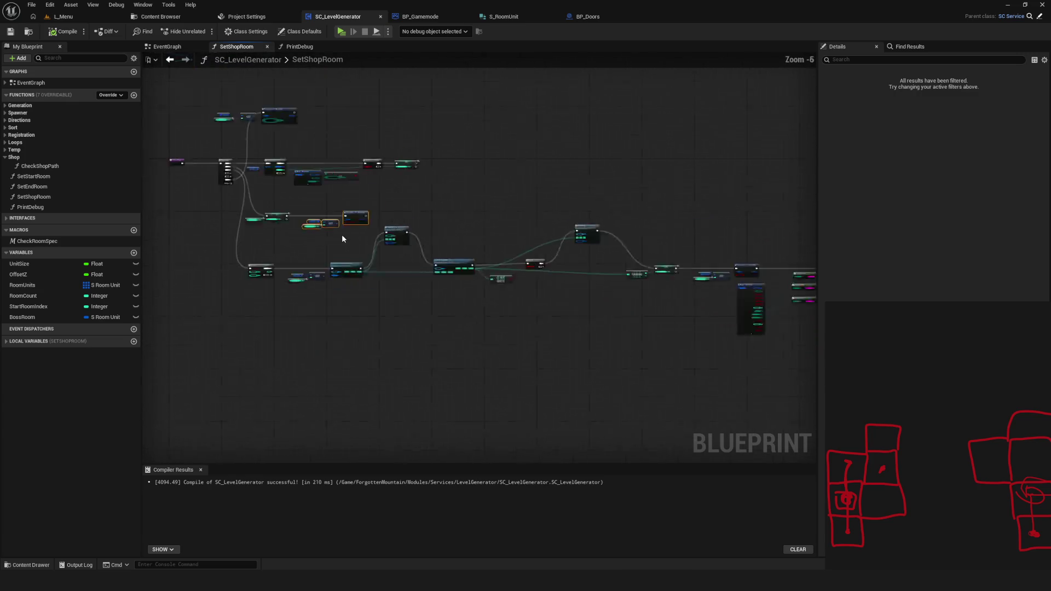
{"action": "left_click_drag", "start_coordinate": [363, 231], "coordinate": [424, 236]}
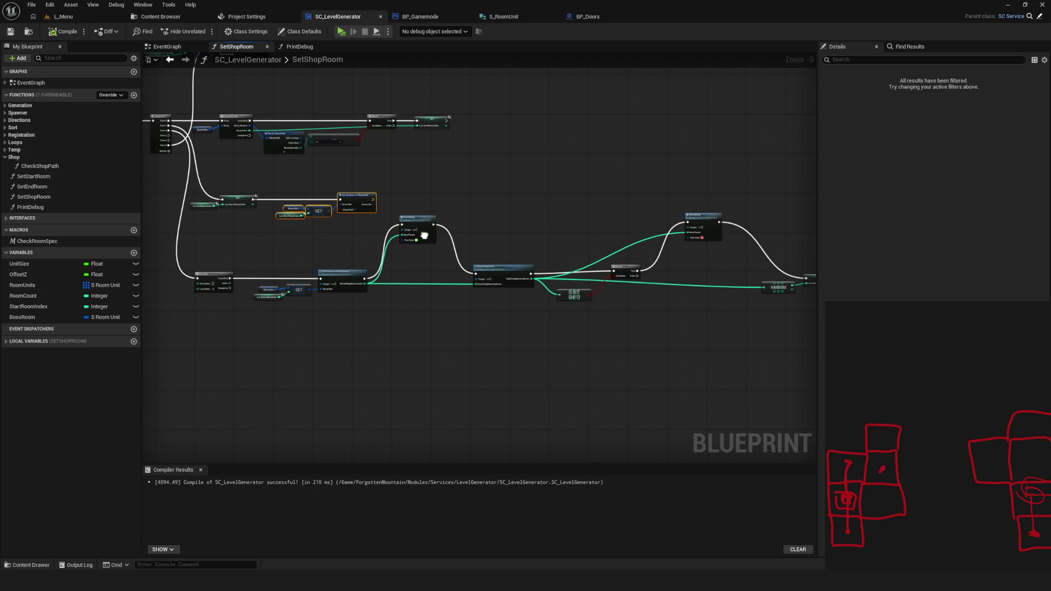
{"action": "left_click_drag", "start_coordinate": [424, 236], "coordinate": [422, 235]}
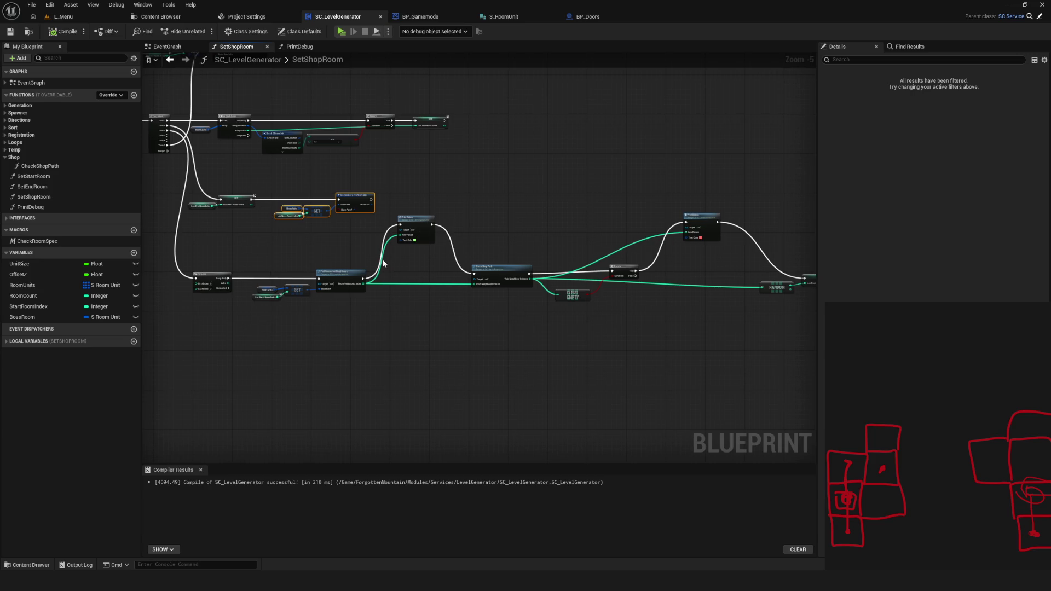
Select the lower Loc Next Room Index node and the SET, GET and Set-members nodes
{"action": "scroll", "coordinate": [296, 294], "scroll_direction": "up", "scroll_amount": 5}
{"action": "left_click", "coordinate": [212, 305]}
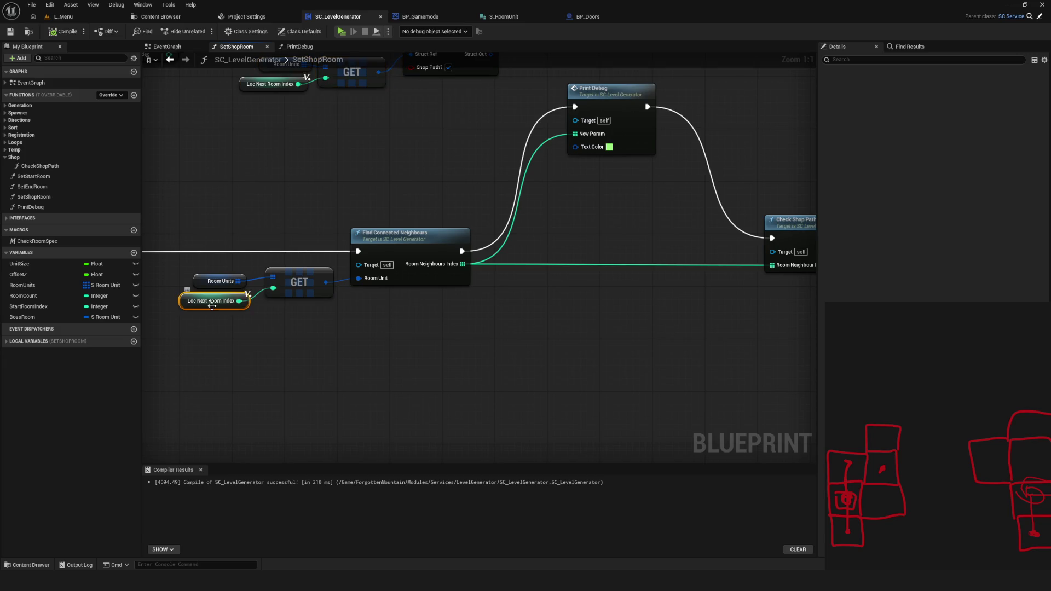
{"action": "scroll", "coordinate": [438, 255], "scroll_direction": "down", "scroll_amount": 4}
{"action": "left_click_drag", "start_coordinate": [531, 284], "coordinate": [206, 287]}
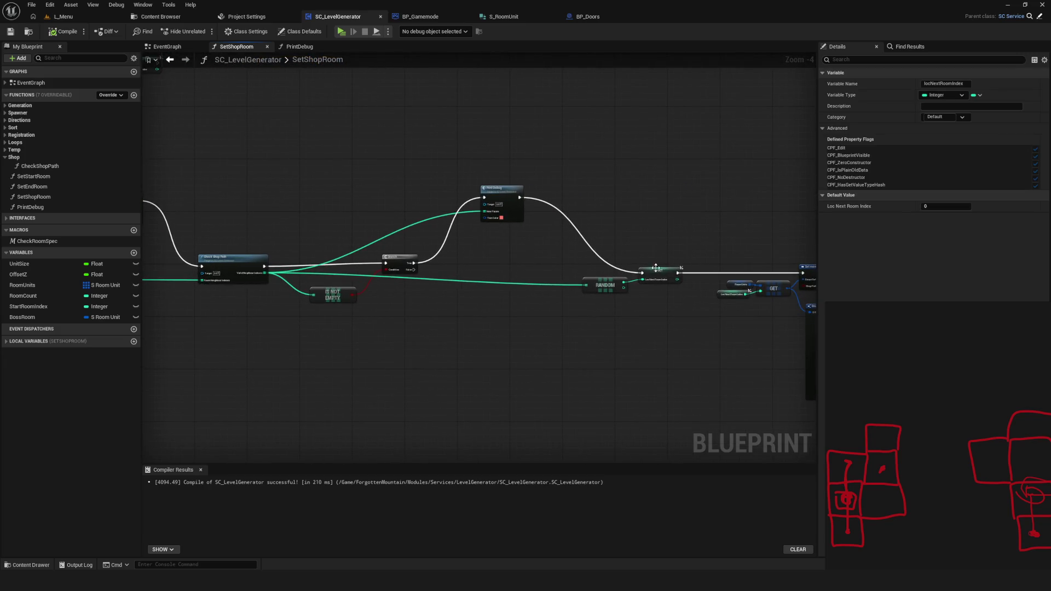
{"action": "left_click_drag", "start_coordinate": [655, 275], "coordinate": [492, 257]}
{"action": "left_click_drag", "start_coordinate": [500, 210], "coordinate": [717, 271]}
{"action": "left_click_drag", "start_coordinate": [236, 295], "coordinate": [241, 295]}
{"action": "mouse_move", "coordinate": [249, 293]}
{"action": "left_mouse_down"}
{"action": "mouse_move", "coordinate": [544, 327]}
{"action": "mouse_move", "coordinate": [494, 295]}
{"action": "left_mouse_up"}
Scan the GET and Set nodes further right, then expand SetShopRoom's Local Variables list
{"action": "scroll", "coordinate": [795, 252], "scroll_direction": "up", "scroll_amount": 3}
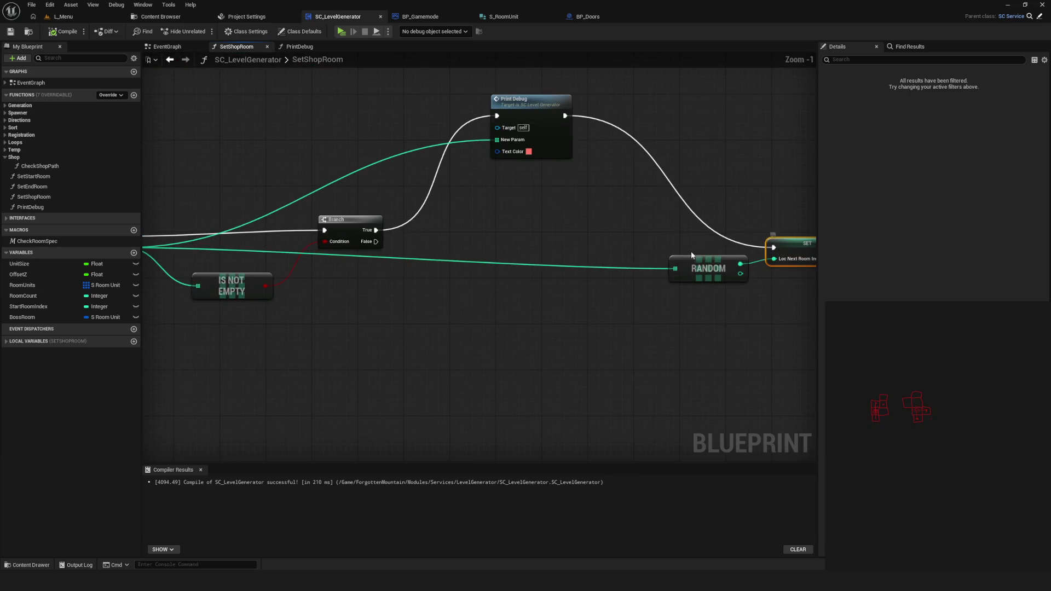
{"action": "mouse_move", "coordinate": [941, 365]}
{"action": "left_mouse_down"}
{"action": "mouse_move", "coordinate": [950, 383]}
{"action": "mouse_move", "coordinate": [942, 375]}
{"action": "left_mouse_up"}
{"action": "scroll", "coordinate": [507, 281], "scroll_direction": "down", "scroll_amount": 4}
{"action": "scroll", "coordinate": [619, 298], "scroll_direction": "up", "scroll_amount": 2}
{"action": "scroll", "coordinate": [619, 297], "scroll_direction": "down", "scroll_amount": 5}
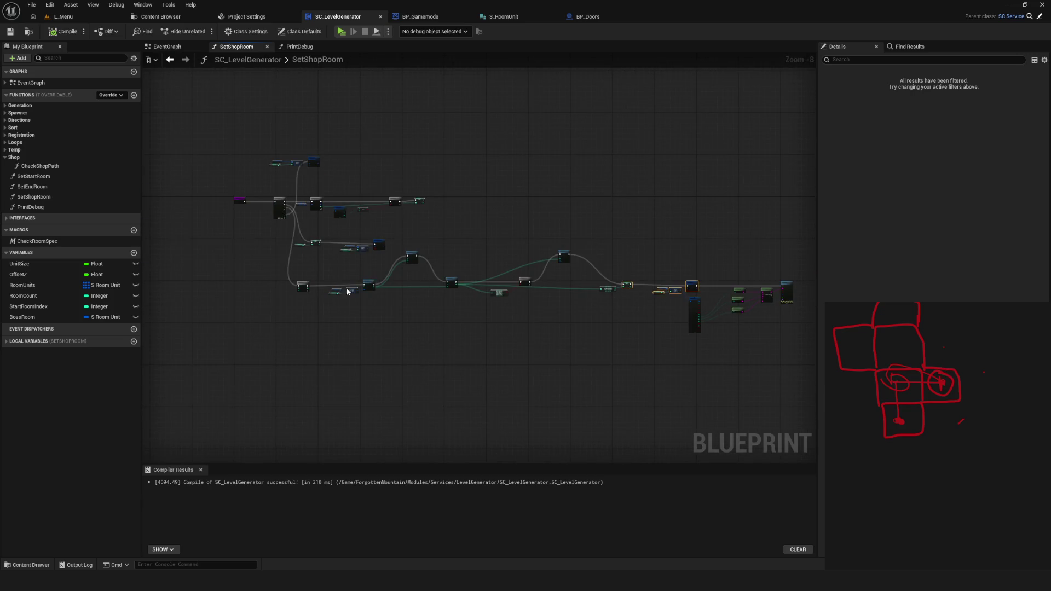
{"action": "scroll", "coordinate": [528, 278], "scroll_direction": "up", "scroll_amount": 5}
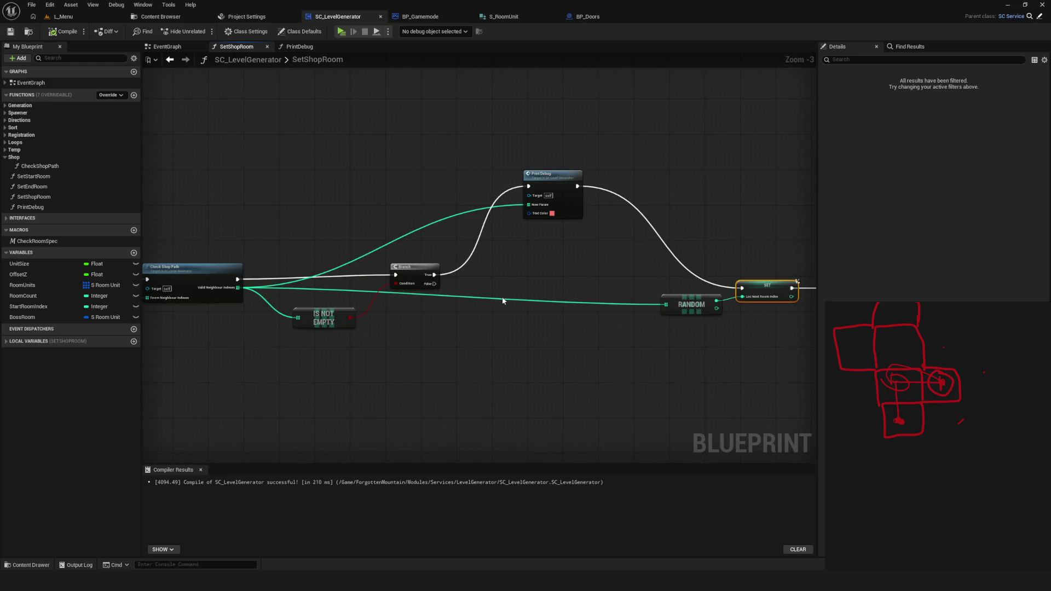
{"action": "mouse_move", "coordinate": [475, 293]}
{"action": "left_mouse_down"}
{"action": "mouse_move", "coordinate": [363, 291]}
{"action": "mouse_move", "coordinate": [422, 279]}
{"action": "mouse_move", "coordinate": [641, 293]}
{"action": "mouse_move", "coordinate": [564, 301]}
{"action": "mouse_move", "coordinate": [424, 289]}
{"action": "mouse_move", "coordinate": [776, 300]}
{"action": "left_mouse_up"}
{"action": "scroll", "coordinate": [572, 258], "scroll_direction": "down", "scroll_amount": 3}
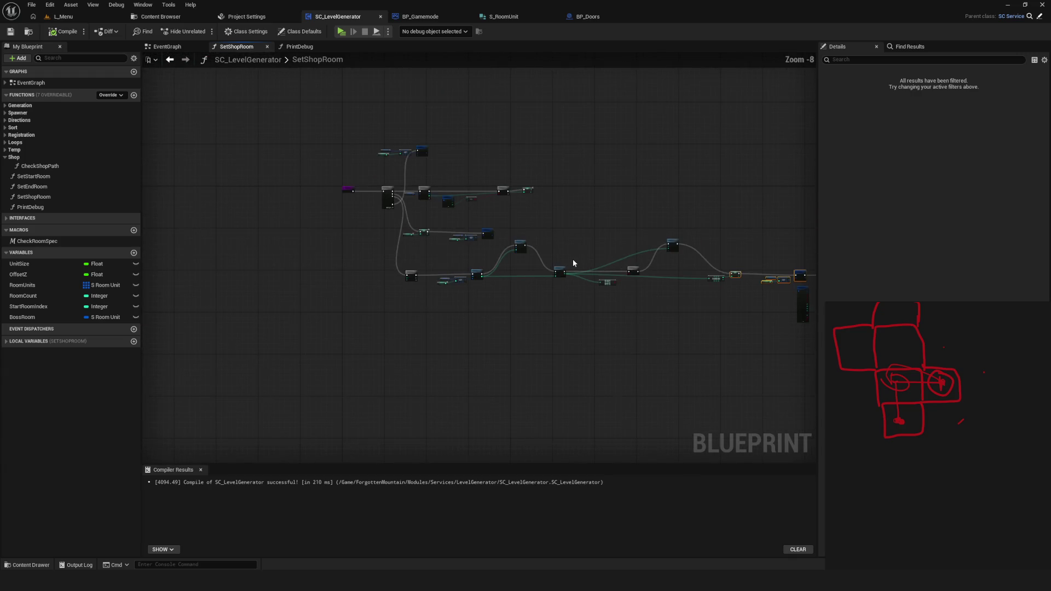
{"action": "scroll", "coordinate": [659, 294], "scroll_direction": "up", "scroll_amount": 2}
{"action": "left_click_drag", "start_coordinate": [690, 298], "coordinate": [428, 295]}
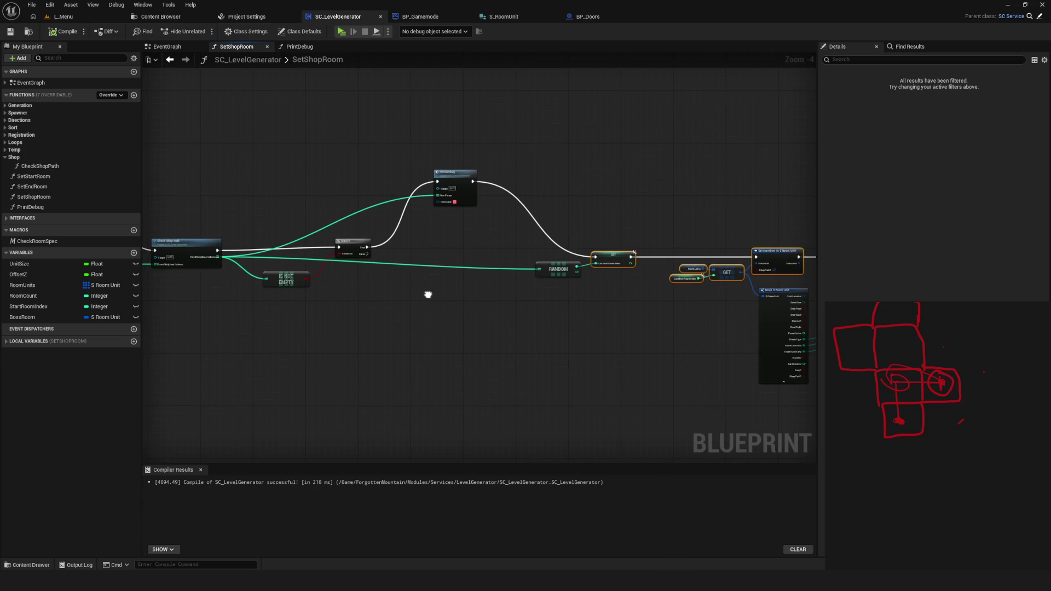
{"action": "mouse_move", "coordinate": [428, 294]}
{"action": "left_mouse_down"}
{"action": "mouse_move", "coordinate": [188, 274]}
{"action": "mouse_move", "coordinate": [341, 272]}
{"action": "mouse_move", "coordinate": [418, 248]}
{"action": "left_mouse_up"}
{"action": "left_click", "coordinate": [33, 341]}
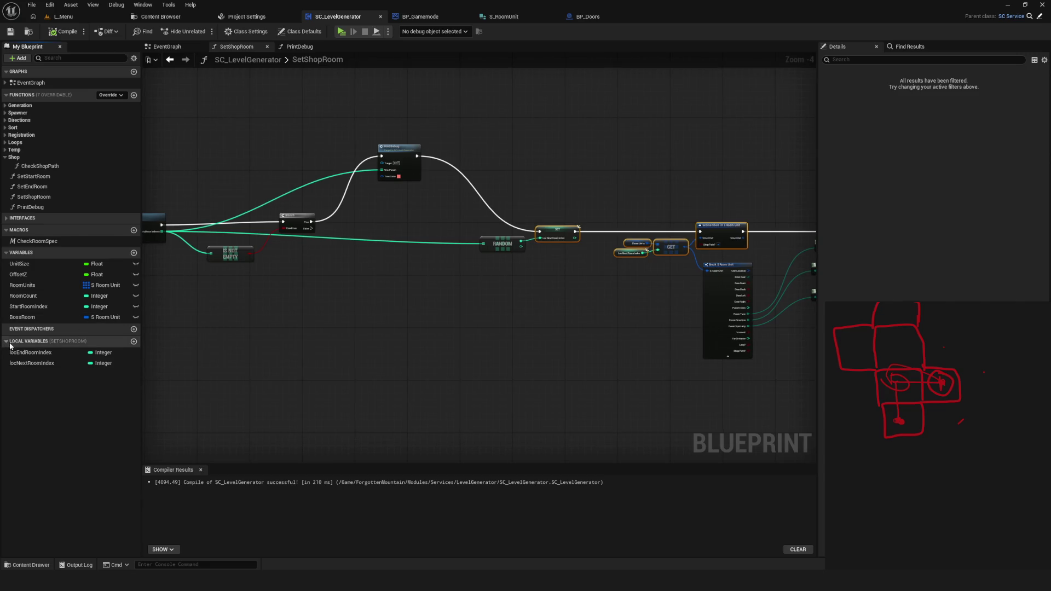
Duplicate locNextRoomIndex and rename the copy to locPreviousRoomIndex
{"action": "right_click", "coordinate": [57, 363]}
{"action": "left_click", "coordinate": [82, 375]}
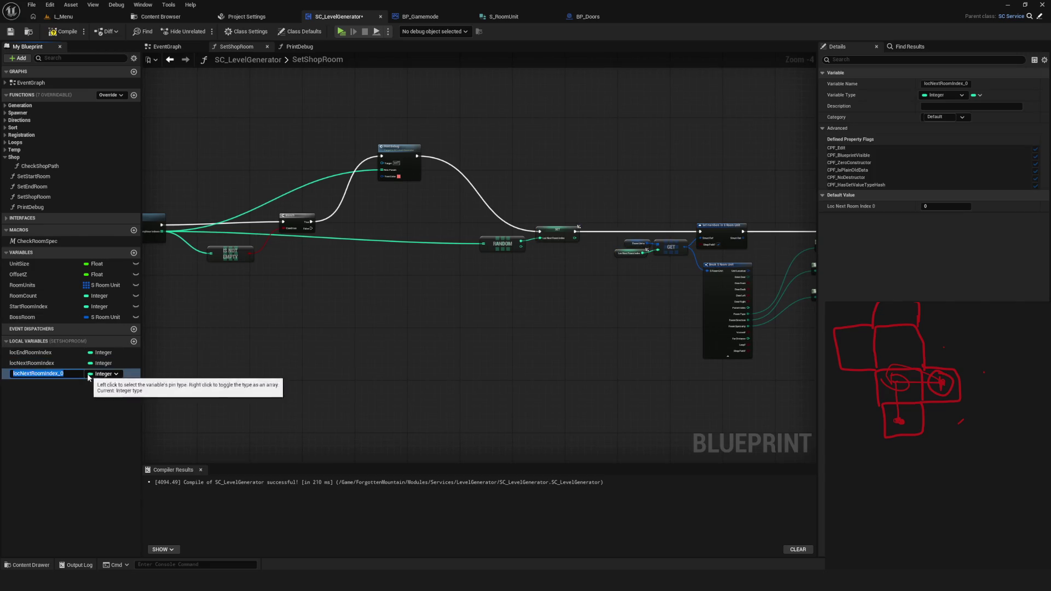
{"action": "left_click", "coordinate": [25, 376]}
{"action": "key", "text": "BackSpace"}
{"action": "key", "text": "BackSpace"}
{"action": "key", "text": "BackSpace"}
{"action": "key", "text": "BackSpace"}
{"action": "type", "text": "pREt"}
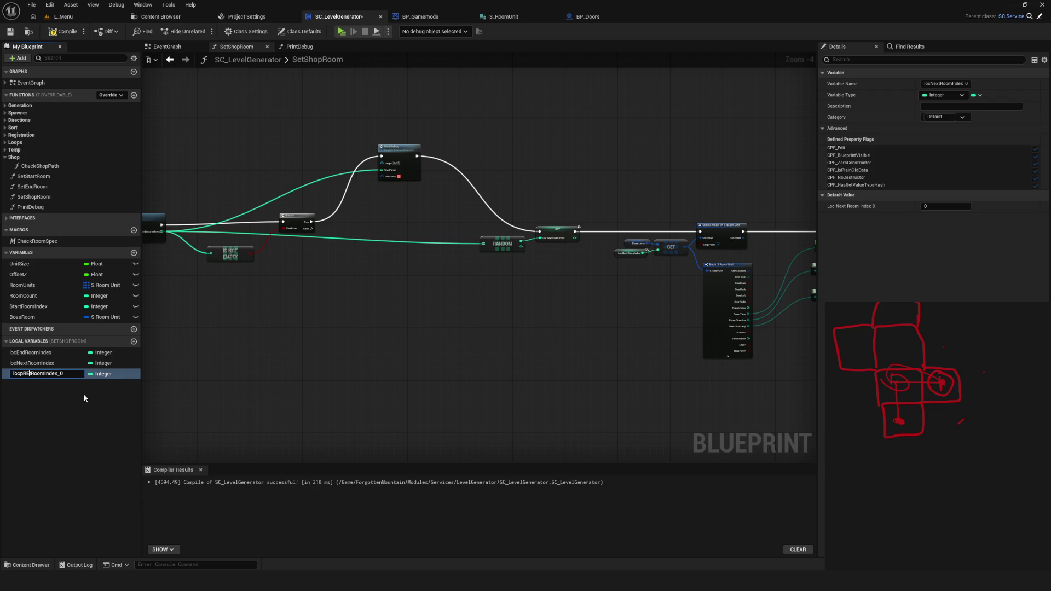
{"action": "key", "text": "BackSpace"}
{"action": "key", "text": "BackSpace"}
{"action": "key", "text": "BackSpace"}
{"action": "type", "text": "Pret"}
{"action": "key", "text": "BackSpace"}
{"action": "type", "text": "vious"}
{"action": "key", "text": "End"}
{"action": "key", "text": "BackSpace"}
{"action": "key", "text": "BackSpace"}
{"action": "key", "text": "Return"}
Compile and save the blueprint with the new local variable
{"action": "mouse_move", "coordinate": [366, 288]}
{"action": "left_mouse_down"}
{"action": "mouse_move", "coordinate": [501, 285]}
{"action": "mouse_move", "coordinate": [281, 293]}
{"action": "left_mouse_up"}
{"action": "scroll", "coordinate": [408, 253], "scroll_direction": "down", "scroll_amount": 5}
{"action": "scroll", "coordinate": [478, 300], "scroll_direction": "up", "scroll_amount": 5}
{"action": "key", "text": "F7"}
{"action": "key", "text": "ctrl+s"}
Box-select a group of graph nodes and move to the Branch and RANDOM section
{"action": "left_click_drag", "start_coordinate": [456, 280], "coordinate": [475, 267]}
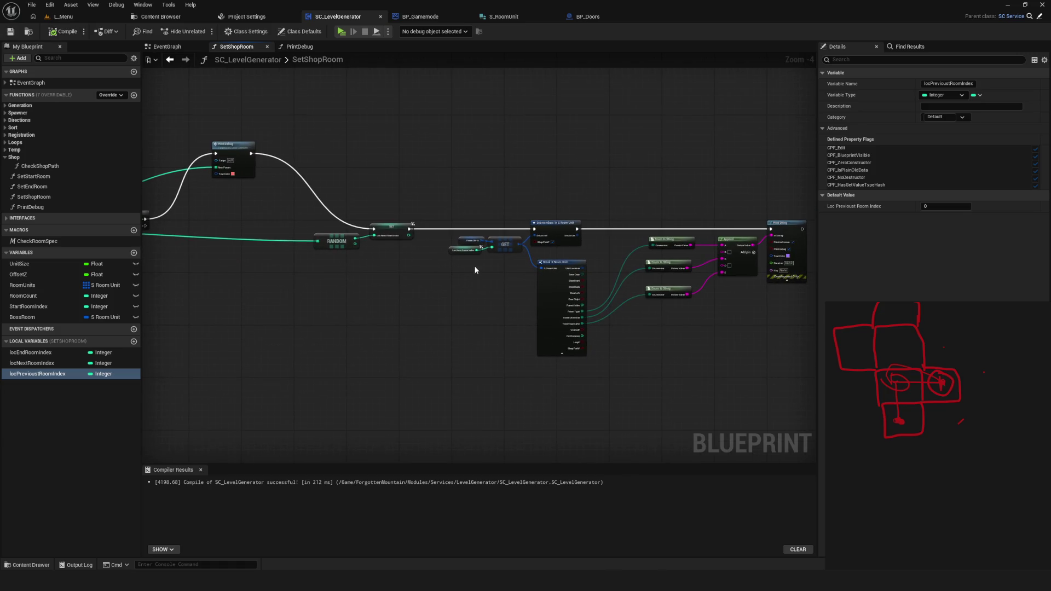
{"action": "mouse_move", "coordinate": [335, 188]}
{"action": "left_mouse_down"}
{"action": "mouse_move", "coordinate": [485, 319]}
{"action": "mouse_move", "coordinate": [816, 365]}
{"action": "left_mouse_up"}
{"action": "mouse_move", "coordinate": [367, 270]}
{"action": "left_mouse_down"}
{"action": "mouse_move", "coordinate": [350, 285]}
{"action": "mouse_move", "coordinate": [405, 416]}
{"action": "left_mouse_up"}
{"action": "mouse_move", "coordinate": [793, 247]}
{"action": "left_mouse_down"}
{"action": "mouse_move", "coordinate": [756, 232]}
{"action": "mouse_move", "coordinate": [690, 235]}
{"action": "left_mouse_up"}
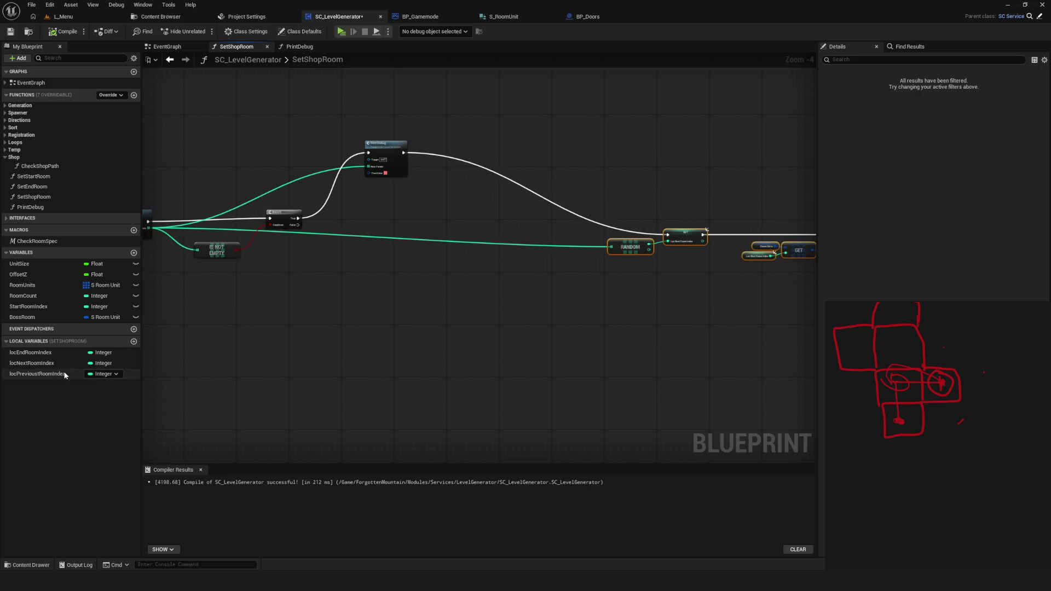
Add a locPreviousRoomIndex SET fed by a locNextRoomIndex getter before the RANDOM step
{"action": "mouse_move", "coordinate": [57, 377]}
{"action": "left_mouse_down"}
{"action": "mouse_move", "coordinate": [395, 318]}
{"action": "mouse_move", "coordinate": [531, 228]}
{"action": "left_mouse_up"}
{"action": "scroll", "coordinate": [574, 234], "scroll_direction": "up", "scroll_amount": 4}
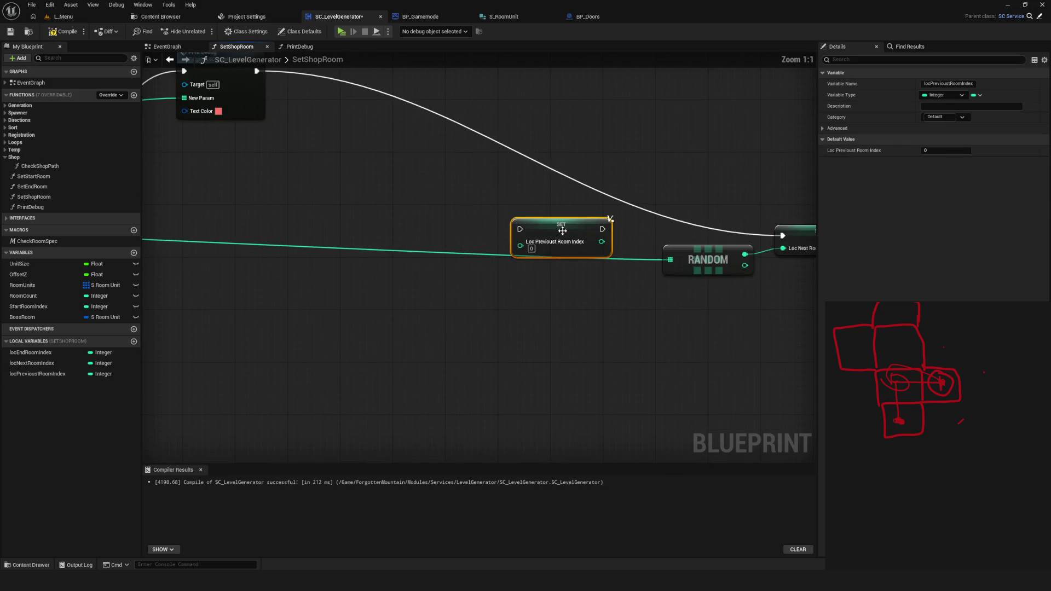
{"action": "mouse_move", "coordinate": [32, 363]}
{"action": "left_mouse_down"}
{"action": "mouse_move", "coordinate": [504, 251]}
{"action": "mouse_move", "coordinate": [418, 271]}
{"action": "mouse_move", "coordinate": [547, 253]}
{"action": "left_mouse_up"}
{"action": "mouse_move", "coordinate": [257, 72]}
{"action": "left_mouse_down"}
{"action": "mouse_move", "coordinate": [359, 169]}
{"action": "mouse_move", "coordinate": [517, 247]}
{"action": "mouse_move", "coordinate": [643, 243]}
{"action": "left_mouse_up"}
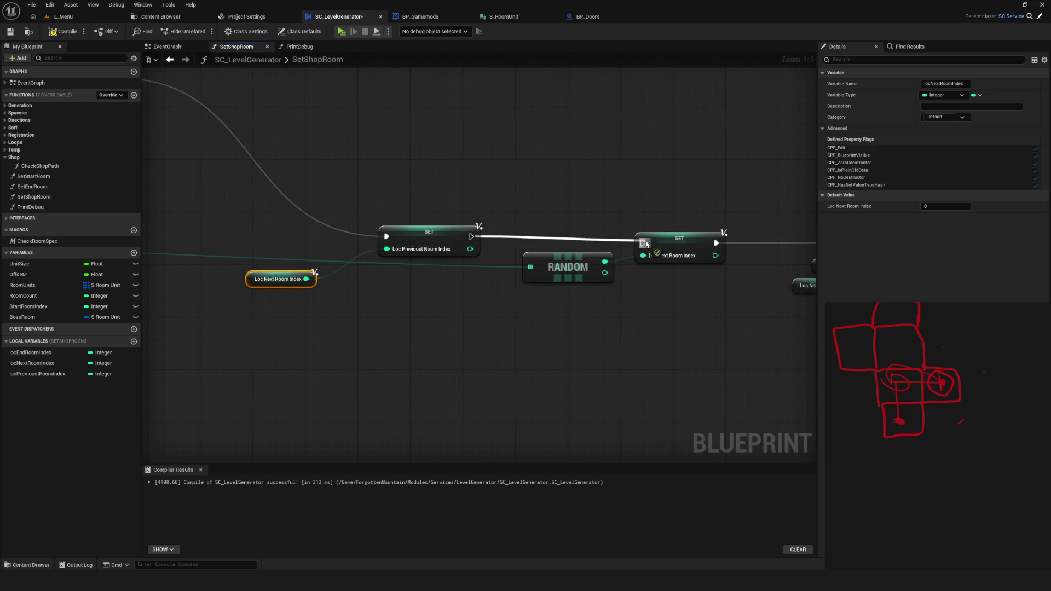
{"action": "mouse_move", "coordinate": [411, 231]}
{"action": "left_mouse_down"}
{"action": "mouse_move", "coordinate": [415, 249]}
{"action": "mouse_move", "coordinate": [405, 238]}
{"action": "left_mouse_up"}
{"action": "left_click_drag", "start_coordinate": [253, 281], "coordinate": [300, 275]}
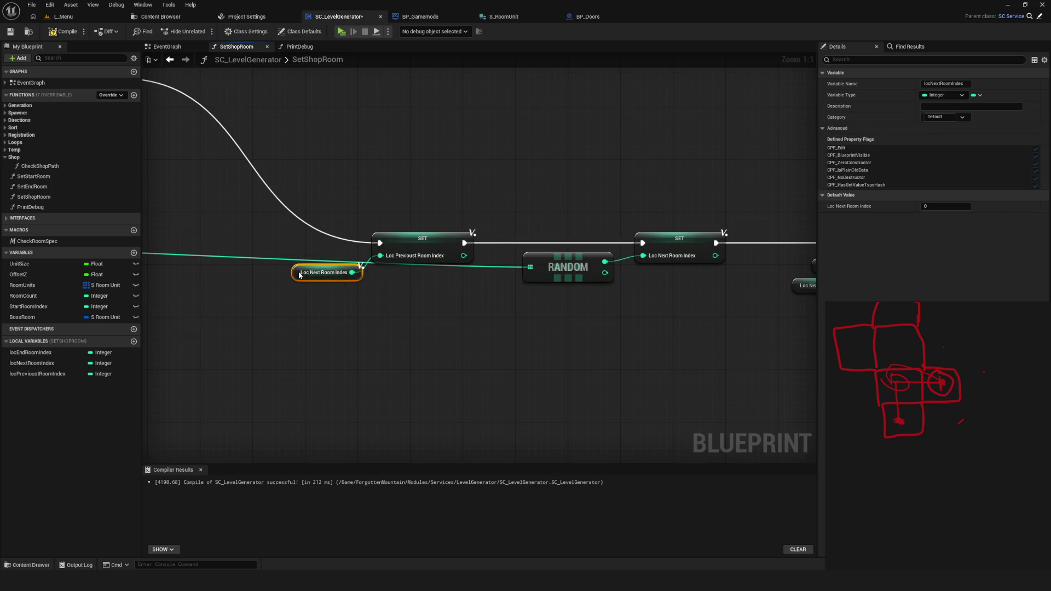
{"action": "left_click", "coordinate": [430, 242]}
Compile the blueprint, review the Branch and Print Debug area, and save
{"action": "mouse_move", "coordinate": [663, 215]}
{"action": "left_mouse_down"}
{"action": "mouse_move", "coordinate": [556, 211]}
{"action": "mouse_move", "coordinate": [596, 340]}
{"action": "left_mouse_up"}
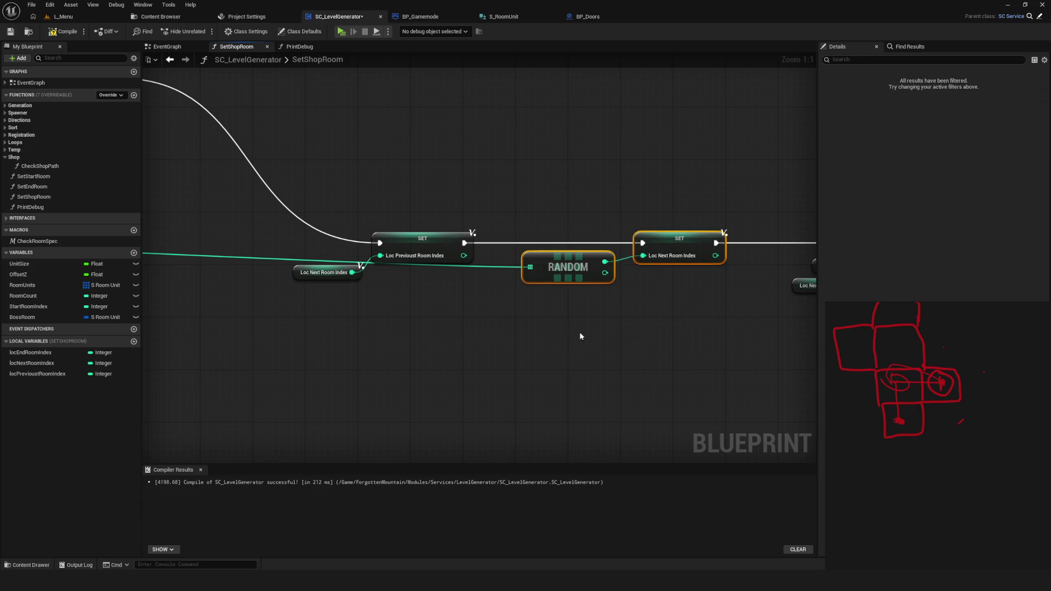
{"action": "scroll", "coordinate": [537, 261], "scroll_direction": "down", "scroll_amount": 4}
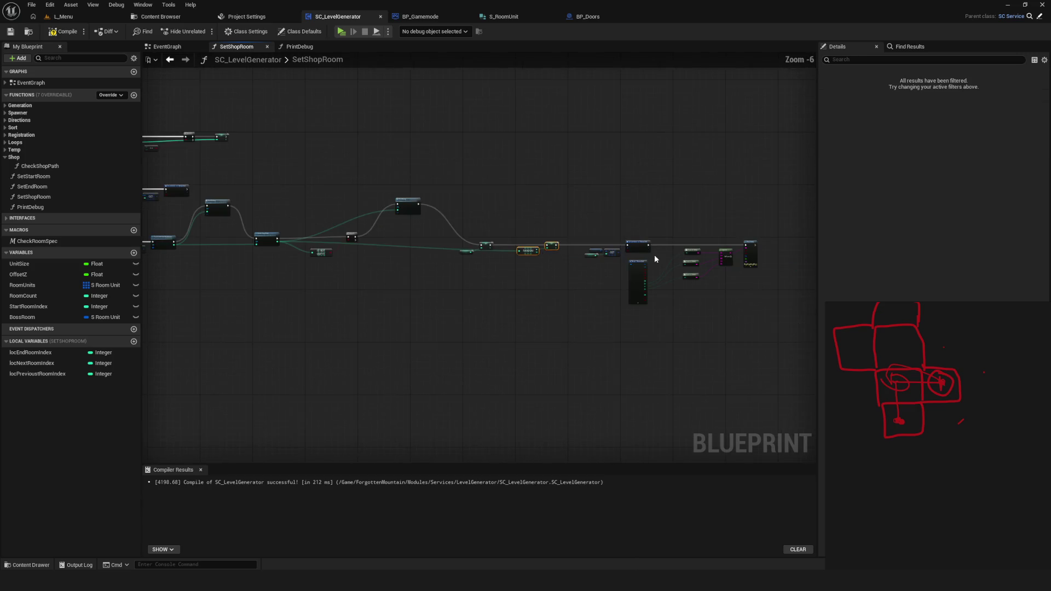
{"action": "left_click", "coordinate": [64, 31]}
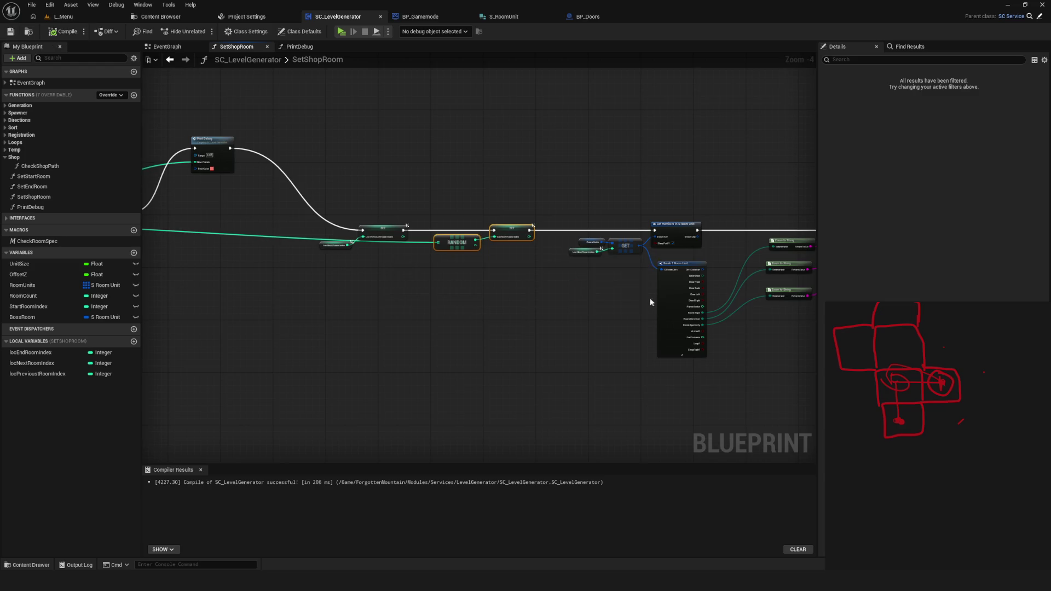
{"action": "scroll", "coordinate": [534, 266], "scroll_direction": "down", "scroll_amount": 8}
{"action": "scroll", "coordinate": [533, 266], "scroll_direction": "up", "scroll_amount": 6}
{"action": "scroll", "coordinate": [606, 273], "scroll_direction": "up", "scroll_amount": 4}
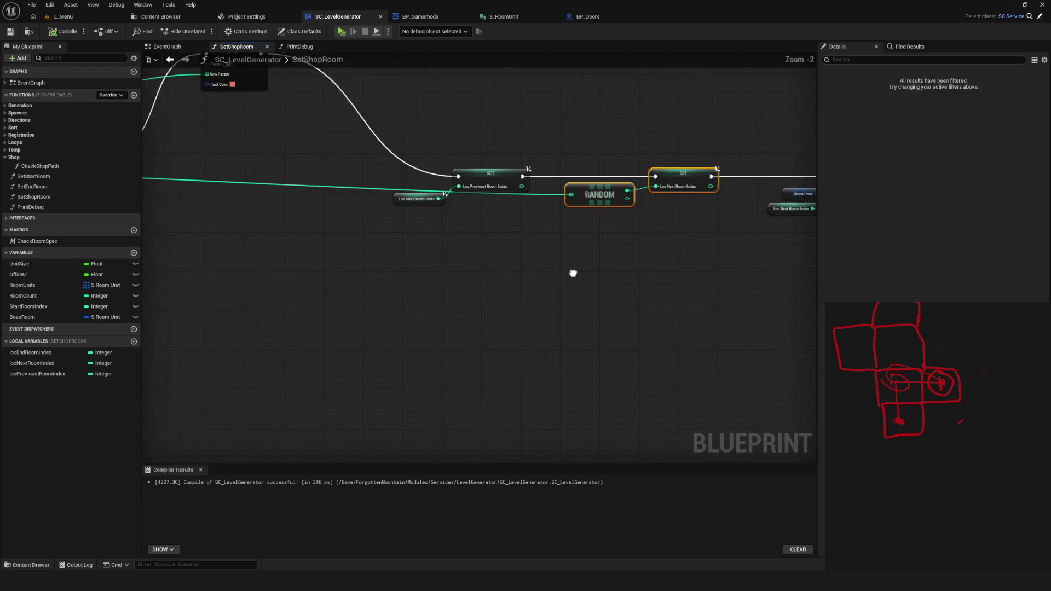
{"action": "mouse_move", "coordinate": [403, 288]}
{"action": "left_mouse_down"}
{"action": "mouse_move", "coordinate": [516, 308]}
{"action": "mouse_move", "coordinate": [810, 329]}
{"action": "left_mouse_up"}
{"action": "left_click_drag", "start_coordinate": [584, 248], "coordinate": [436, 248]}
{"action": "scroll", "coordinate": [383, 235], "scroll_direction": "down", "scroll_amount": 5}
{"action": "scroll", "coordinate": [342, 228], "scroll_direction": "up", "scroll_amount": 4}
{"action": "left_click_drag", "start_coordinate": [337, 230], "coordinate": [383, 268]}
{"action": "left_click", "coordinate": [10, 31]}
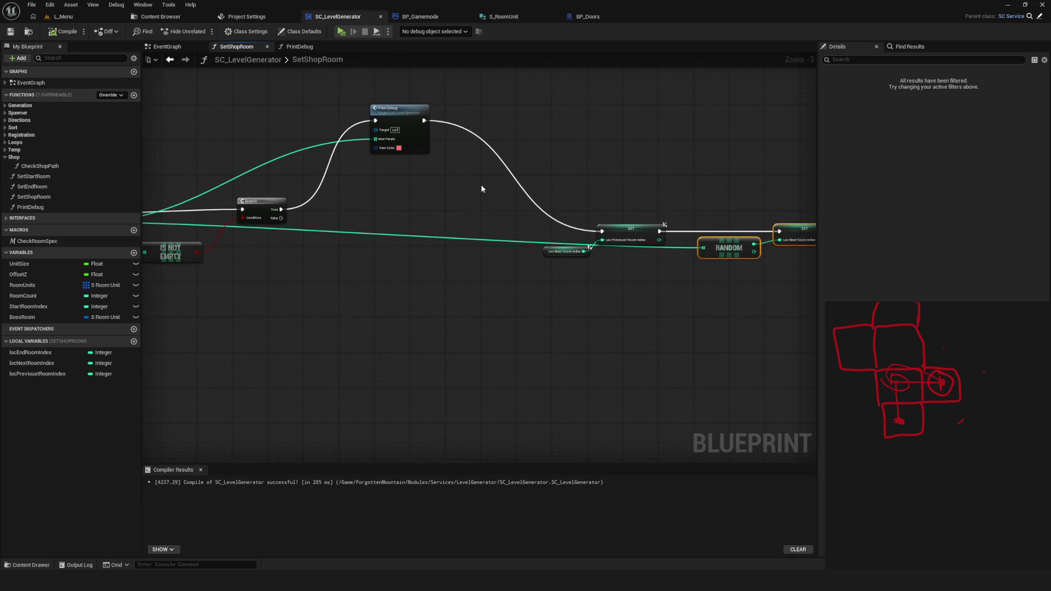
Copy and paste the room-update node chain for the Branch False path
{"action": "left_click_drag", "start_coordinate": [279, 219], "coordinate": [324, 317]}
{"action": "mouse_move", "coordinate": [766, 262]}
{"action": "left_mouse_down"}
{"action": "mouse_move", "coordinate": [720, 272]}
{"action": "mouse_move", "coordinate": [458, 248]}
{"action": "left_mouse_up"}
{"action": "scroll", "coordinate": [458, 247], "scroll_direction": "down", "scroll_amount": 1}
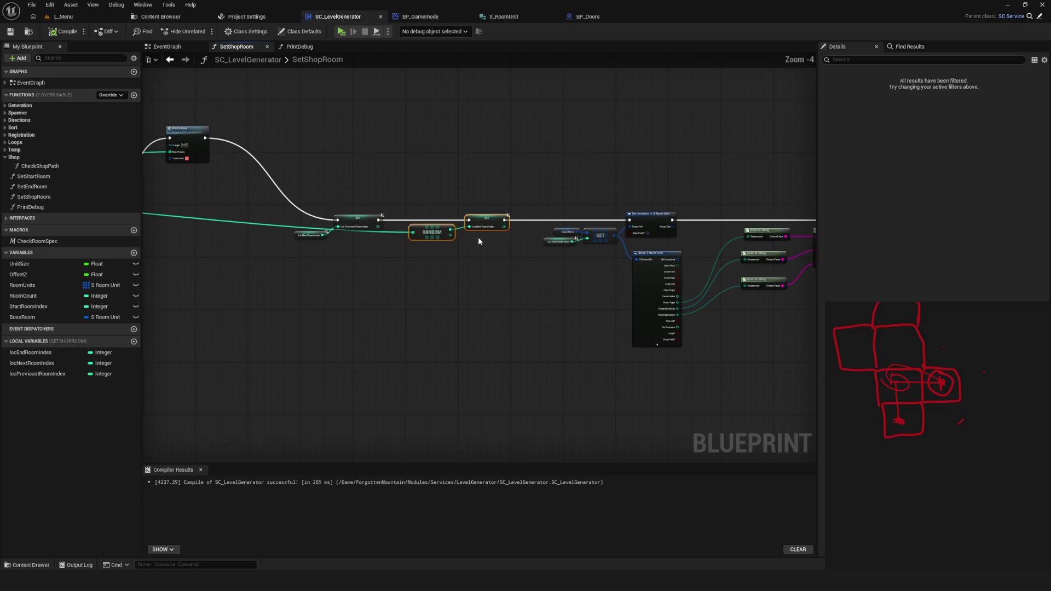
{"action": "mouse_move", "coordinate": [482, 193]}
{"action": "left_mouse_down"}
{"action": "mouse_move", "coordinate": [541, 224]}
{"action": "mouse_move", "coordinate": [573, 183]}
{"action": "mouse_move", "coordinate": [719, 329]}
{"action": "left_mouse_up"}
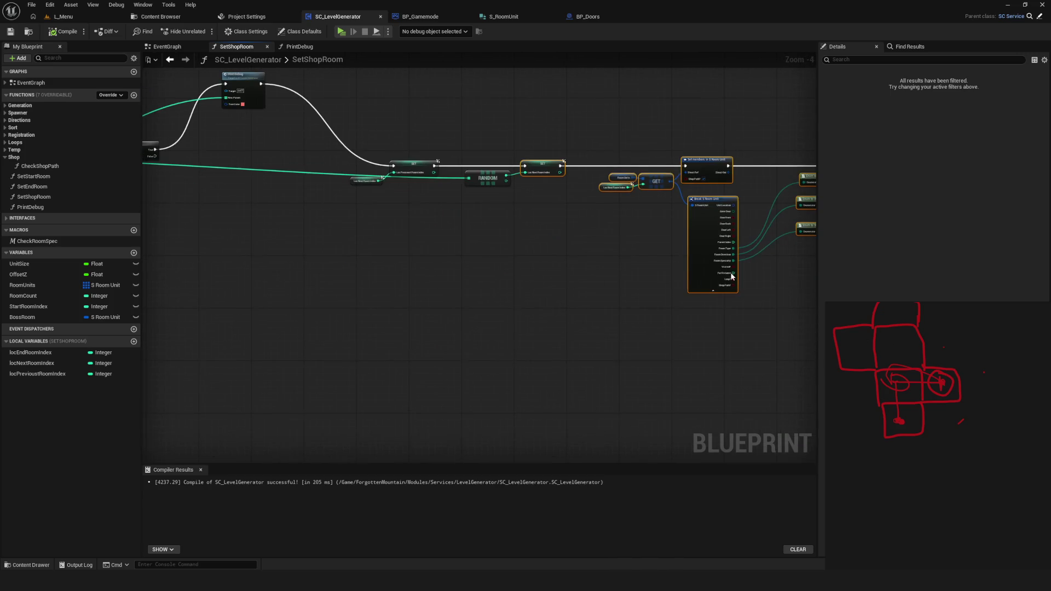
{"action": "key", "text": "ctrl+c"}
{"action": "key", "text": "ctrl+v"}
Place the pasted chain below and feed locPreviousRoomIndex into its locNextRoomIndex setter
{"action": "mouse_move", "coordinate": [321, 323]}
{"action": "left_mouse_down"}
{"action": "mouse_move", "coordinate": [450, 285]}
{"action": "mouse_move", "coordinate": [443, 259]}
{"action": "left_mouse_up"}
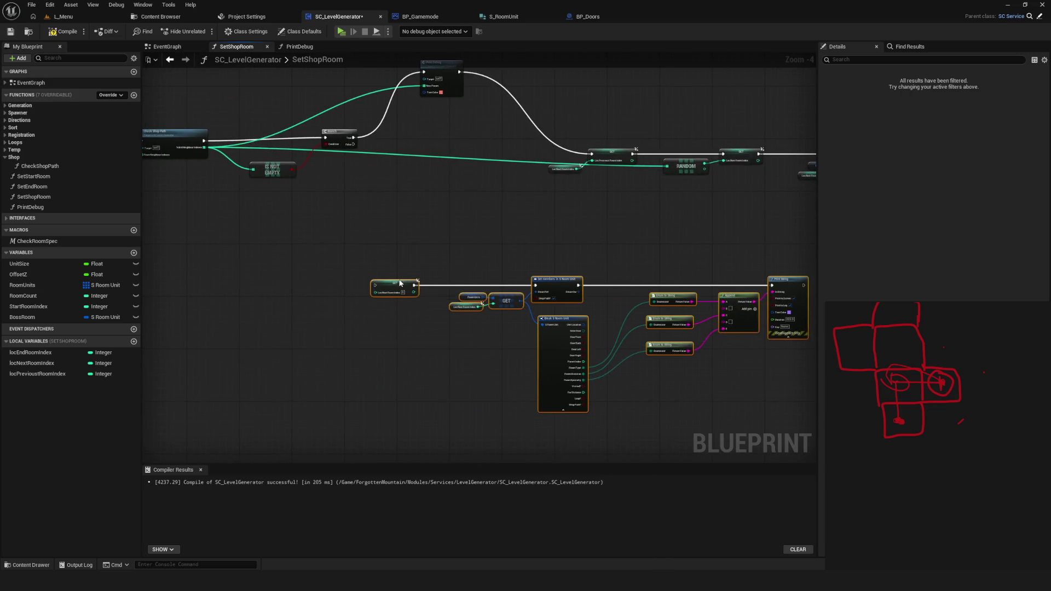
{"action": "scroll", "coordinate": [454, 258], "scroll_direction": "down", "scroll_amount": 3}
{"action": "scroll", "coordinate": [389, 204], "scroll_direction": "up", "scroll_amount": 7}
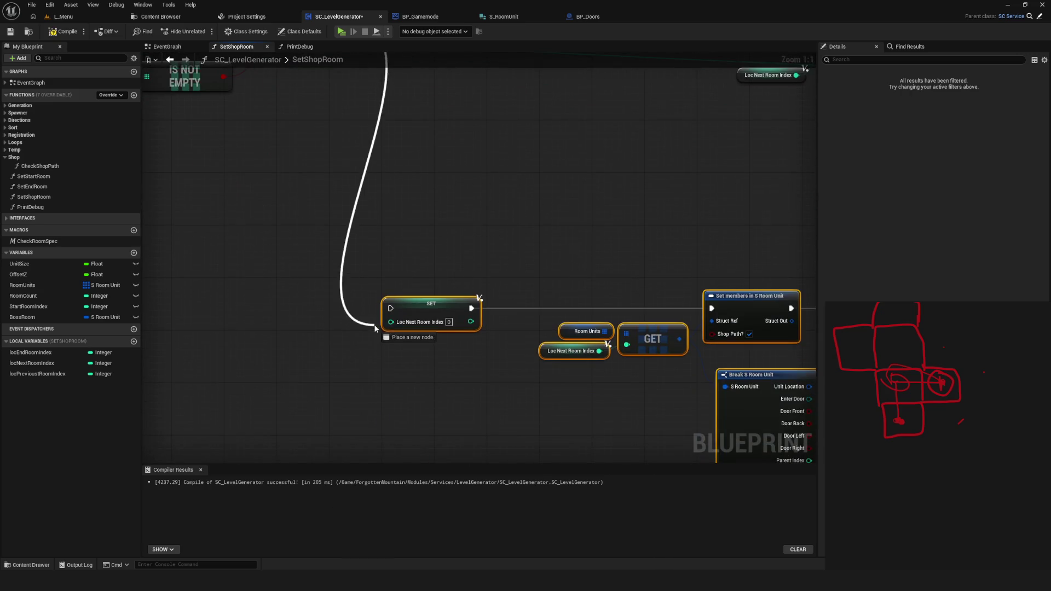
{"action": "left_click", "coordinate": [419, 305]}
{"action": "mouse_move", "coordinate": [37, 374]}
{"action": "left_mouse_down"}
{"action": "mouse_move", "coordinate": [214, 312]}
{"action": "mouse_move", "coordinate": [277, 348]}
{"action": "mouse_move", "coordinate": [391, 322]}
{"action": "left_mouse_up"}
{"action": "left_click_drag", "start_coordinate": [243, 340], "coordinate": [270, 346]}
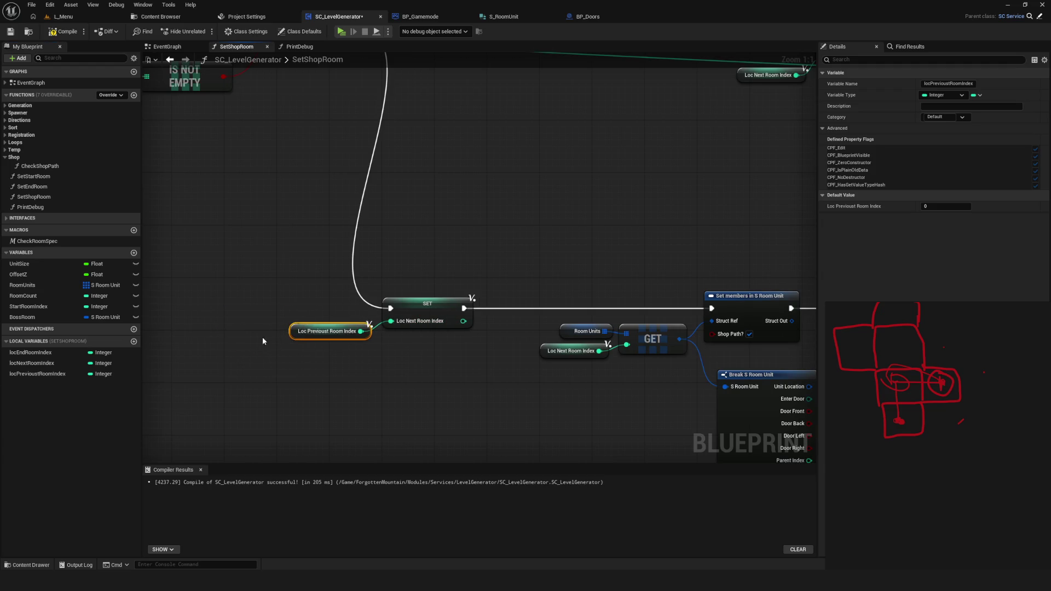
Save and compile the SC_LevelGenerator blueprint
{"action": "scroll", "coordinate": [267, 334], "scroll_direction": "down", "scroll_amount": 6}
{"action": "scroll", "coordinate": [357, 337], "scroll_direction": "up", "scroll_amount": 3}
{"action": "key", "text": "ctrl+s"}
{"action": "left_click", "coordinate": [61, 32]}
{"action": "left_click", "coordinate": [11, 32]}
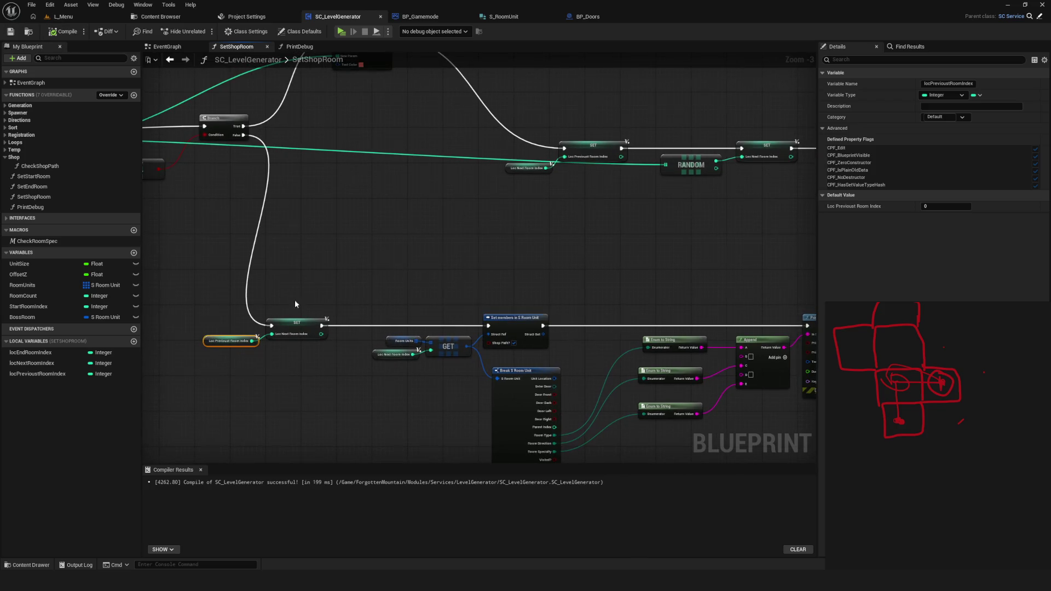
{"action": "left_click_drag", "start_coordinate": [194, 342], "coordinate": [300, 349]}
{"action": "scroll", "coordinate": [322, 261], "scroll_direction": "down", "scroll_amount": 4}
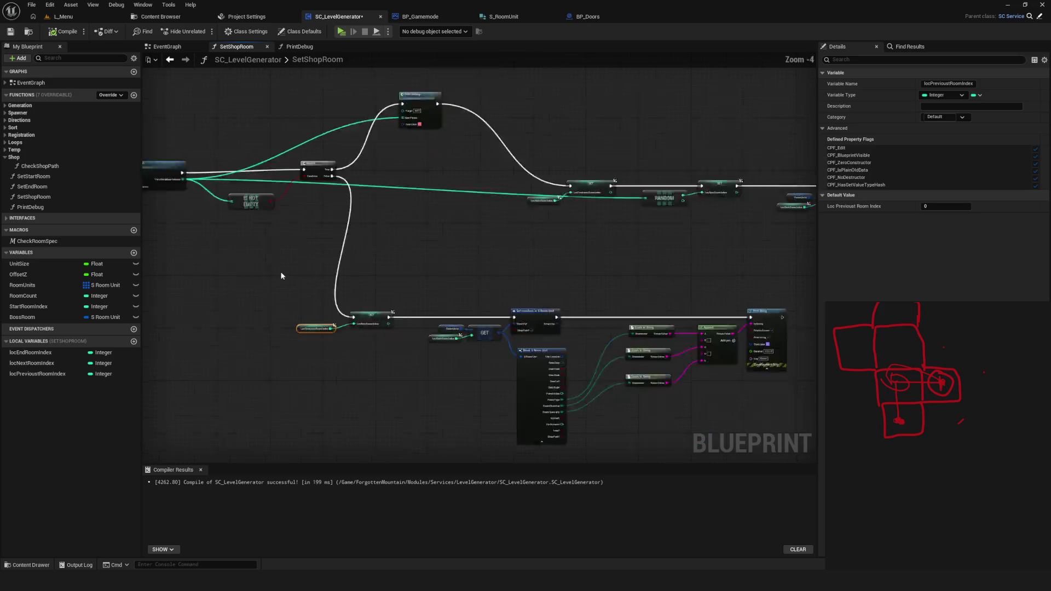
{"action": "key", "text": "ctrl+s"}
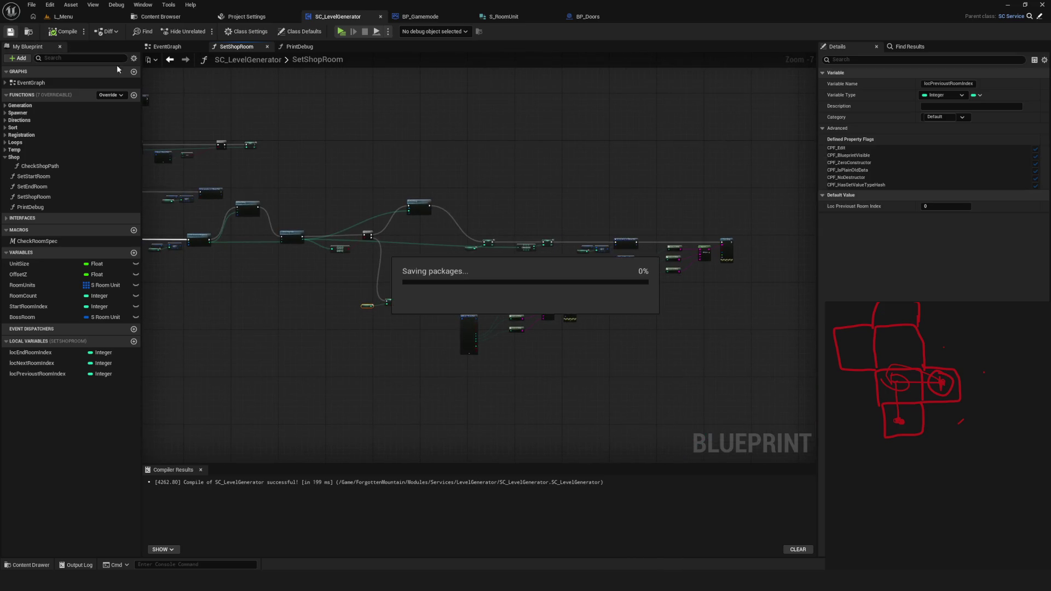
{"action": "scroll", "coordinate": [352, 267], "scroll_direction": "down", "scroll_amount": 2}
{"action": "scroll", "coordinate": [371, 270], "scroll_direction": "up", "scroll_amount": 2}
{"action": "scroll", "coordinate": [384, 294], "scroll_direction": "up", "scroll_amount": 3}
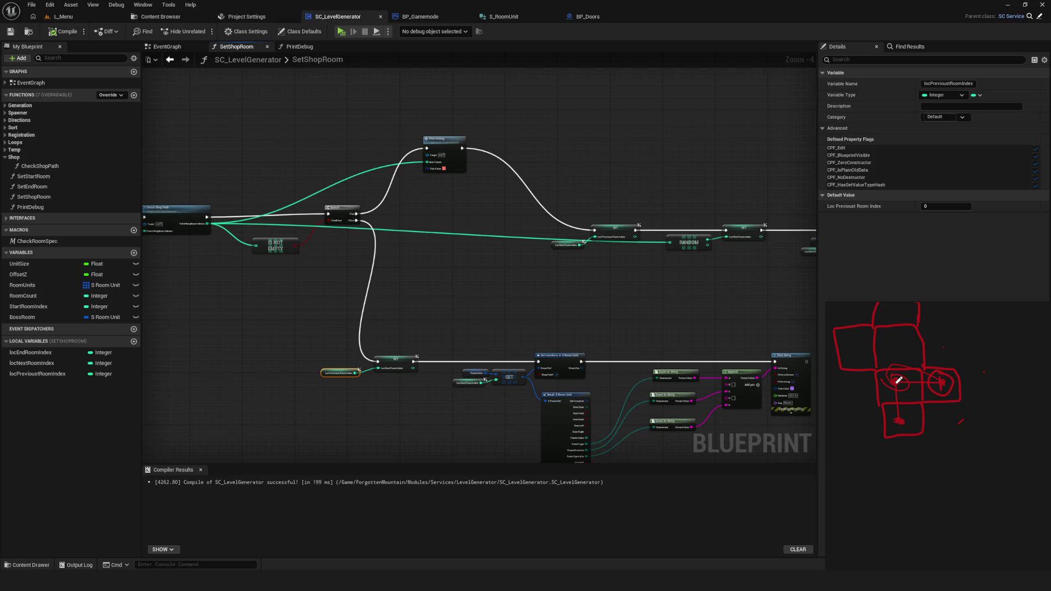
{"action": "scroll", "coordinate": [728, 259], "scroll_direction": "up", "scroll_amount": 3}
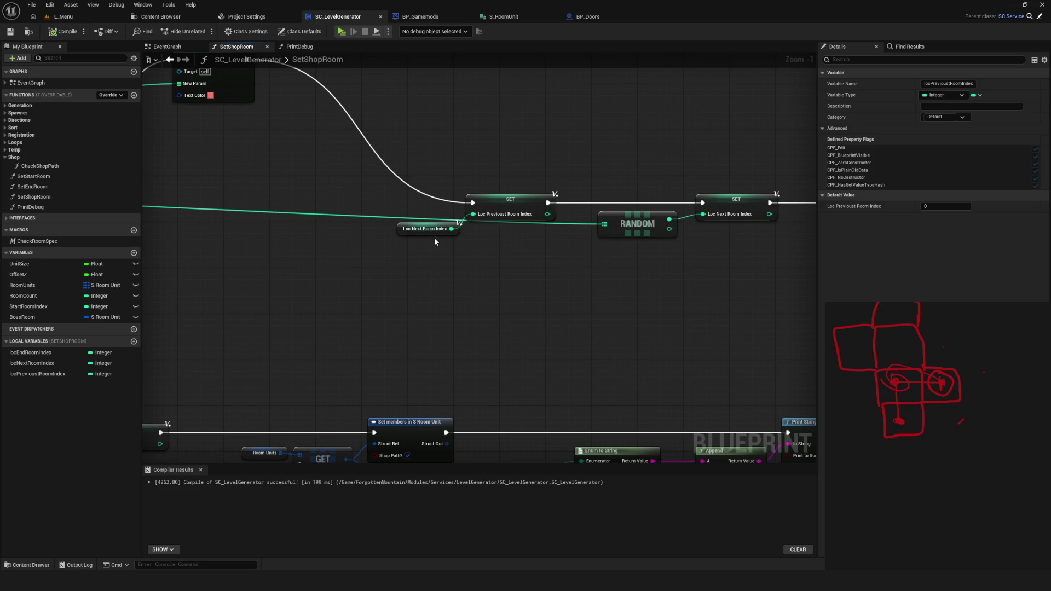
Sketch a line from the circled left room down-left to a 'p' mark, undoing the extra vertical stroke
{"action": "left_click_drag", "start_coordinate": [901, 374], "coordinate": [901, 380]}
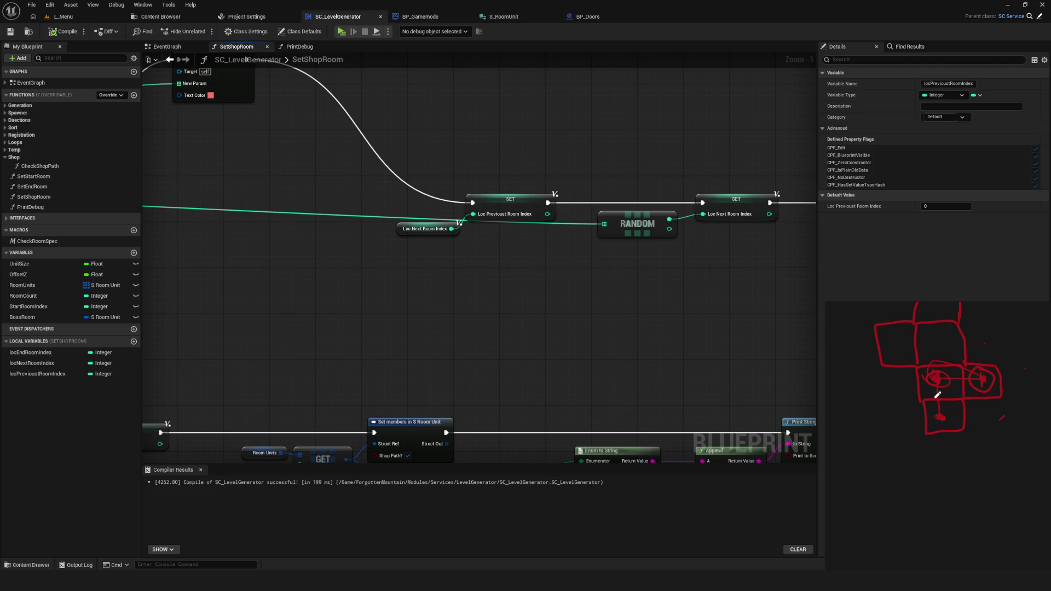
{"action": "left_click_drag", "start_coordinate": [844, 424], "coordinate": [850, 426]}
{"action": "left_click_drag", "start_coordinate": [920, 386], "coordinate": [873, 415]}
{"action": "left_click_drag", "start_coordinate": [940, 374], "coordinate": [939, 333]}
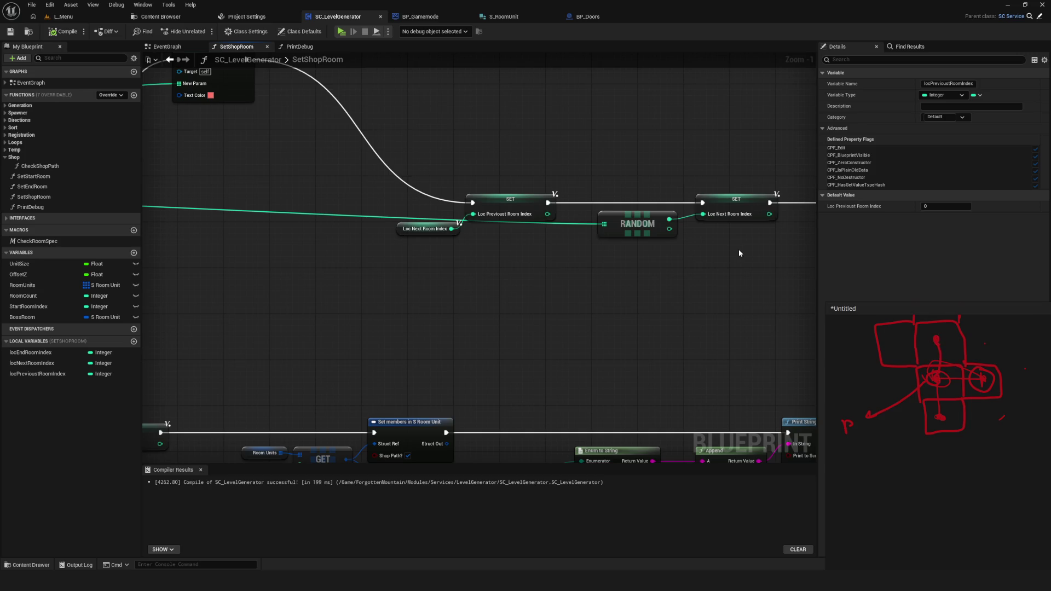
{"action": "left_click_drag", "start_coordinate": [937, 339], "coordinate": [938, 340]}
{"action": "scroll", "coordinate": [846, 374], "scroll_direction": "right", "scroll_amount": 3}
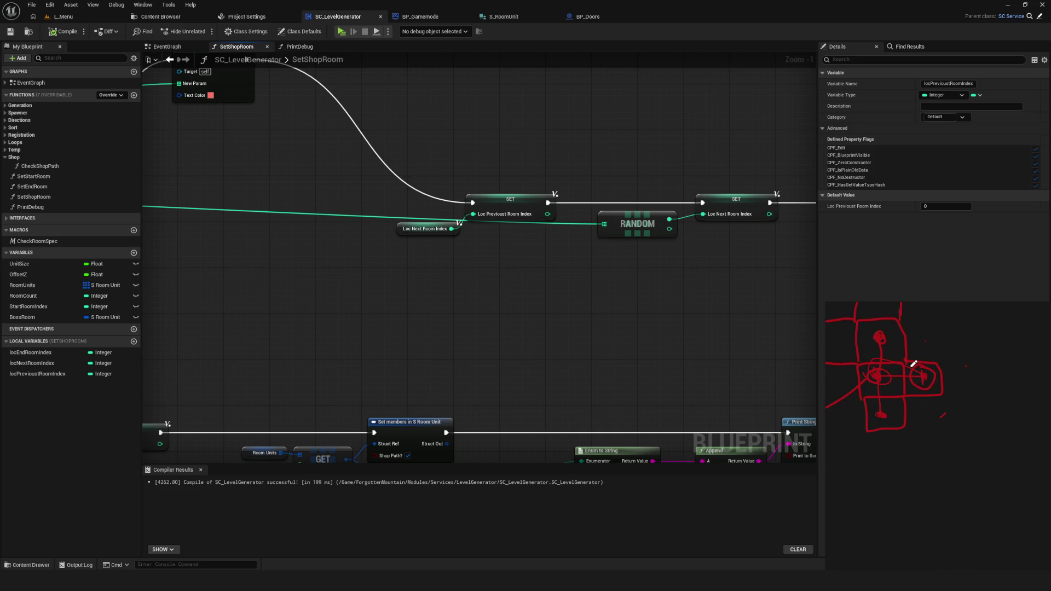
{"action": "scroll", "coordinate": [905, 358], "scroll_direction": "left", "scroll_amount": 3}
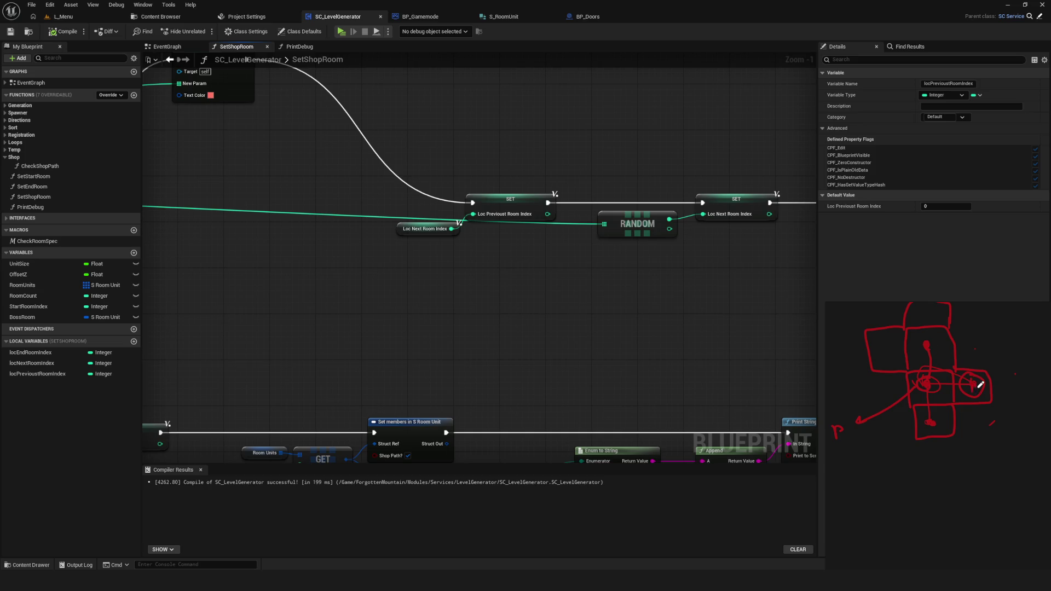
{"action": "key", "text": "ctrl+z"}
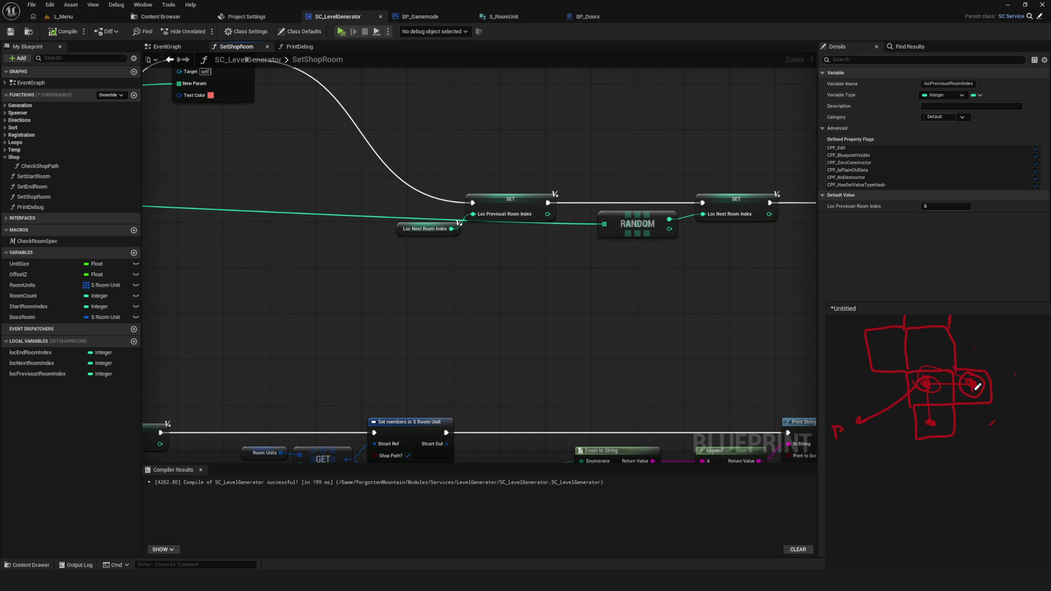
{"action": "scroll", "coordinate": [732, 221], "scroll_direction": "down", "scroll_amount": 3}
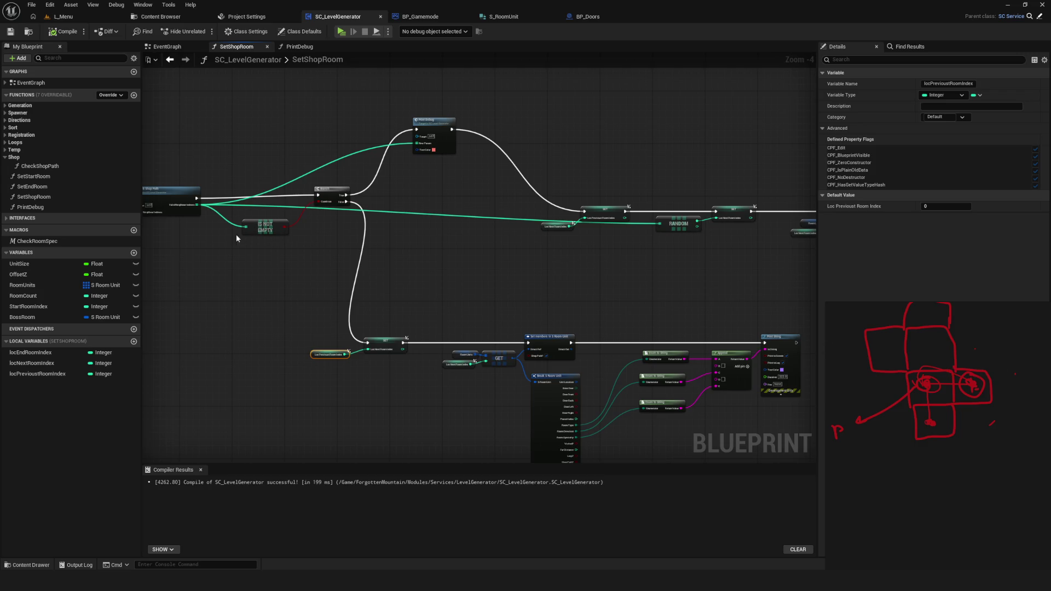
{"action": "scroll", "coordinate": [460, 250], "scroll_direction": "up", "scroll_amount": 1}
{"action": "mouse_move", "coordinate": [219, 232]}
{"action": "left_mouse_down"}
{"action": "mouse_move", "coordinate": [565, 258]}
{"action": "mouse_move", "coordinate": [611, 278]}
{"action": "left_mouse_up"}
{"action": "scroll", "coordinate": [933, 371], "scroll_direction": "up", "scroll_amount": 1}
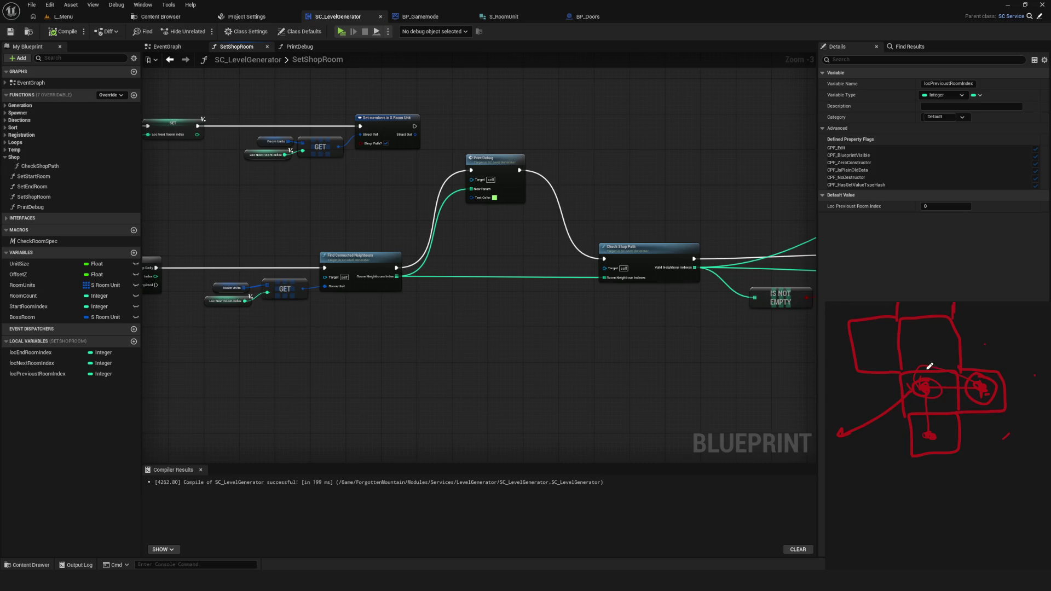
{"action": "scroll", "coordinate": [471, 291], "scroll_direction": "down", "scroll_amount": 4}
{"action": "scroll", "coordinate": [633, 291], "scroll_direction": "up", "scroll_amount": 3}
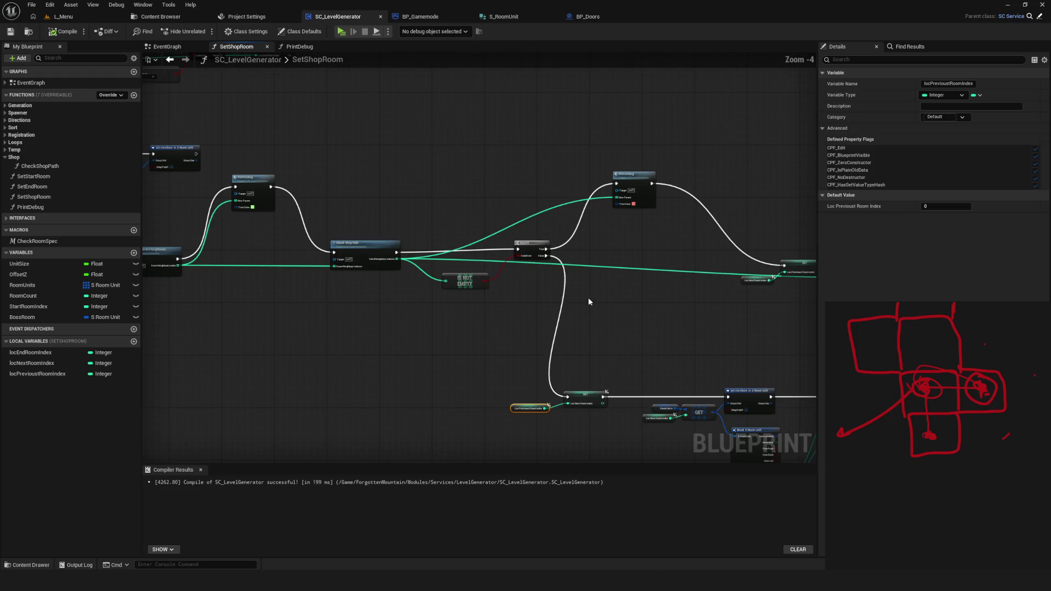
{"action": "scroll", "coordinate": [938, 404], "scroll_direction": "up", "scroll_amount": 1}
{"action": "mouse_move", "coordinate": [924, 360]}
{"action": "left_mouse_down"}
{"action": "mouse_move", "coordinate": [967, 435]}
{"action": "mouse_move", "coordinate": [957, 359]}
{"action": "mouse_move", "coordinate": [916, 360]}
{"action": "left_mouse_up"}
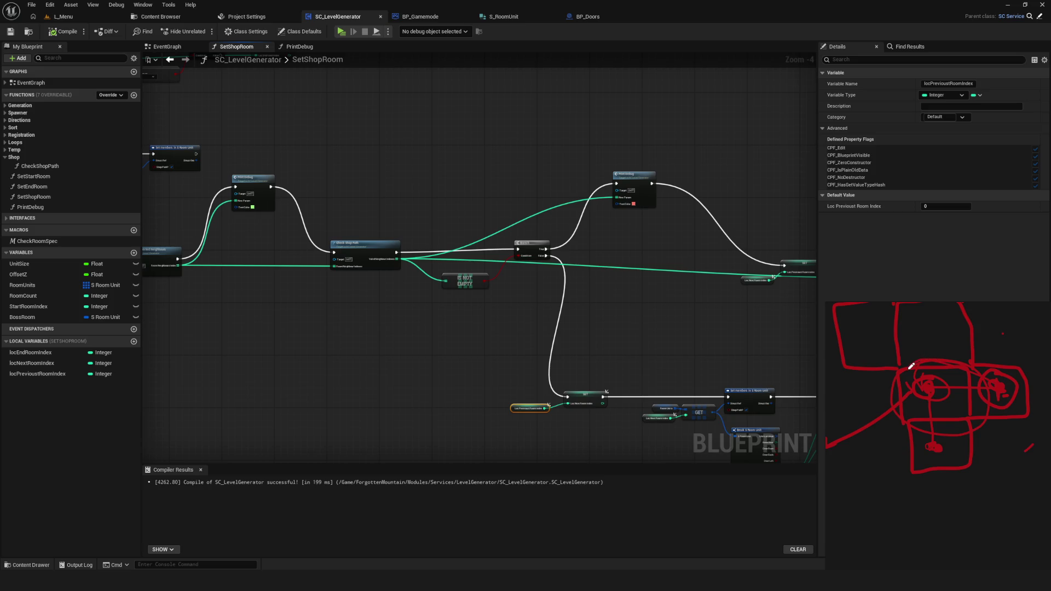
{"action": "key", "text": "ctrl+z"}
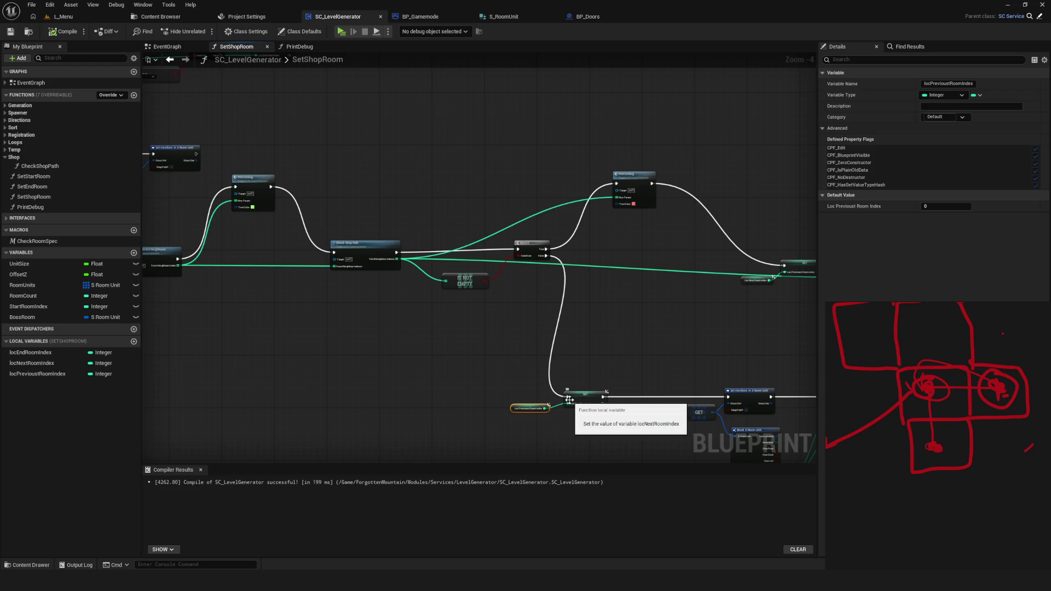
{"action": "left_click", "coordinate": [951, 386]}
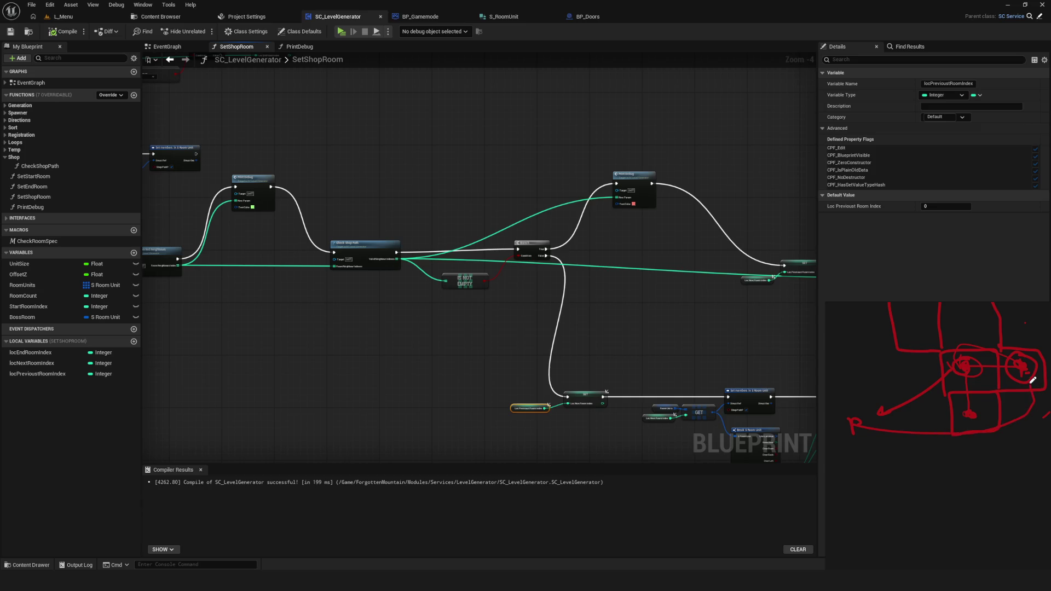
{"action": "left_click_drag", "start_coordinate": [1009, 344], "coordinate": [963, 346]}
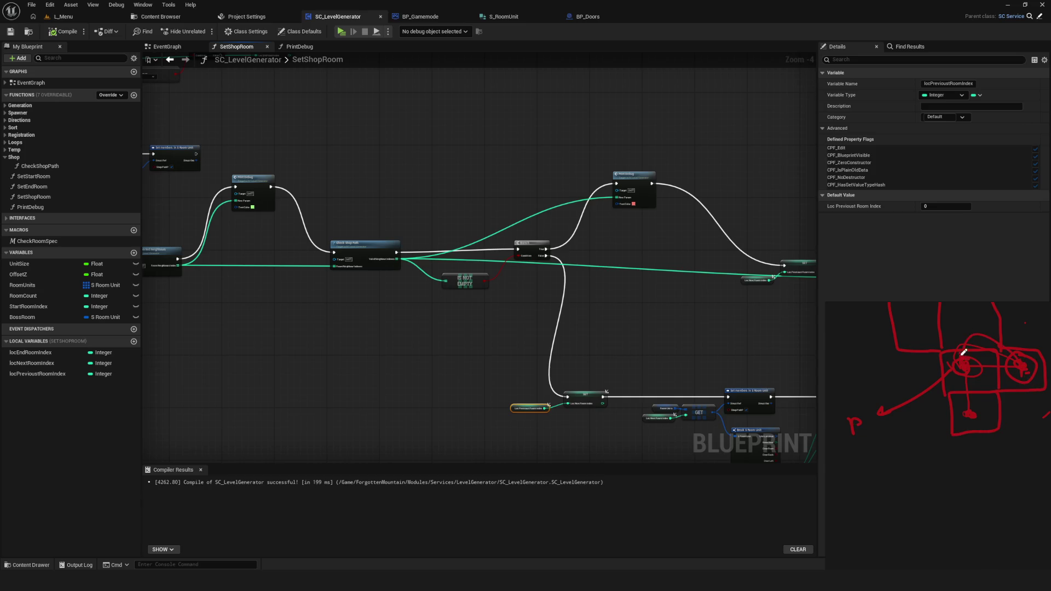
{"action": "scroll", "coordinate": [448, 321], "scroll_direction": "up", "scroll_amount": 3}
{"action": "left_click_drag", "start_coordinate": [581, 371], "coordinate": [400, 352]}
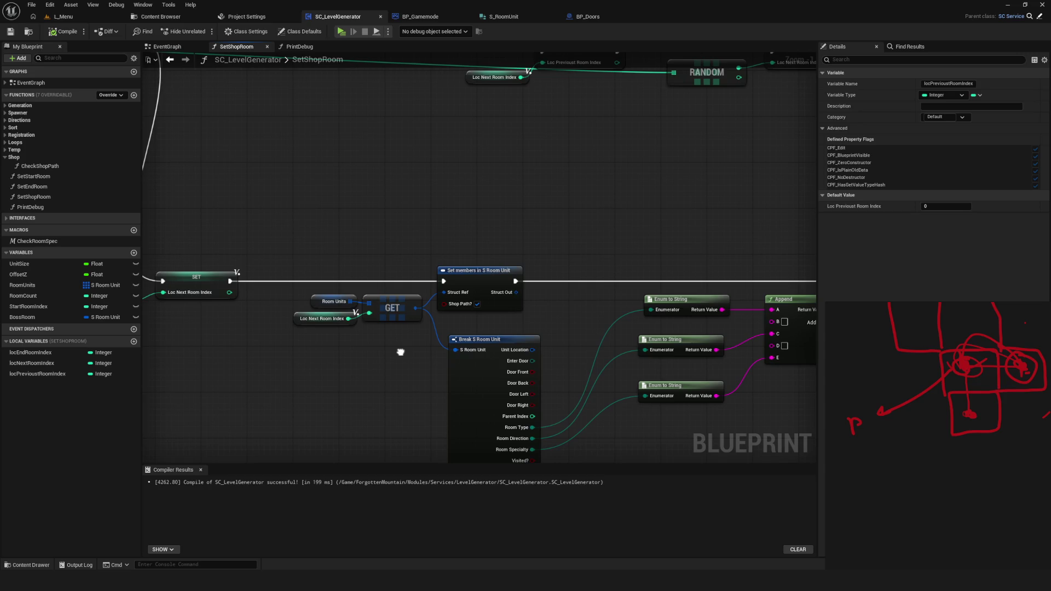
{"action": "mouse_move", "coordinate": [401, 352]}
{"action": "left_mouse_down"}
{"action": "mouse_move", "coordinate": [345, 403]}
{"action": "mouse_move", "coordinate": [281, 418]}
{"action": "left_mouse_up"}
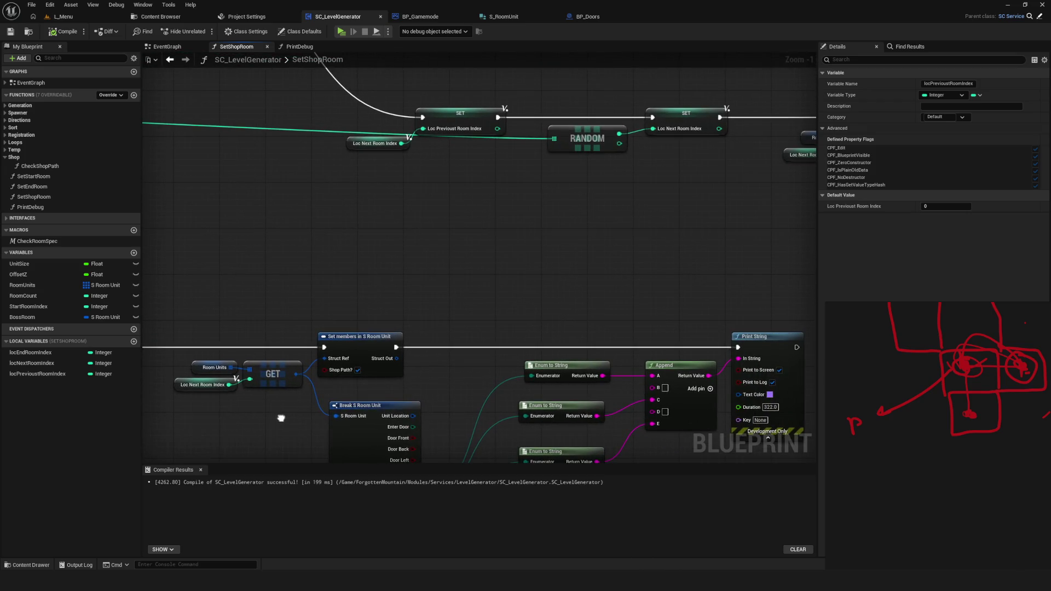
{"action": "scroll", "coordinate": [329, 416], "scroll_direction": "down", "scroll_amount": 3}
{"action": "left_click_drag", "start_coordinate": [547, 328], "coordinate": [676, 299]}
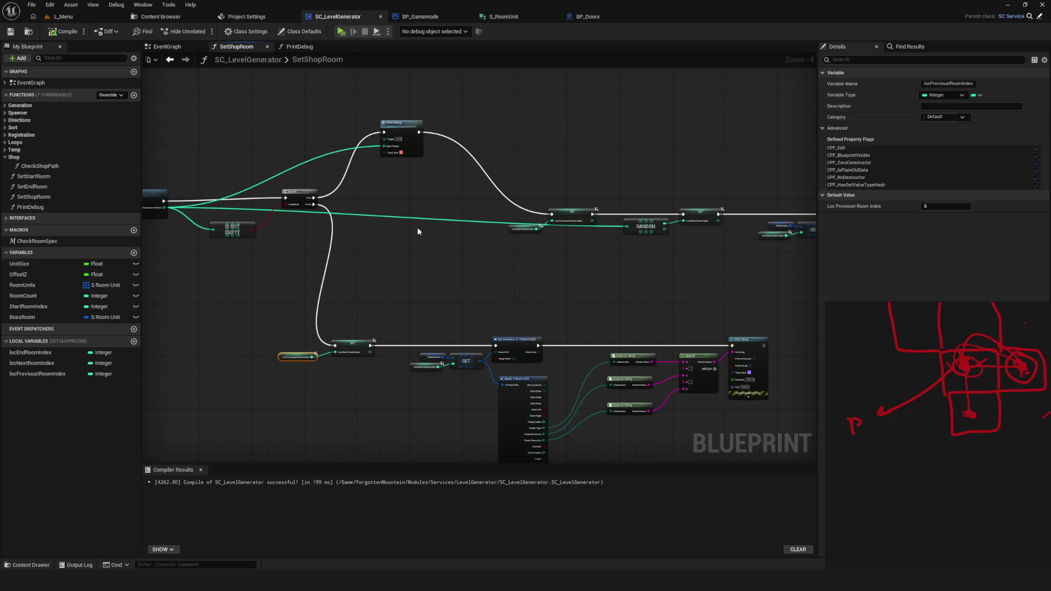
{"action": "scroll", "coordinate": [379, 231], "scroll_direction": "up", "scroll_amount": 3}
{"action": "mouse_move", "coordinate": [387, 152]}
{"action": "left_mouse_down"}
{"action": "mouse_move", "coordinate": [445, 188]}
{"action": "mouse_move", "coordinate": [592, 228]}
{"action": "left_mouse_up"}
{"action": "mouse_move", "coordinate": [947, 324]}
{"action": "left_mouse_down"}
{"action": "mouse_move", "coordinate": [980, 351]}
{"action": "mouse_move", "coordinate": [974, 374]}
{"action": "mouse_move", "coordinate": [1016, 339]}
{"action": "left_mouse_up"}
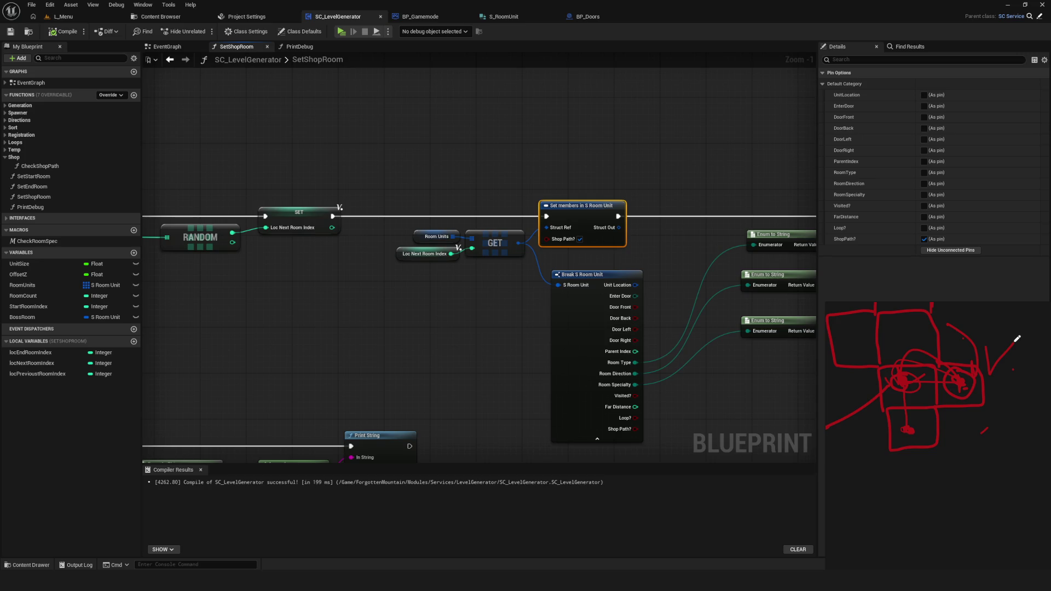
{"action": "left_click_drag", "start_coordinate": [1016, 339], "coordinate": [893, 366]}
{"action": "mouse_move", "coordinate": [987, 371]}
{"action": "left_mouse_down"}
{"action": "mouse_move", "coordinate": [976, 378]}
{"action": "mouse_move", "coordinate": [997, 359]}
{"action": "mouse_move", "coordinate": [936, 409]}
{"action": "left_mouse_up"}
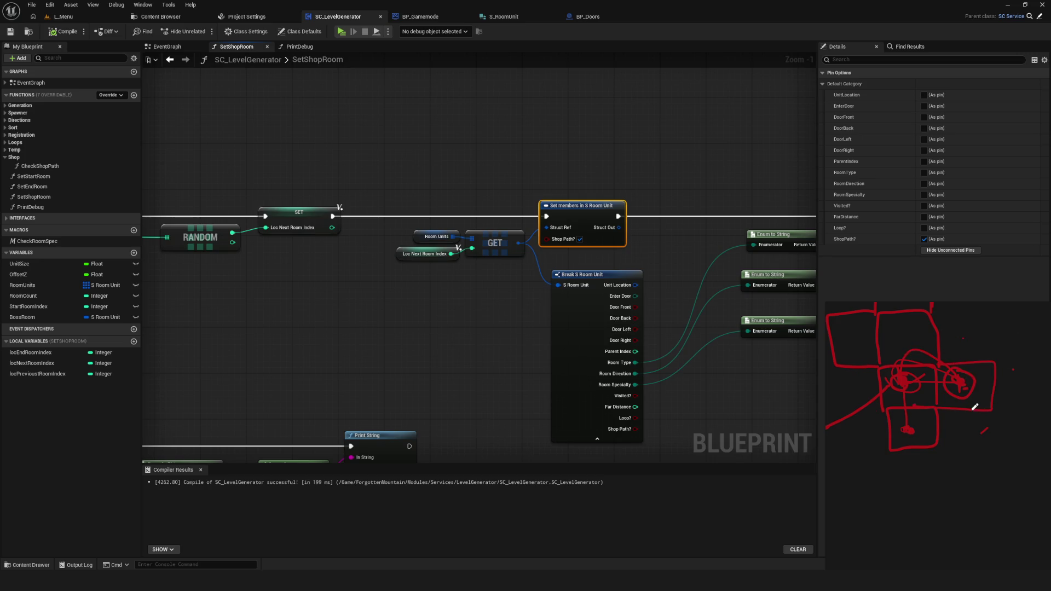
{"action": "scroll", "coordinate": [572, 197], "scroll_direction": "down", "scroll_amount": 5}
{"action": "mouse_move", "coordinate": [513, 235]}
{"action": "left_mouse_down"}
{"action": "mouse_move", "coordinate": [575, 275]}
{"action": "mouse_move", "coordinate": [677, 273]}
{"action": "left_mouse_up"}
Save the project and play-test the Dev level once, checking the generated layout for a Shop room
{"action": "left_click", "coordinate": [10, 31]}
{"action": "left_click", "coordinate": [341, 32]}
{"action": "left_click", "coordinate": [559, 249]}
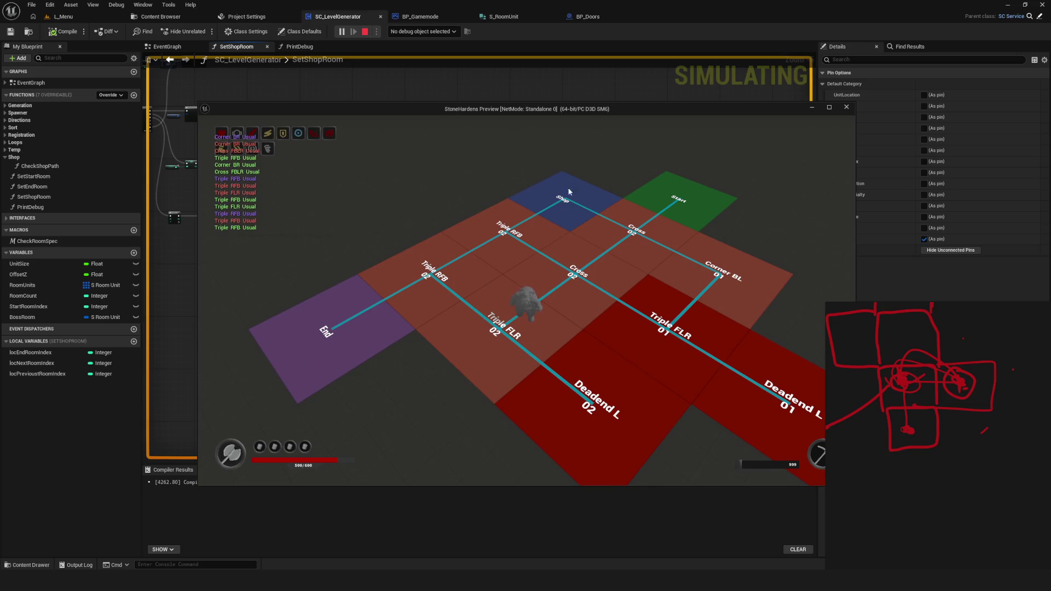
{"action": "key", "text": "Escape"}
Regenerate the Dev level four more times, confirming each new layout contains a Shop room
{"action": "key", "text": "alt+p"}
{"action": "left_click", "coordinate": [536, 248]}
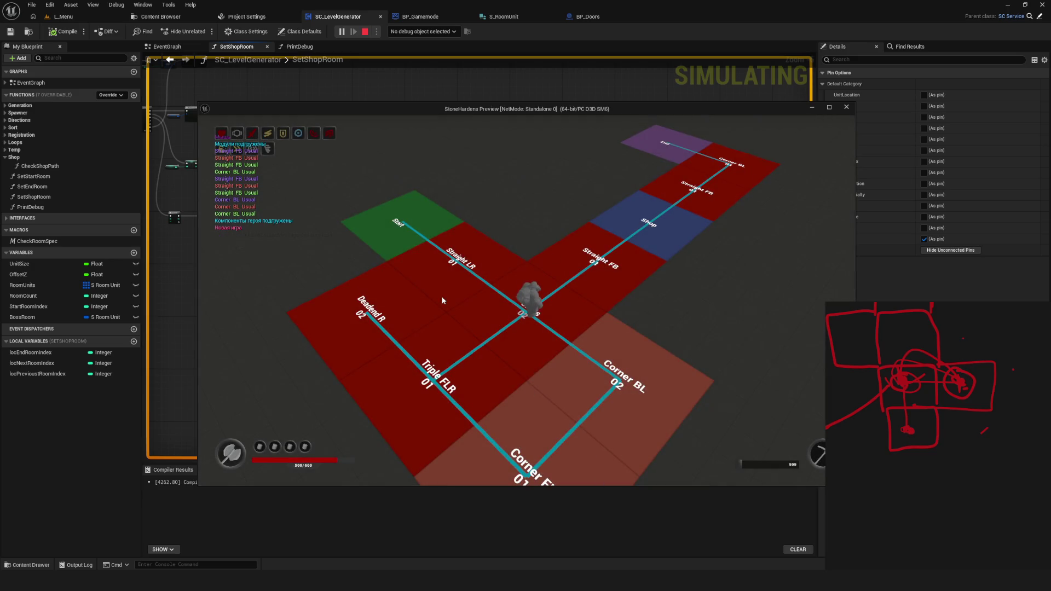
{"action": "key", "text": "Escape"}
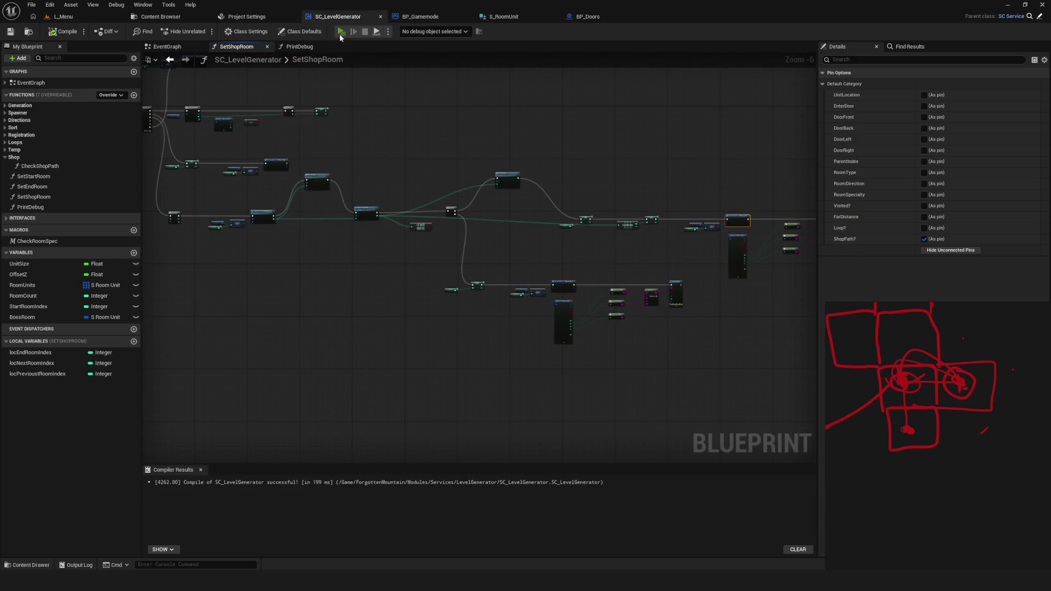
{"action": "key", "text": "alt+p"}
{"action": "left_click", "coordinate": [518, 265]}
{"action": "left_click", "coordinate": [517, 264]}
{"action": "left_click", "coordinate": [527, 253]}
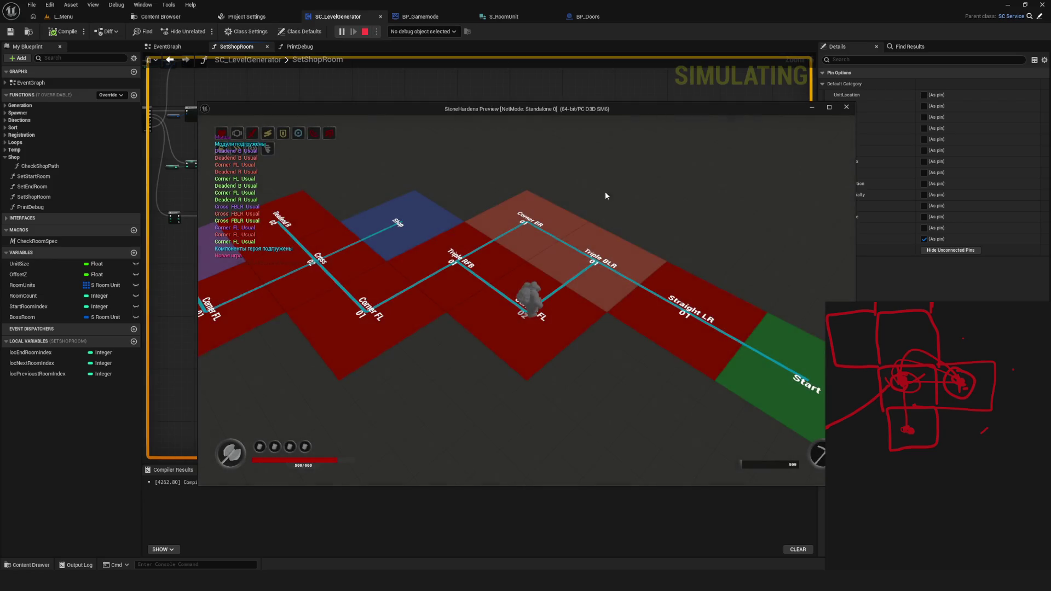
{"action": "key", "text": "Escape"}
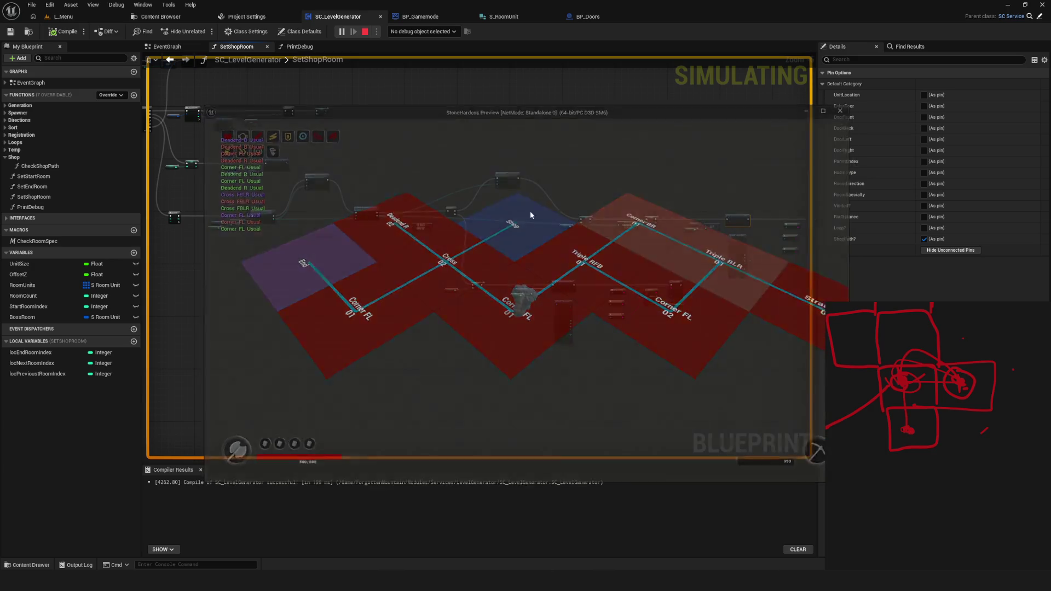
{"action": "left_click", "coordinate": [340, 32]}
{"action": "left_click", "coordinate": [562, 256]}
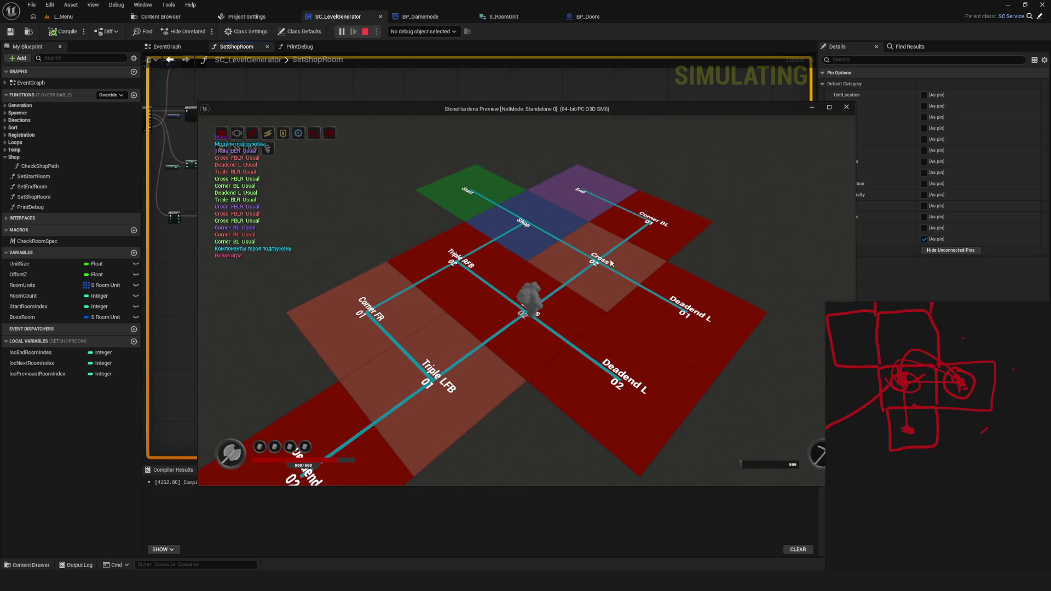
{"action": "key", "text": "Escape"}
{"action": "key", "text": "alt+p"}
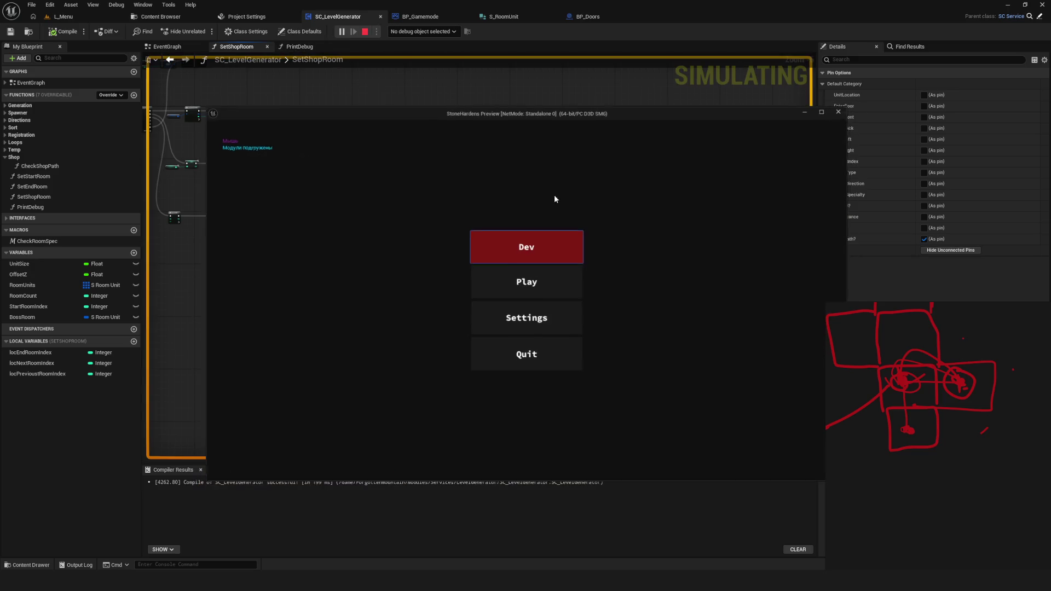
{"action": "left_click", "coordinate": [545, 241]}
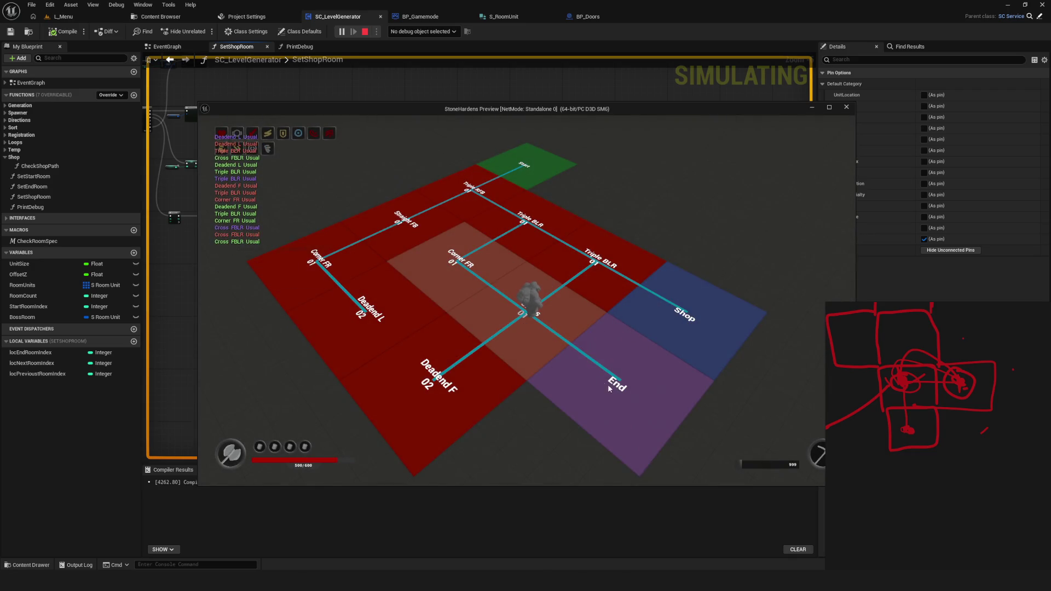
{"action": "key", "text": "Escape"}
Run five further Dev-level play tests to confirm the Shop room keeps appearing in varied layouts
{"action": "key", "text": "alt+p"}
{"action": "left_click", "coordinate": [548, 247]}
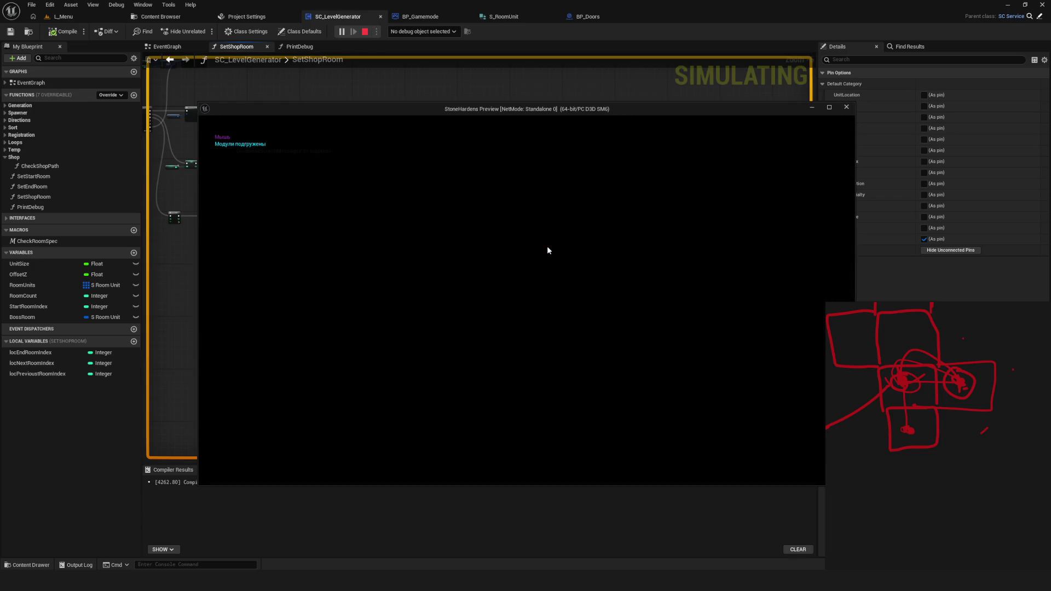
{"action": "key", "text": "Escape"}
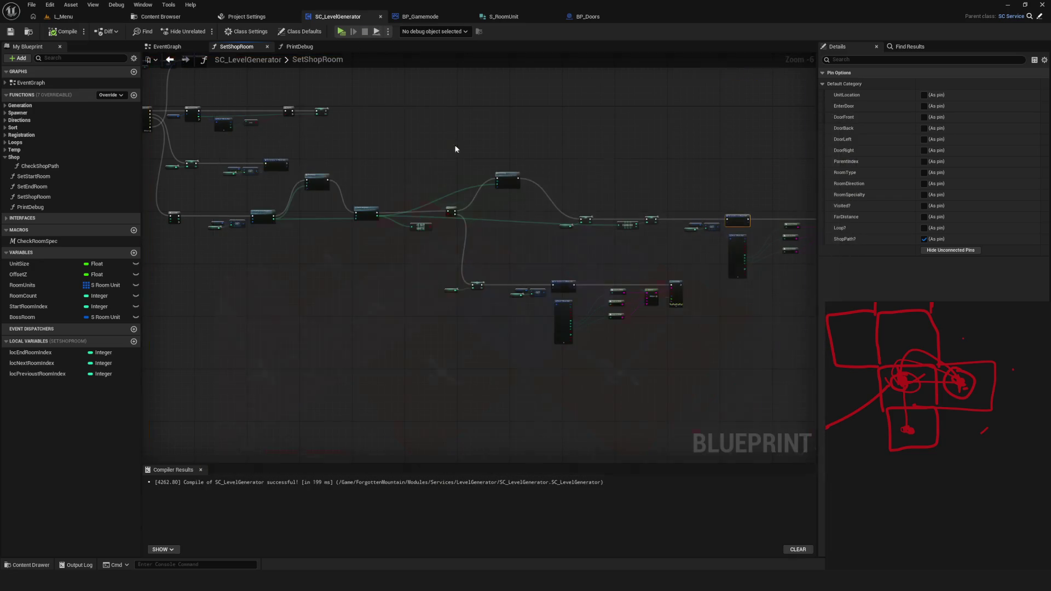
{"action": "key", "text": "alt+p"}
{"action": "left_click", "coordinate": [563, 246]}
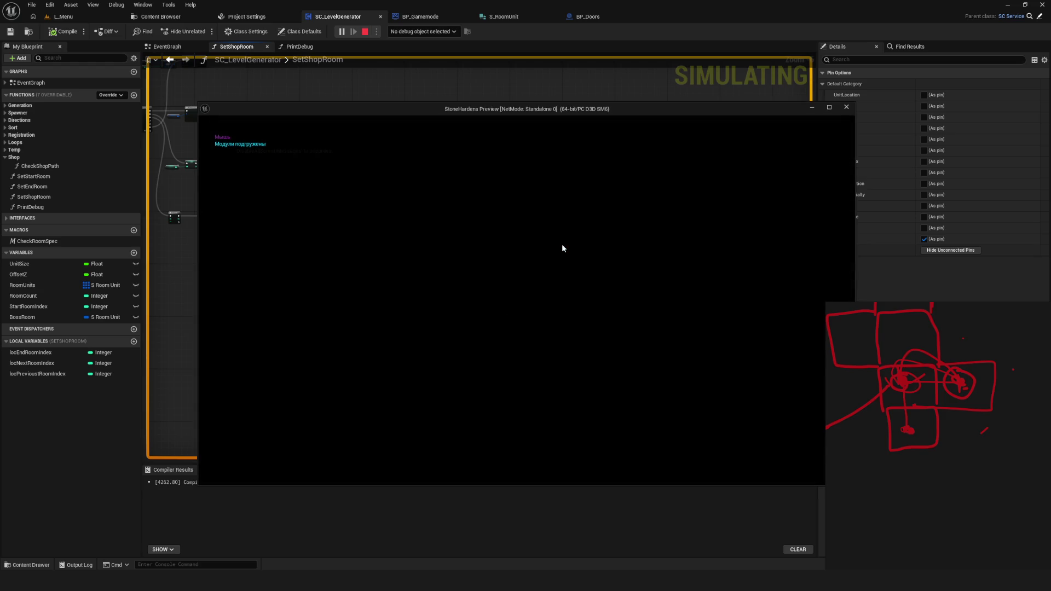
{"action": "key", "text": "Escape"}
{"action": "key", "text": "alt+p"}
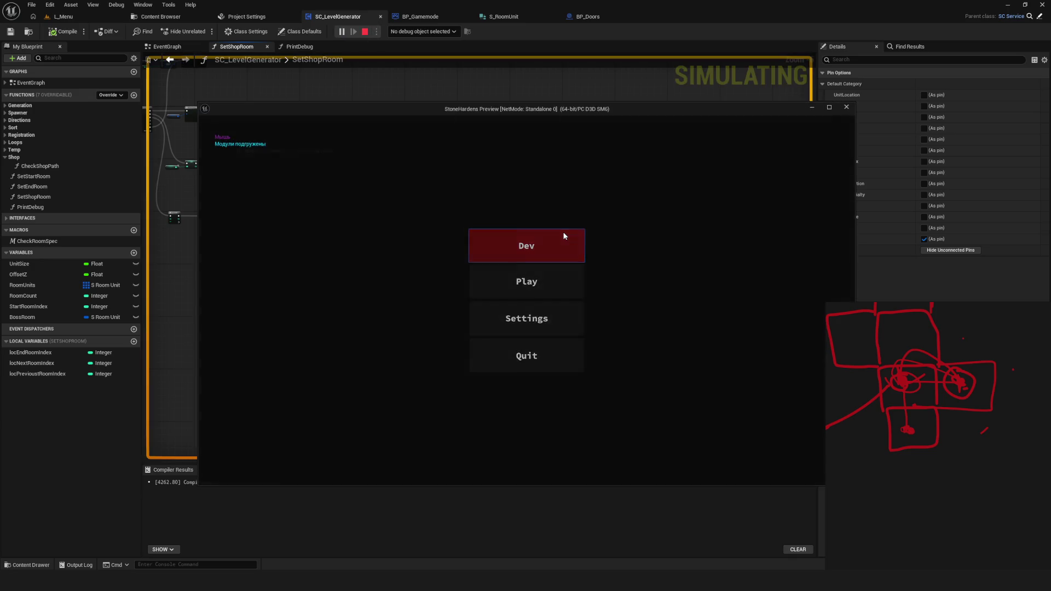
{"action": "left_click", "coordinate": [564, 235]}
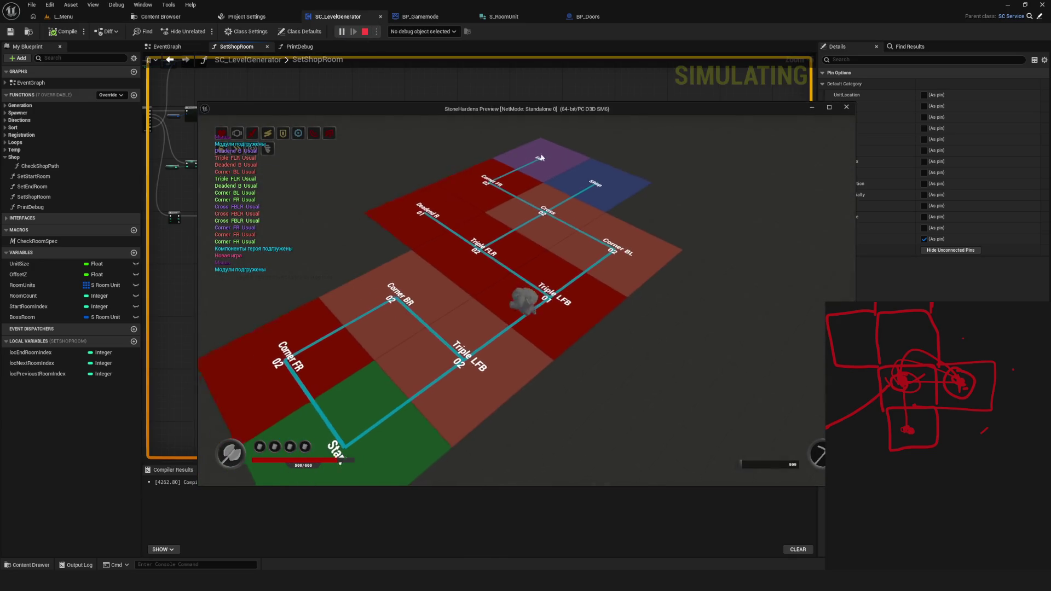
{"action": "key", "text": "Escape"}
{"action": "left_click", "coordinate": [341, 32]}
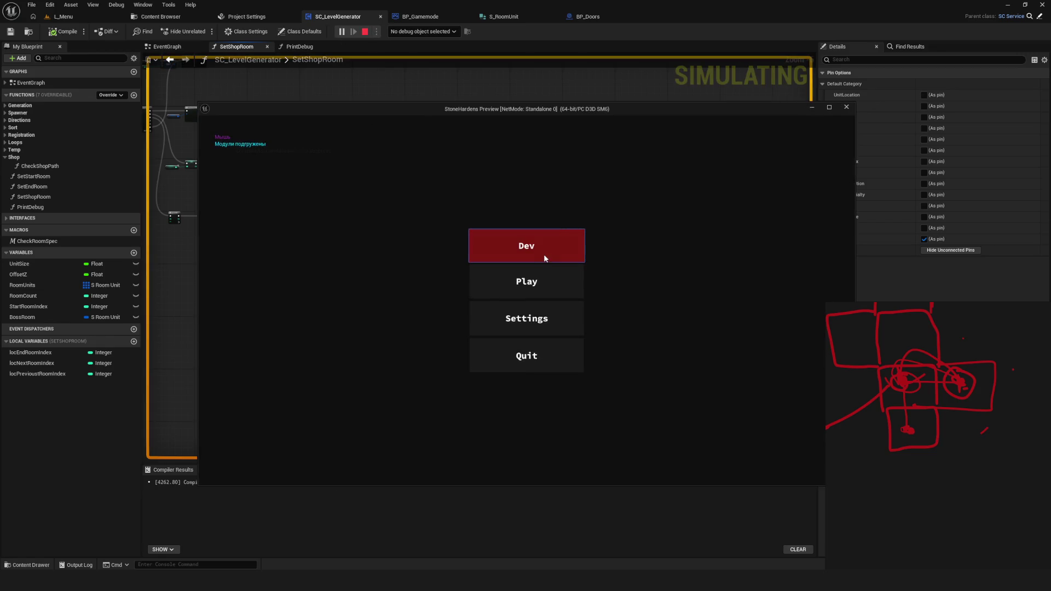
{"action": "left_click", "coordinate": [545, 252]}
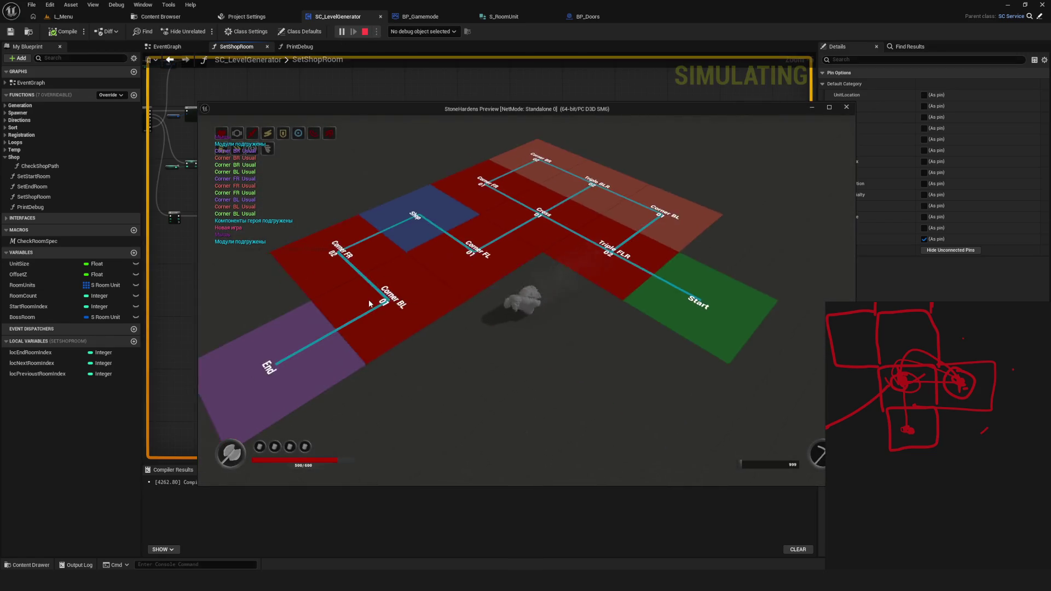
{"action": "key", "text": "Escape"}
{"action": "left_click", "coordinate": [341, 31]}
{"action": "left_click", "coordinate": [527, 244]}
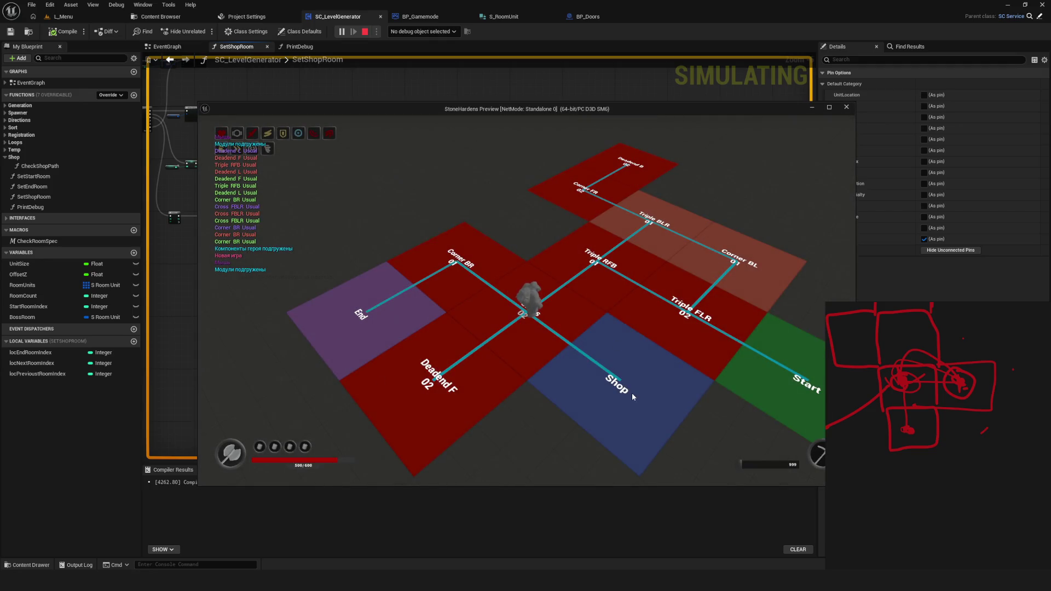
{"action": "key", "text": "Escape"}
Play once more, walk the character right across the Shop room, then end the preview
{"action": "left_click", "coordinate": [341, 31]}
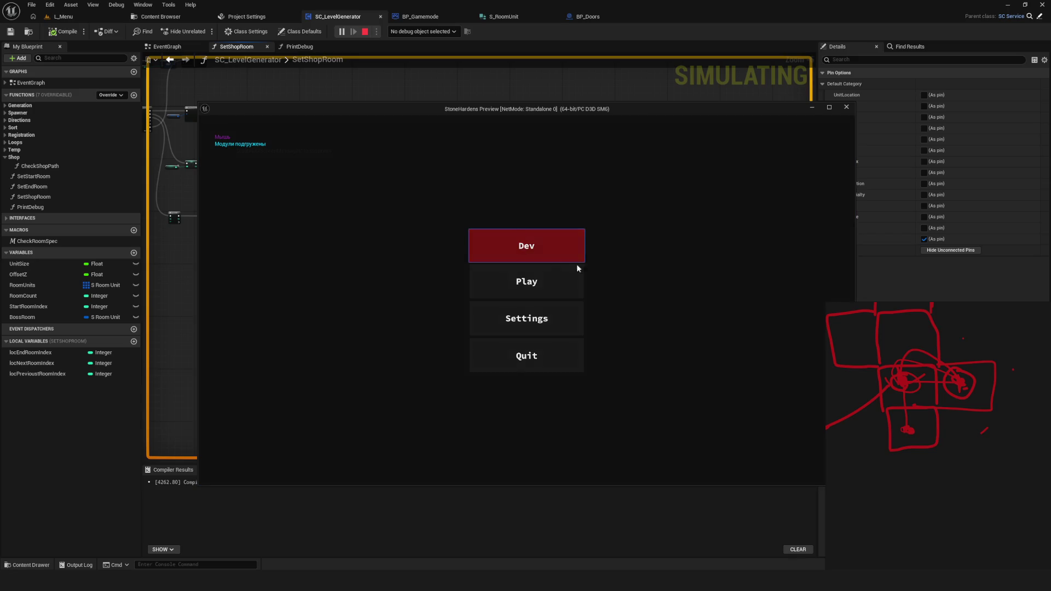
{"action": "left_click", "coordinate": [552, 260]}
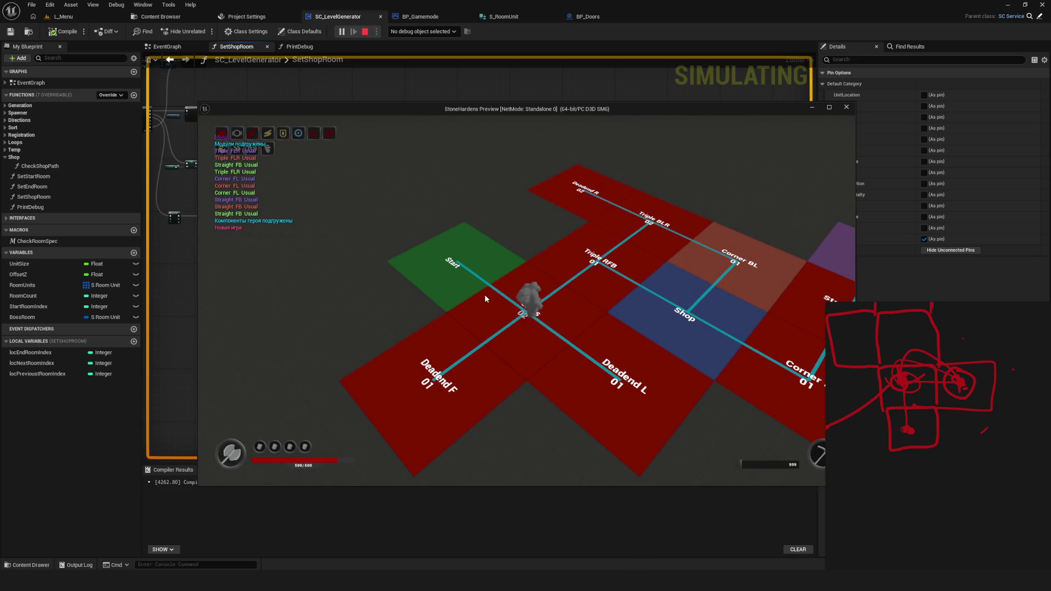
{"action": "key", "text": "d"}
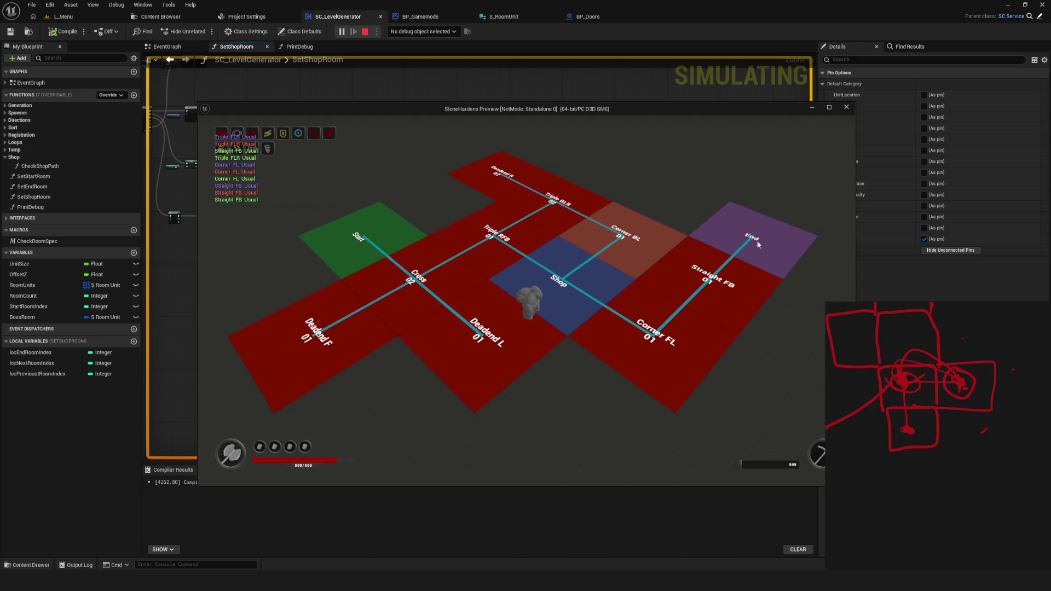
{"action": "key", "text": "d"}
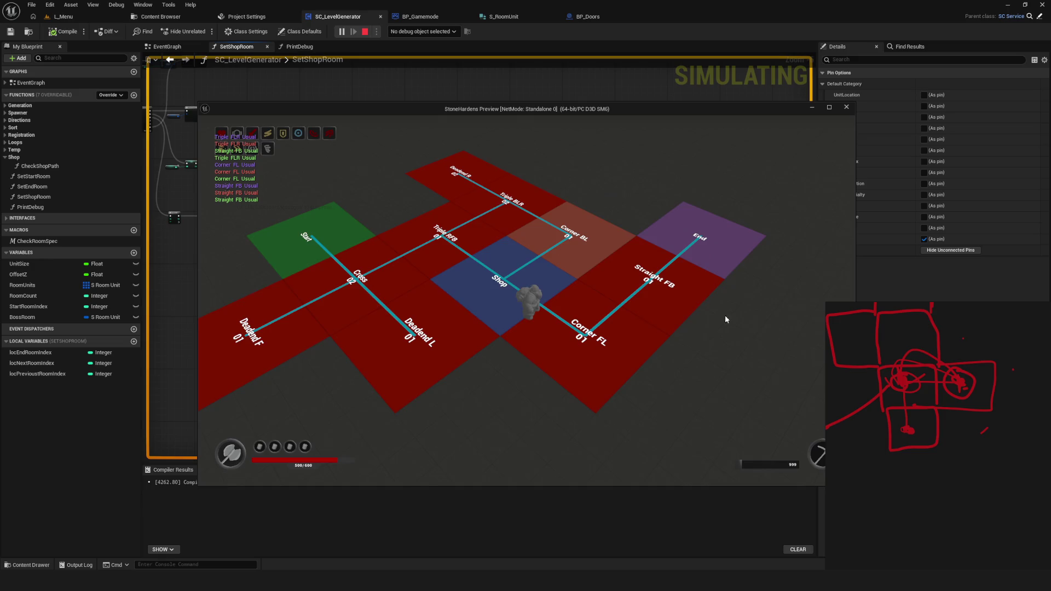
{"action": "key", "text": "Escape"}
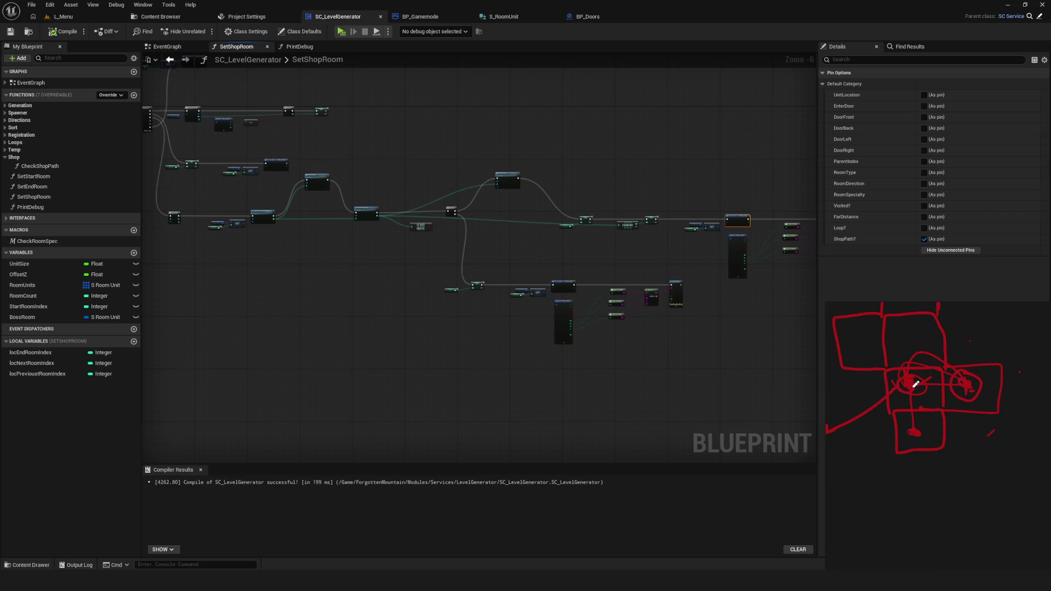
{"action": "left_click_drag", "start_coordinate": [915, 429], "coordinate": [913, 384]}
{"action": "left_click_drag", "start_coordinate": [898, 413], "coordinate": [922, 364]}
{"action": "mouse_move", "coordinate": [208, 300]}
{"action": "left_mouse_down"}
{"action": "mouse_move", "coordinate": [315, 330]}
{"action": "mouse_move", "coordinate": [364, 318]}
{"action": "mouse_move", "coordinate": [595, 334]}
{"action": "left_mouse_up"}
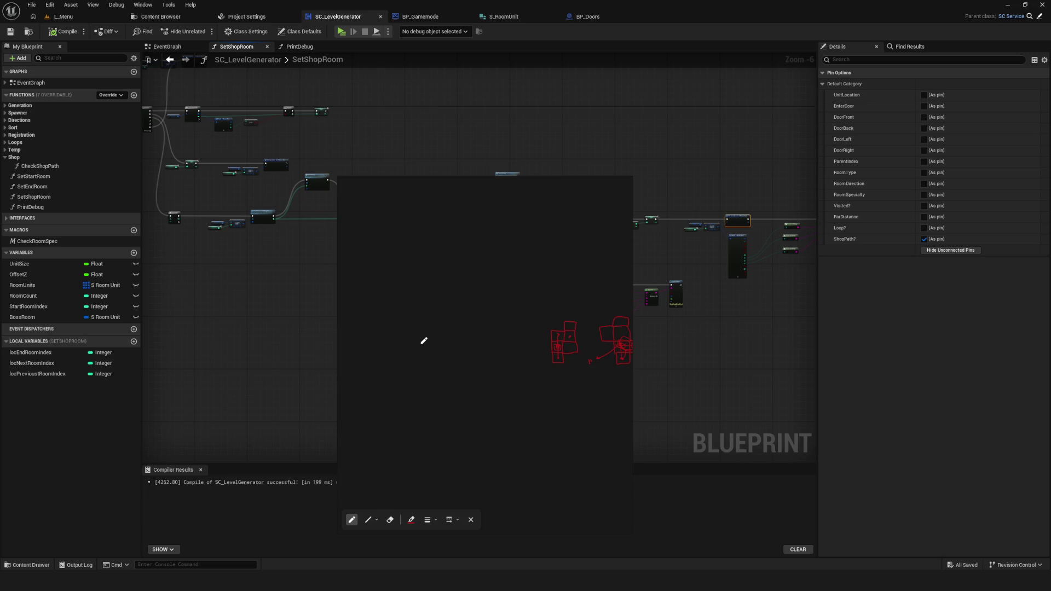
Sketch a large red circle and handwrite the Game Instance label under the arrow
{"action": "mouse_move", "coordinate": [441, 282]}
{"action": "left_mouse_down"}
{"action": "mouse_move", "coordinate": [401, 216]}
{"action": "mouse_move", "coordinate": [455, 272]}
{"action": "mouse_move", "coordinate": [439, 282]}
{"action": "left_mouse_up"}
{"action": "mouse_move", "coordinate": [405, 247]}
{"action": "left_mouse_down"}
{"action": "mouse_move", "coordinate": [448, 225]}
{"action": "mouse_move", "coordinate": [481, 234]}
{"action": "left_mouse_up"}
{"action": "mouse_move", "coordinate": [439, 276]}
{"action": "left_mouse_down"}
{"action": "mouse_move", "coordinate": [442, 289]}
{"action": "mouse_move", "coordinate": [408, 309]}
{"action": "left_mouse_up"}
{"action": "mouse_move", "coordinate": [413, 315]}
{"action": "left_mouse_down"}
{"action": "mouse_move", "coordinate": [432, 305]}
{"action": "mouse_move", "coordinate": [422, 310]}
{"action": "left_mouse_up"}
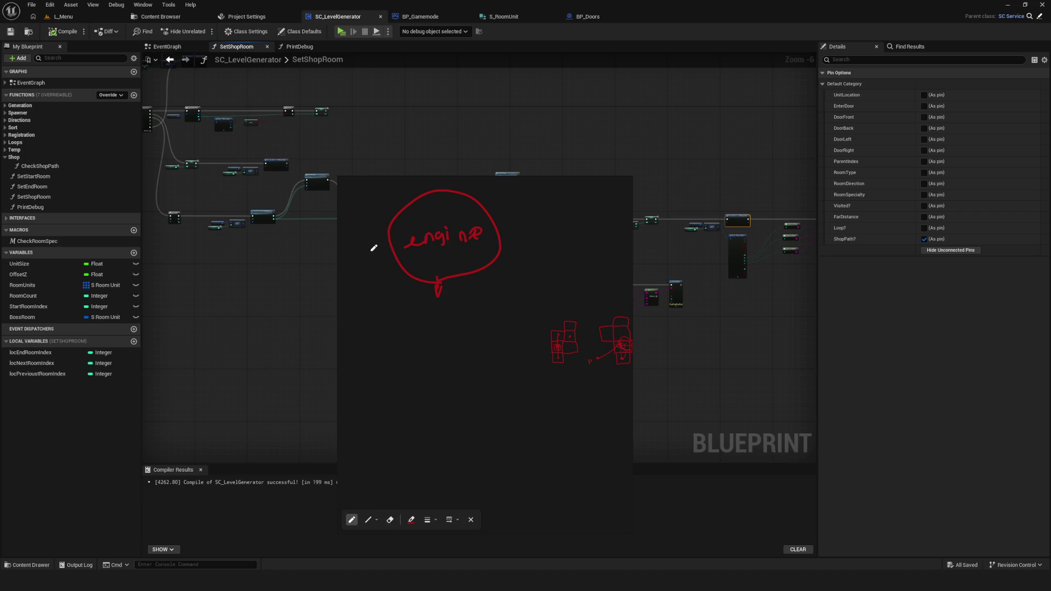
{"action": "left_click_drag", "start_coordinate": [415, 308], "coordinate": [416, 319]}
{"action": "key", "text": "ctrl+z"}
{"action": "mouse_move", "coordinate": [421, 306]}
{"action": "left_mouse_down"}
{"action": "mouse_move", "coordinate": [429, 317]}
{"action": "mouse_move", "coordinate": [438, 304]}
{"action": "mouse_move", "coordinate": [476, 309]}
{"action": "mouse_move", "coordinate": [481, 322]}
{"action": "mouse_move", "coordinate": [446, 344]}
{"action": "left_mouse_up"}
{"action": "scroll", "coordinate": [457, 347], "scroll_direction": "down", "scroll_amount": 2}
{"action": "scroll", "coordinate": [434, 331], "scroll_direction": "up", "scroll_amount": 4}
{"action": "mouse_move", "coordinate": [434, 352]}
{"action": "left_mouse_down"}
{"action": "mouse_move", "coordinate": [437, 365]}
{"action": "mouse_move", "coordinate": [487, 366]}
{"action": "left_mouse_up"}
{"action": "key", "text": "ctrl+z"}
{"action": "key", "text": "ctrl+z"}
{"action": "mouse_move", "coordinate": [494, 339]}
{"action": "left_mouse_down"}
{"action": "mouse_move", "coordinate": [491, 357]}
{"action": "mouse_move", "coordinate": [499, 334]}
{"action": "mouse_move", "coordinate": [498, 352]}
{"action": "mouse_move", "coordinate": [514, 359]}
{"action": "mouse_move", "coordinate": [573, 362]}
{"action": "left_mouse_up"}
{"action": "scroll", "coordinate": [298, 304], "scroll_direction": "down", "scroll_amount": 4}
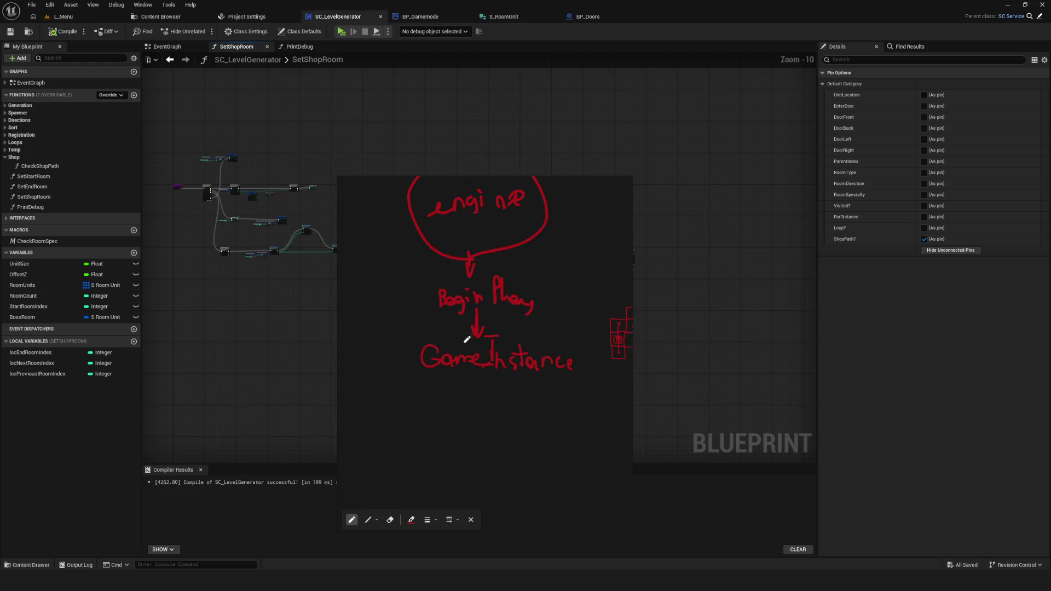
Box the GameInstance label and draw an arrow pointing into it
{"action": "mouse_move", "coordinate": [481, 324]}
{"action": "left_mouse_down"}
{"action": "mouse_move", "coordinate": [404, 323]}
{"action": "mouse_move", "coordinate": [478, 385]}
{"action": "mouse_move", "coordinate": [559, 333]}
{"action": "left_mouse_up"}
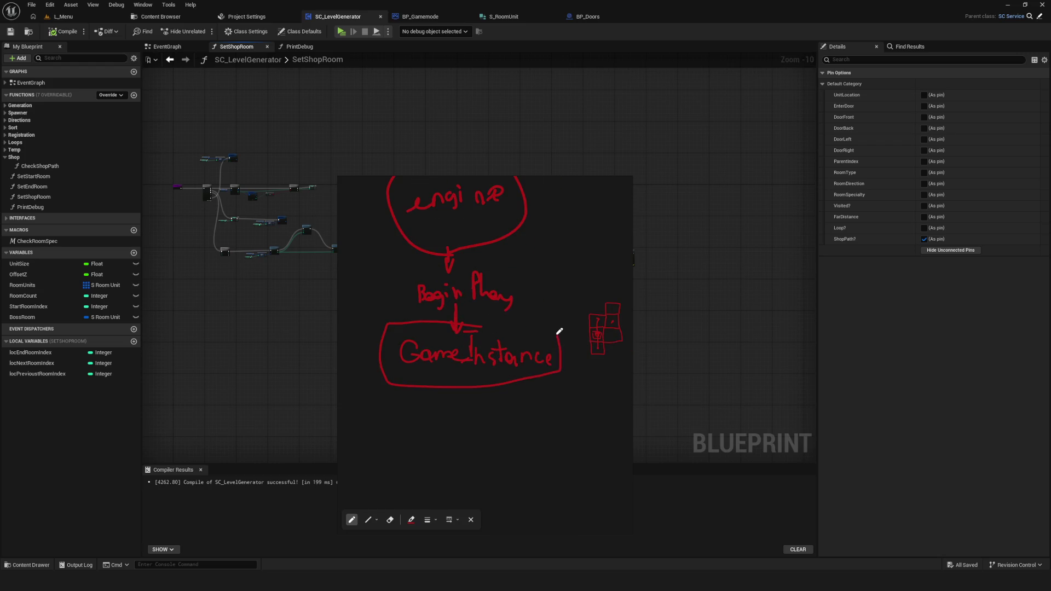
{"action": "scroll", "coordinate": [493, 336], "scroll_direction": "down", "scroll_amount": 2}
{"action": "left_click_drag", "start_coordinate": [385, 298], "coordinate": [411, 327]}
{"action": "left_click_drag", "start_coordinate": [411, 315], "coordinate": [410, 329]}
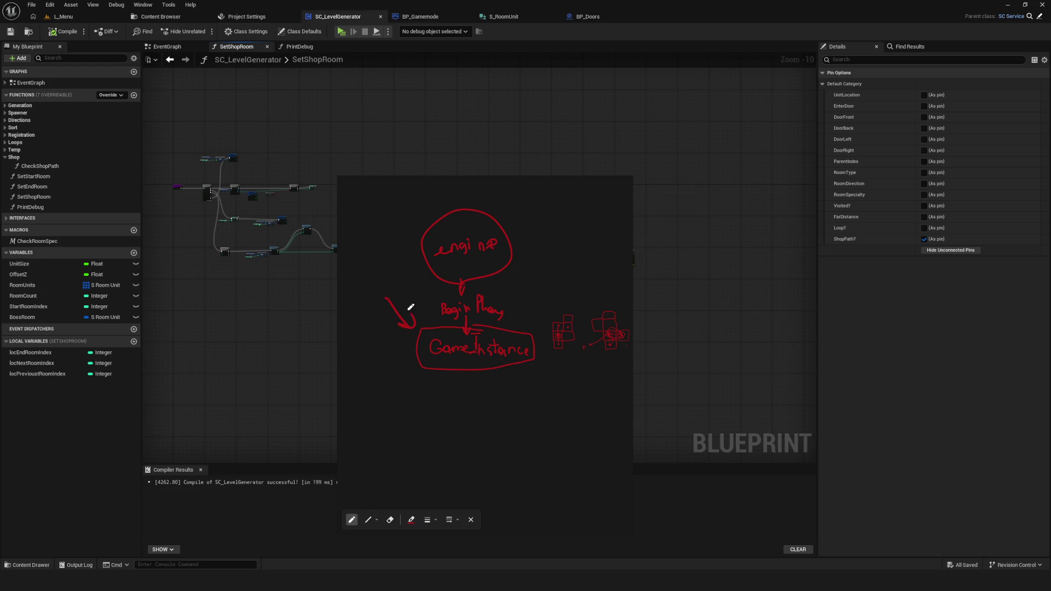
{"action": "left_click_drag", "start_coordinate": [424, 292], "coordinate": [452, 317]}
{"action": "left_click_drag", "start_coordinate": [360, 277], "coordinate": [374, 299]}
{"action": "mouse_move", "coordinate": [374, 280]}
{"action": "left_mouse_down"}
{"action": "mouse_move", "coordinate": [391, 297]}
{"action": "mouse_move", "coordinate": [406, 290]}
{"action": "left_mouse_up"}
{"action": "key", "text": "ctrl+z"}
{"action": "key", "text": "ctrl+z"}
{"action": "key", "text": "ctrl+z"}
{"action": "left_click_drag", "start_coordinate": [618, 377], "coordinate": [544, 333]}
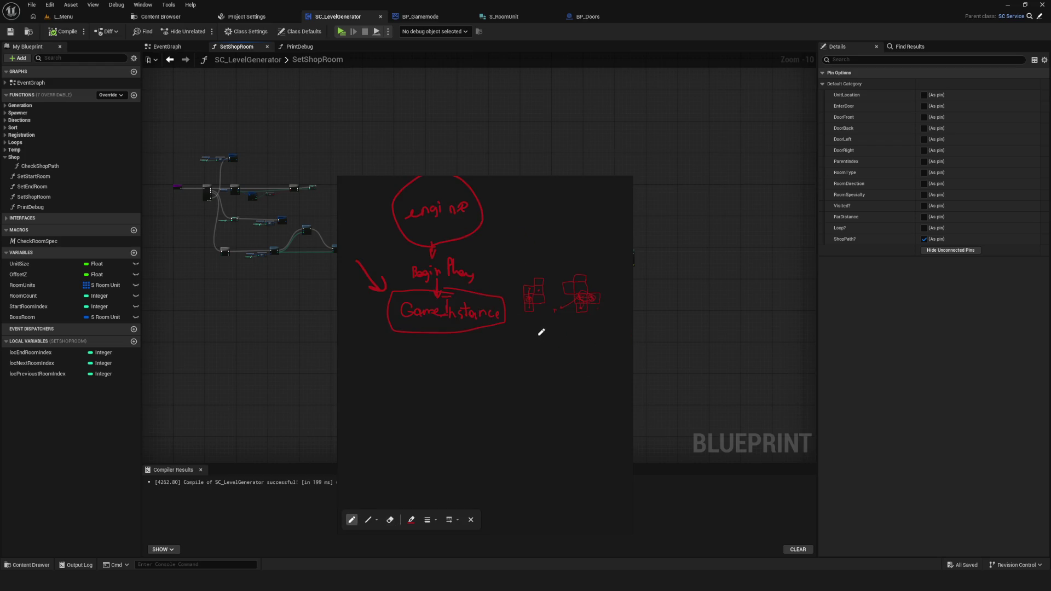
{"action": "left_click_drag", "start_coordinate": [482, 304], "coordinate": [593, 300]}
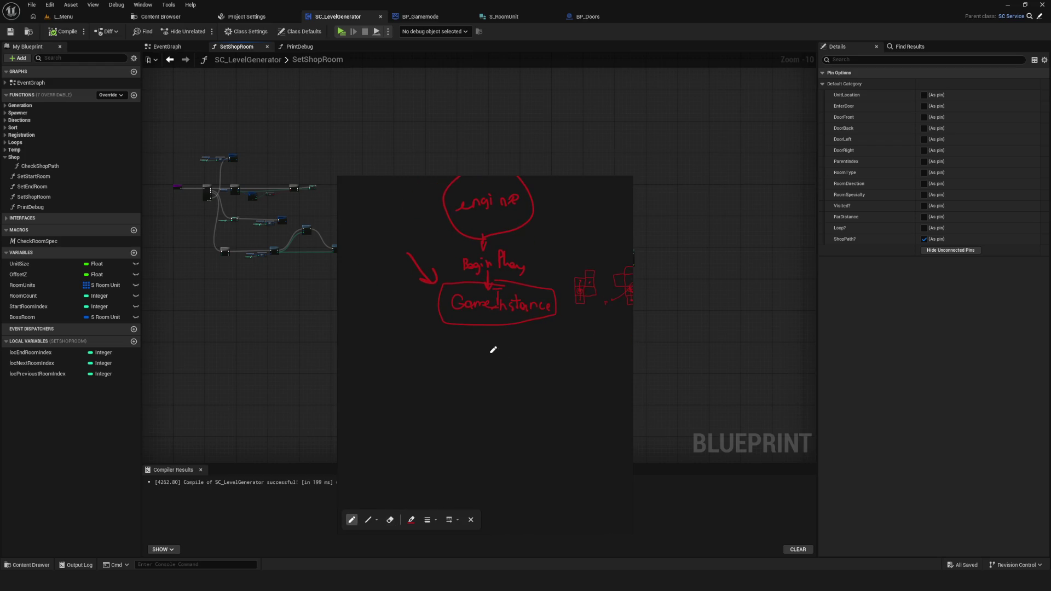
Draw an arrow down from GameInstance to a Level1 label with branching arrows beneath it
{"action": "mouse_move", "coordinate": [490, 329]}
{"action": "left_mouse_down"}
{"action": "mouse_move", "coordinate": [491, 355]}
{"action": "mouse_move", "coordinate": [497, 343]}
{"action": "left_mouse_up"}
{"action": "scroll", "coordinate": [483, 320], "scroll_direction": "down", "scroll_amount": 5}
{"action": "scroll", "coordinate": [487, 320], "scroll_direction": "up", "scroll_amount": 4}
{"action": "scroll", "coordinate": [493, 326], "scroll_direction": "down", "scroll_amount": 1}
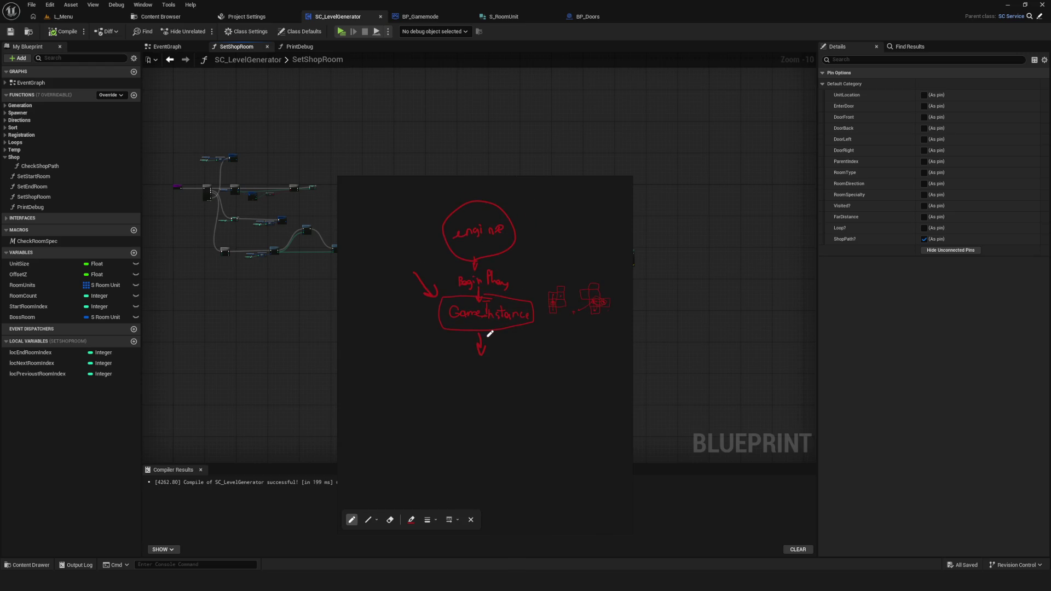
{"action": "scroll", "coordinate": [459, 345], "scroll_direction": "up", "scroll_amount": 1}
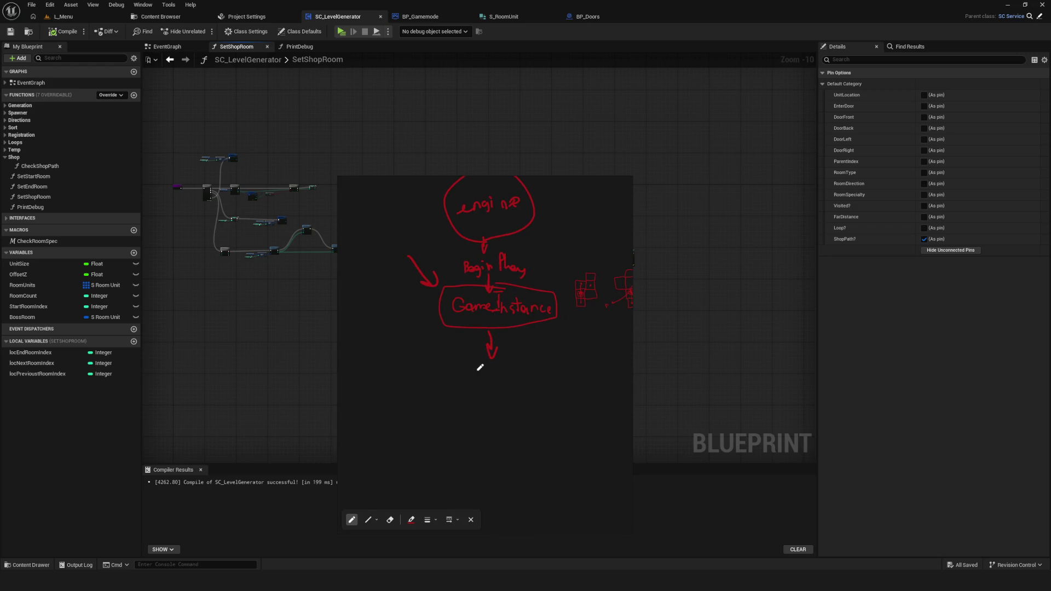
{"action": "mouse_move", "coordinate": [455, 292]}
{"action": "left_mouse_down"}
{"action": "mouse_move", "coordinate": [450, 284]}
{"action": "mouse_move", "coordinate": [558, 284]}
{"action": "mouse_move", "coordinate": [553, 320]}
{"action": "left_mouse_up"}
{"action": "mouse_move", "coordinate": [426, 364]}
{"action": "left_mouse_down"}
{"action": "mouse_move", "coordinate": [427, 379]}
{"action": "mouse_move", "coordinate": [493, 380]}
{"action": "mouse_move", "coordinate": [500, 369]}
{"action": "mouse_move", "coordinate": [512, 383]}
{"action": "mouse_move", "coordinate": [431, 444]}
{"action": "mouse_move", "coordinate": [478, 453]}
{"action": "mouse_move", "coordinate": [548, 435]}
{"action": "left_mouse_up"}
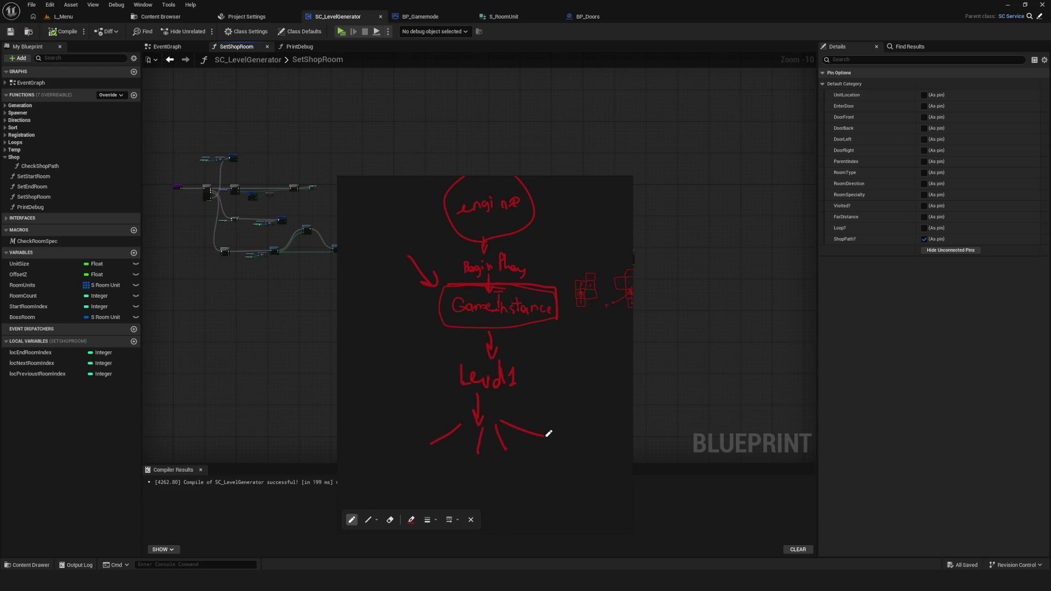
{"action": "mouse_move", "coordinate": [415, 453]}
{"action": "left_mouse_down"}
{"action": "mouse_move", "coordinate": [426, 456]}
{"action": "mouse_move", "coordinate": [423, 488]}
{"action": "left_mouse_up"}
{"action": "mouse_move", "coordinate": [418, 481]}
{"action": "left_mouse_down"}
{"action": "mouse_move", "coordinate": [479, 471]}
{"action": "mouse_move", "coordinate": [504, 481]}
{"action": "mouse_move", "coordinate": [510, 463]}
{"action": "mouse_move", "coordinate": [546, 459]}
{"action": "left_mouse_up"}
Write level2 beside Level1 and link it back to GameInstance
{"action": "scroll", "coordinate": [490, 427], "scroll_direction": "down", "scroll_amount": 3}
{"action": "left_click_drag", "start_coordinate": [415, 441], "coordinate": [446, 443]}
{"action": "scroll", "coordinate": [479, 452], "scroll_direction": "down", "scroll_amount": 2}
{"action": "scroll", "coordinate": [542, 381], "scroll_direction": "up", "scroll_amount": 2}
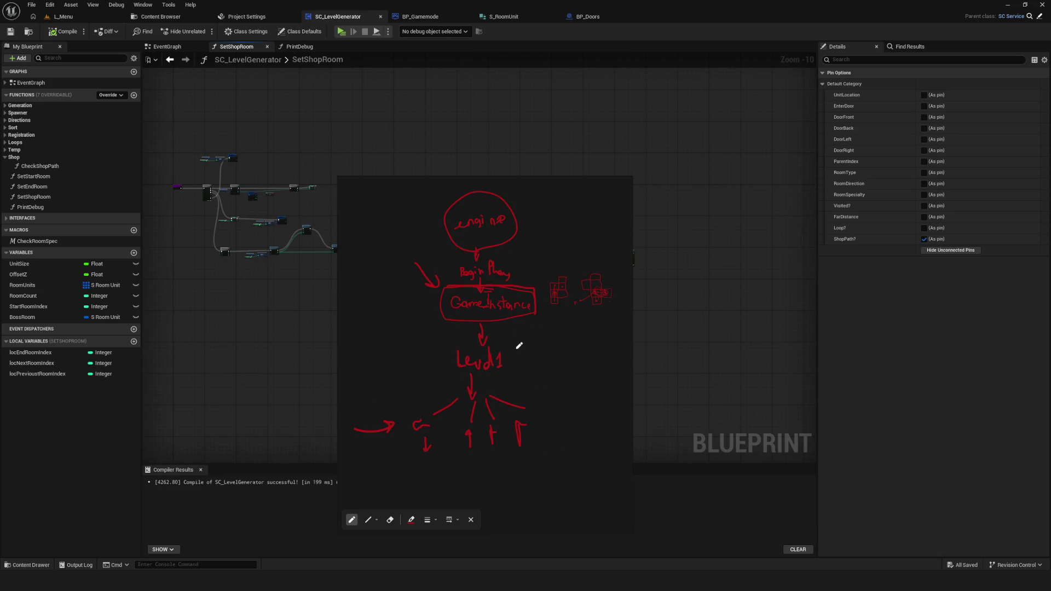
{"action": "mouse_move", "coordinate": [530, 344]}
{"action": "left_mouse_down"}
{"action": "mouse_move", "coordinate": [532, 365]}
{"action": "mouse_move", "coordinate": [584, 362]}
{"action": "mouse_move", "coordinate": [550, 342]}
{"action": "left_mouse_up"}
{"action": "mouse_move", "coordinate": [503, 374]}
{"action": "left_mouse_down"}
{"action": "mouse_move", "coordinate": [546, 375]}
{"action": "mouse_move", "coordinate": [363, 452]}
{"action": "mouse_move", "coordinate": [530, 410]}
{"action": "mouse_move", "coordinate": [451, 408]}
{"action": "left_mouse_up"}
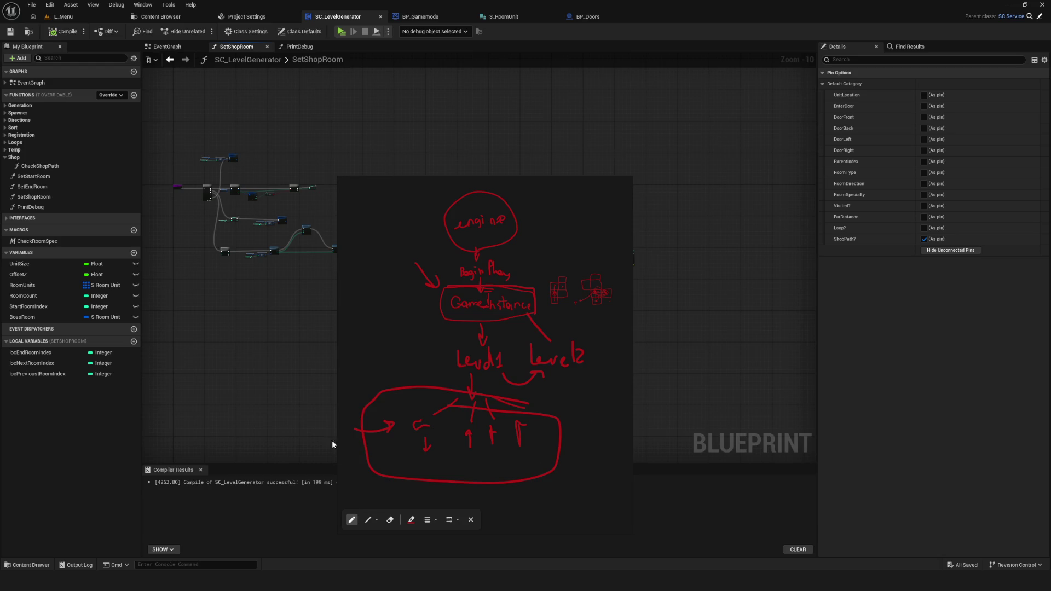
Erase the big circle and redraw a second outline around the GameInstance box
{"action": "left_click", "coordinate": [534, 405]}
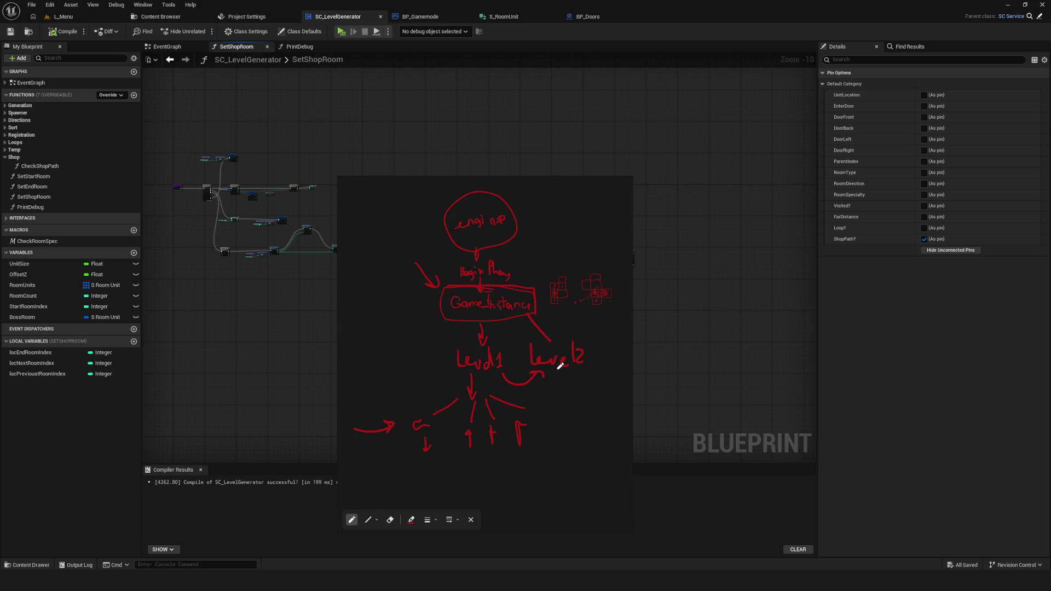
{"action": "scroll", "coordinate": [479, 320], "scroll_direction": "up", "scroll_amount": 3}
{"action": "scroll", "coordinate": [499, 303], "scroll_direction": "down", "scroll_amount": 2}
{"action": "mouse_move", "coordinate": [503, 273]}
{"action": "left_mouse_down"}
{"action": "mouse_move", "coordinate": [399, 275]}
{"action": "mouse_move", "coordinate": [471, 318]}
{"action": "mouse_move", "coordinate": [523, 277]}
{"action": "left_mouse_up"}
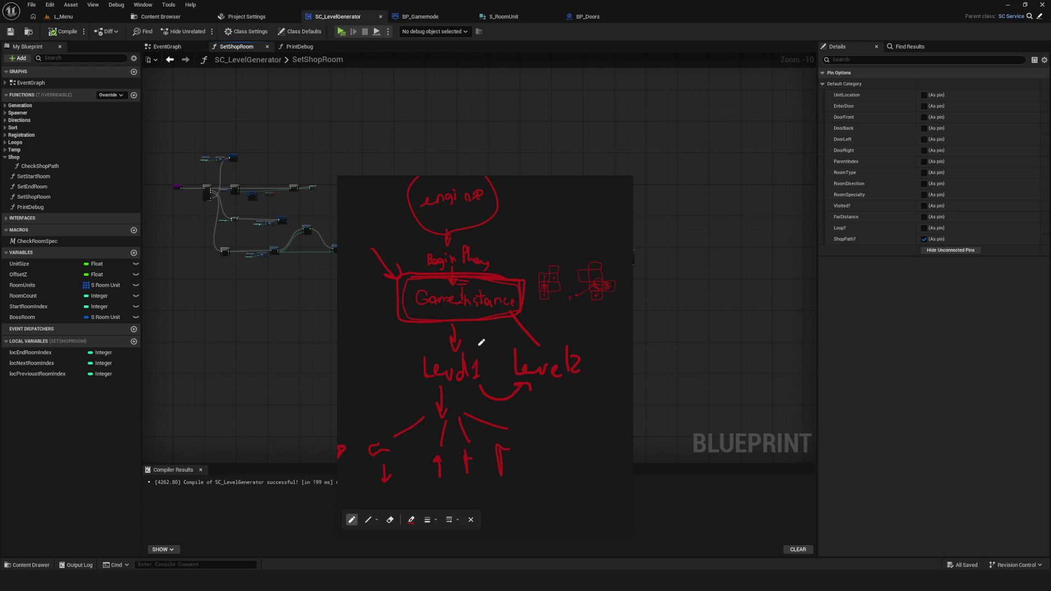
{"action": "left_click_drag", "start_coordinate": [473, 318], "coordinate": [521, 308]}
{"action": "mouse_move", "coordinate": [432, 306]}
{"action": "left_mouse_down"}
{"action": "mouse_move", "coordinate": [434, 334]}
{"action": "mouse_move", "coordinate": [471, 319]}
{"action": "mouse_move", "coordinate": [602, 315]}
{"action": "mouse_move", "coordinate": [465, 339]}
{"action": "mouse_move", "coordinate": [431, 333]}
{"action": "left_mouse_up"}
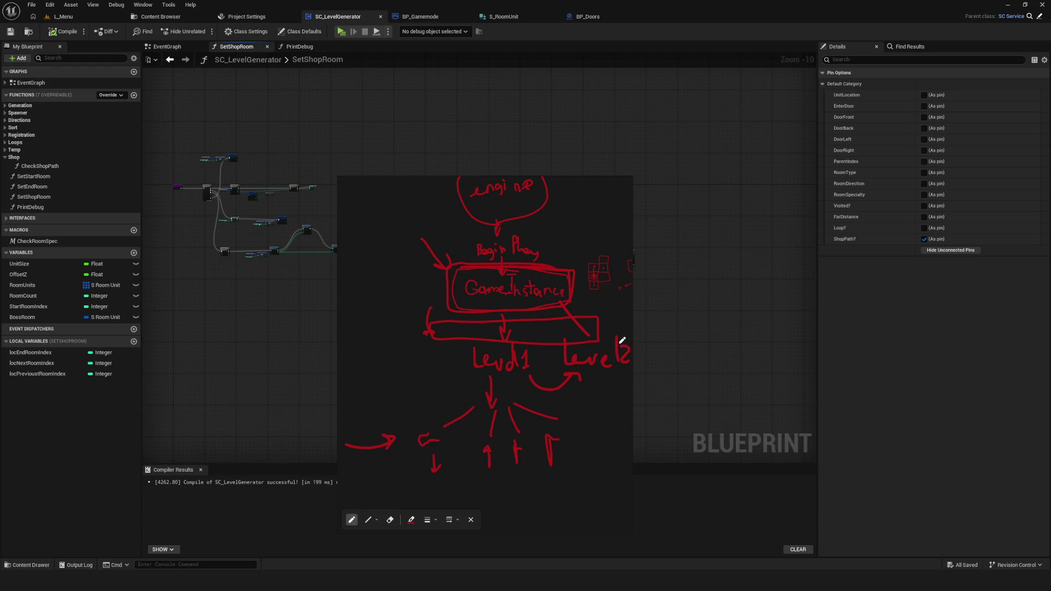
{"action": "key", "text": "ctrl+z"}
{"action": "key", "text": "ctrl+z"}
{"action": "scroll", "coordinate": [548, 314], "scroll_direction": "down", "scroll_amount": 2}
{"action": "scroll", "coordinate": [479, 310], "scroll_direction": "up", "scroll_amount": 2}
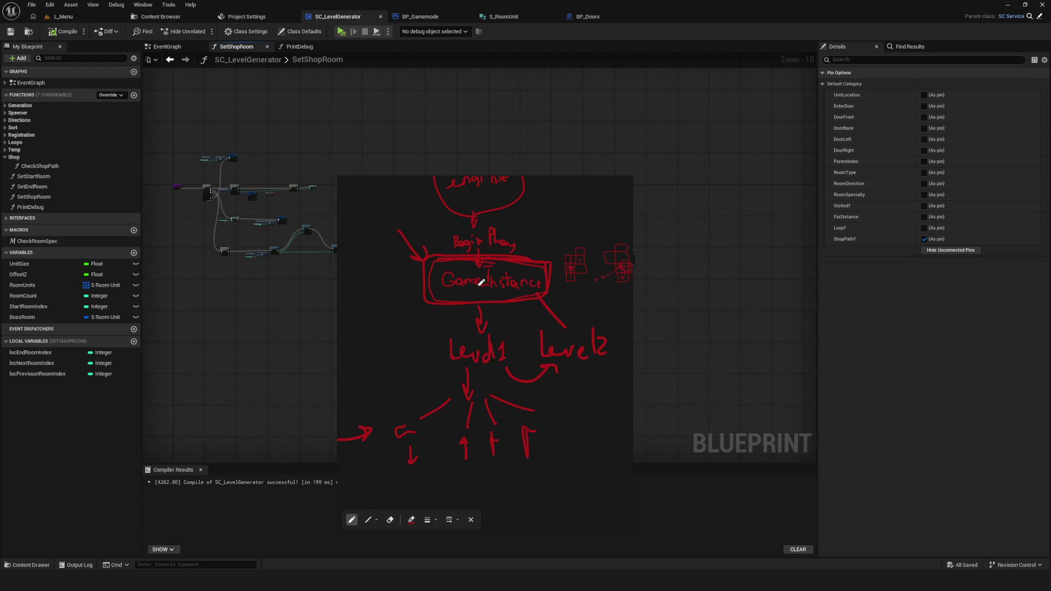
{"action": "mouse_move", "coordinate": [433, 257]}
{"action": "left_mouse_down"}
{"action": "mouse_move", "coordinate": [425, 294]}
{"action": "mouse_move", "coordinate": [559, 298]}
{"action": "mouse_move", "coordinate": [408, 256]}
{"action": "left_mouse_up"}
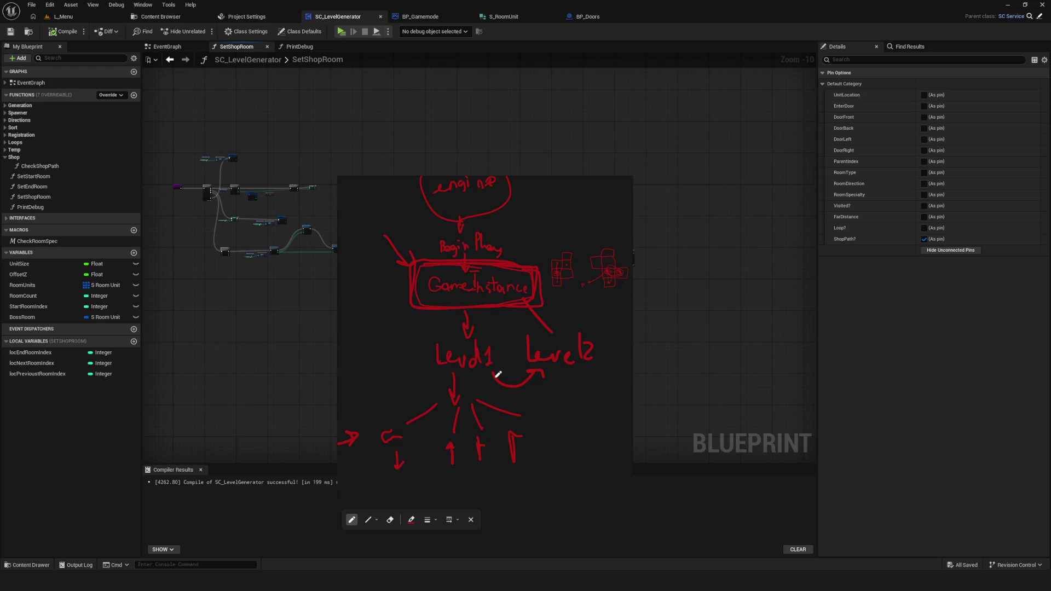
Draw curved return arrows from Level1 and level2 back into GameInstance
{"action": "mouse_move", "coordinate": [525, 375]}
{"action": "left_mouse_down"}
{"action": "mouse_move", "coordinate": [542, 367]}
{"action": "mouse_move", "coordinate": [545, 377]}
{"action": "left_mouse_up"}
{"action": "mouse_move", "coordinate": [469, 332]}
{"action": "left_mouse_down"}
{"action": "mouse_move", "coordinate": [494, 291]}
{"action": "mouse_move", "coordinate": [536, 336]}
{"action": "left_mouse_up"}
{"action": "left_click_drag", "start_coordinate": [565, 377], "coordinate": [511, 295]}
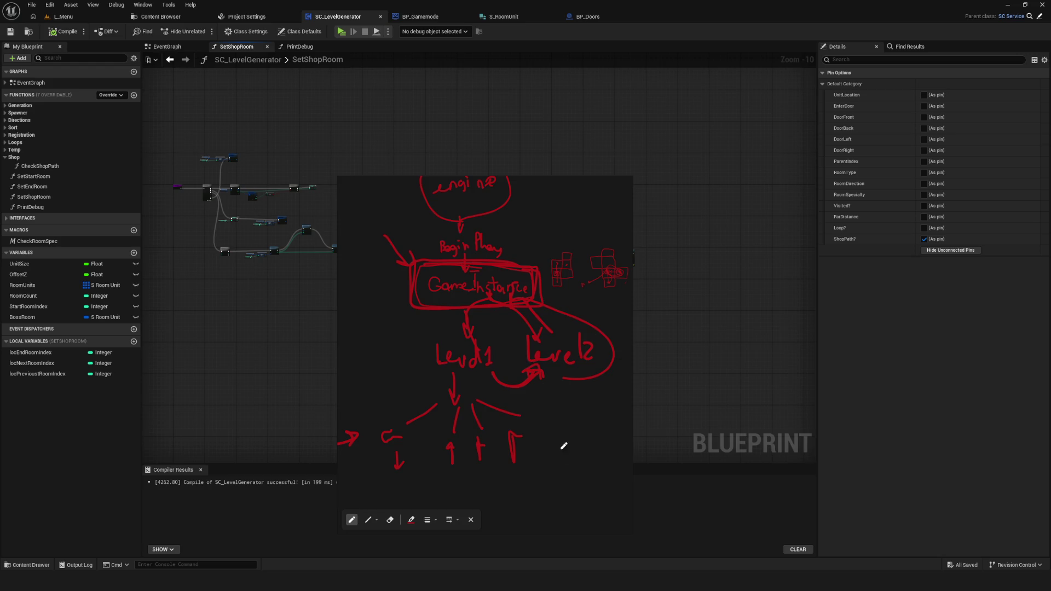
Shift the sketch right and draw a vertical stack of small red rectangles on its left
{"action": "scroll", "coordinate": [575, 383], "scroll_direction": "down", "scroll_amount": 1}
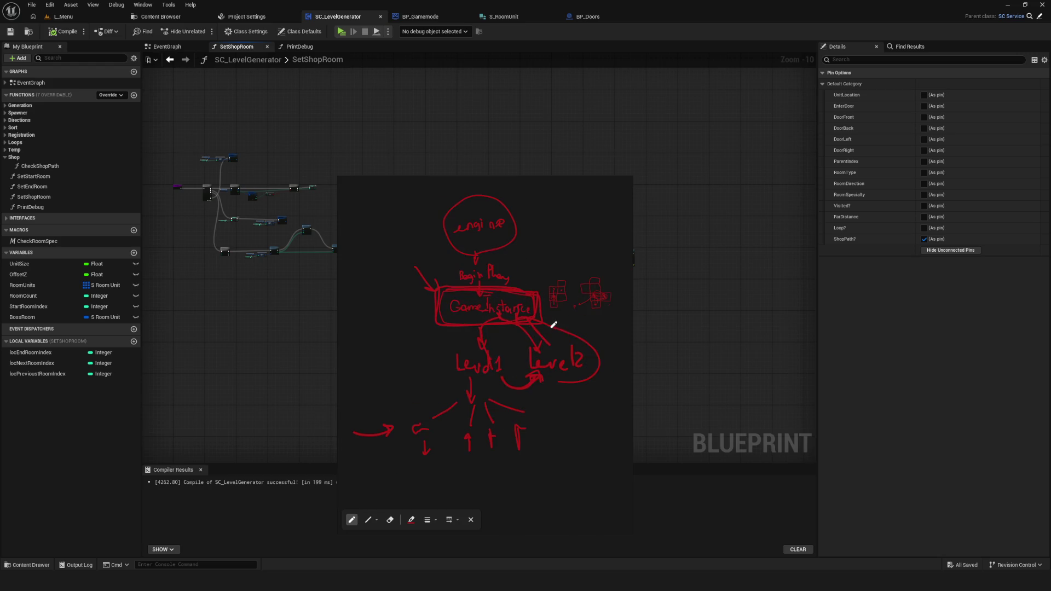
{"action": "scroll", "coordinate": [484, 362], "scroll_direction": "up", "scroll_amount": 3}
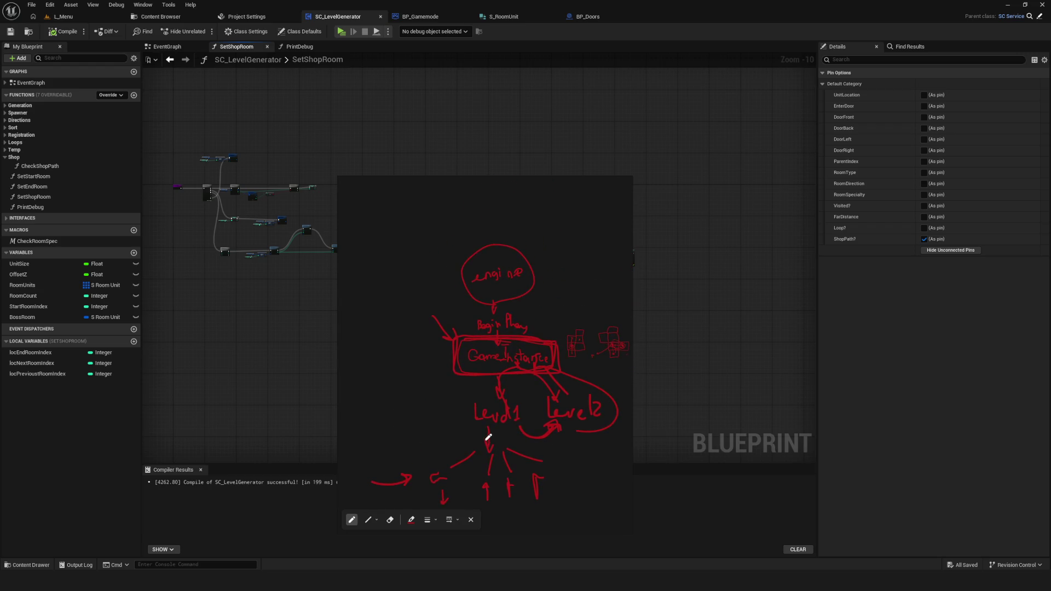
{"action": "scroll", "coordinate": [488, 439], "scroll_direction": "down", "scroll_amount": 2}
{"action": "scroll", "coordinate": [492, 381], "scroll_direction": "up", "scroll_amount": 1}
{"action": "scroll", "coordinate": [473, 382], "scroll_direction": "up", "scroll_amount": 3}
{"action": "scroll", "coordinate": [506, 392], "scroll_direction": "down", "scroll_amount": 2}
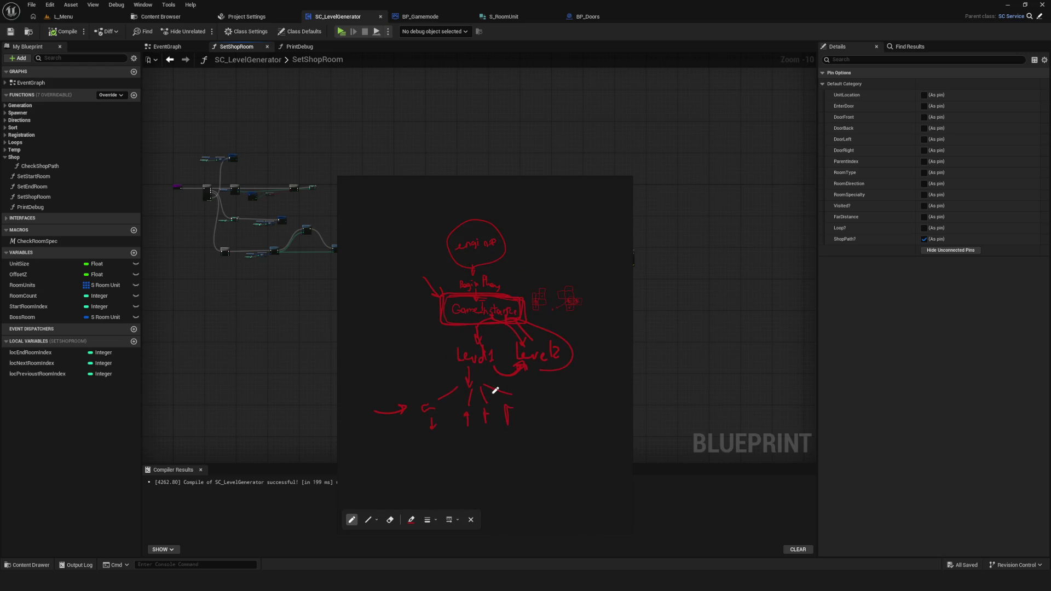
{"action": "left_click_drag", "start_coordinate": [489, 402], "coordinate": [480, 414]}
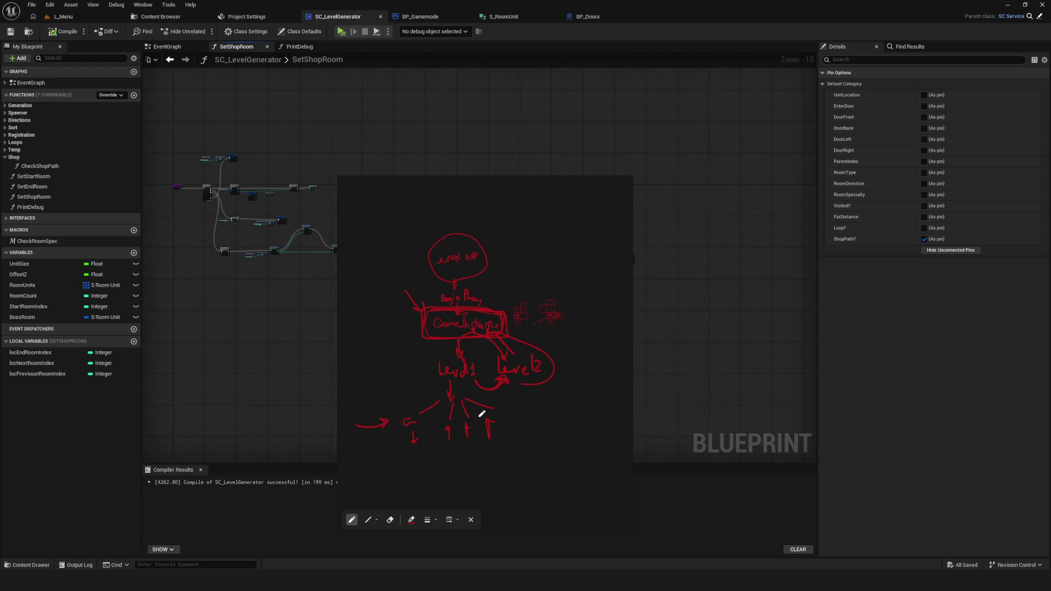
{"action": "left_click_drag", "start_coordinate": [485, 408], "coordinate": [489, 403]}
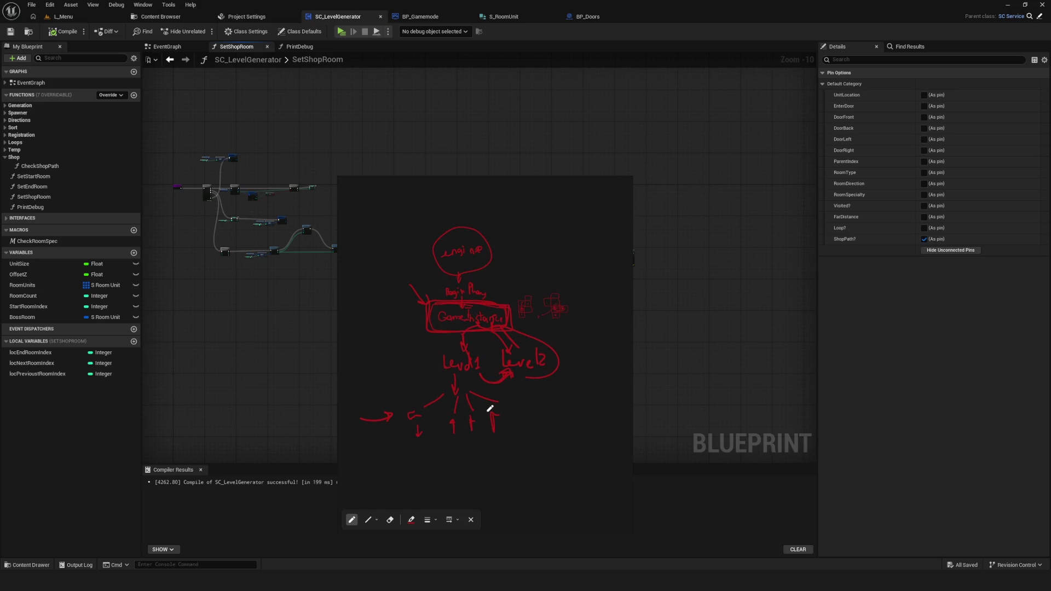
{"action": "left_click_drag", "start_coordinate": [487, 395], "coordinate": [564, 391]}
{"action": "mouse_move", "coordinate": [389, 308]}
{"action": "left_mouse_down"}
{"action": "mouse_move", "coordinate": [390, 294]}
{"action": "mouse_move", "coordinate": [418, 296]}
{"action": "mouse_move", "coordinate": [417, 309]}
{"action": "mouse_move", "coordinate": [391, 309]}
{"action": "mouse_move", "coordinate": [417, 320]}
{"action": "mouse_move", "coordinate": [389, 344]}
{"action": "mouse_move", "coordinate": [420, 355]}
{"action": "mouse_move", "coordinate": [389, 356]}
{"action": "mouse_move", "coordinate": [418, 363]}
{"action": "mouse_move", "coordinate": [390, 381]}
{"action": "mouse_move", "coordinate": [420, 402]}
{"action": "mouse_move", "coordinate": [402, 401]}
{"action": "left_mouse_up"}
{"action": "mouse_move", "coordinate": [391, 286]}
{"action": "left_mouse_down"}
{"action": "mouse_move", "coordinate": [417, 274]}
{"action": "mouse_move", "coordinate": [398, 284]}
{"action": "left_mouse_up"}
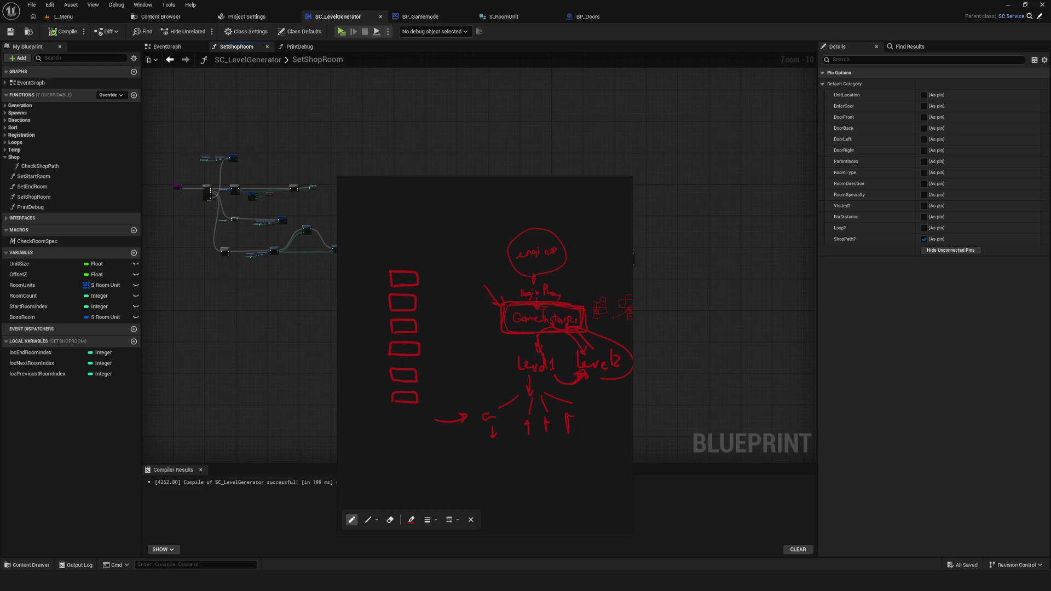
Search 'службы', open Windows Services, scroll through its list and close it
{"action": "key", "text": "super"}
{"action": "type", "text": "c"}
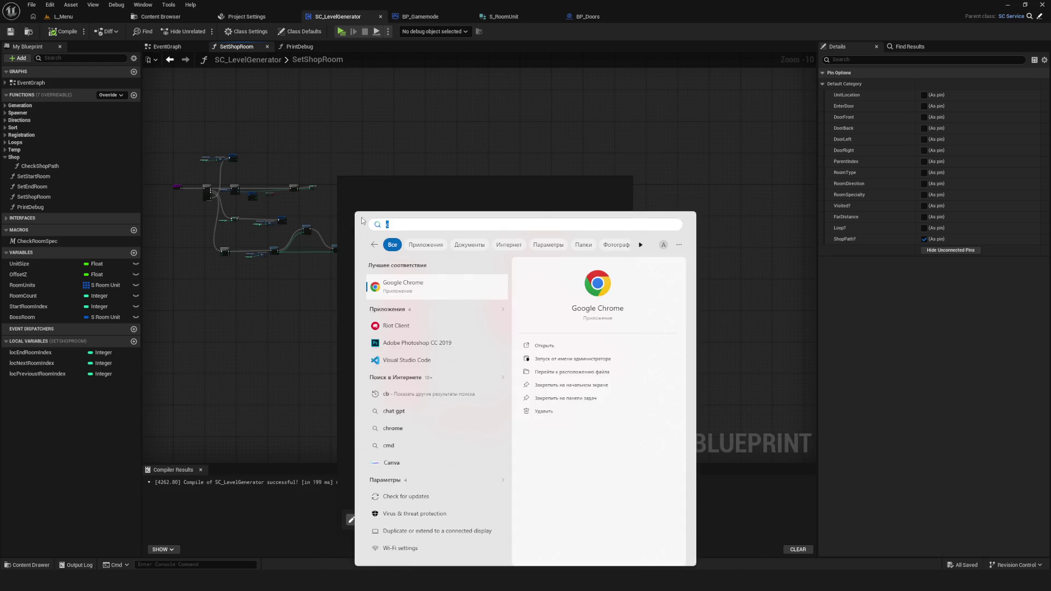
{"action": "type", "text": "службы"}
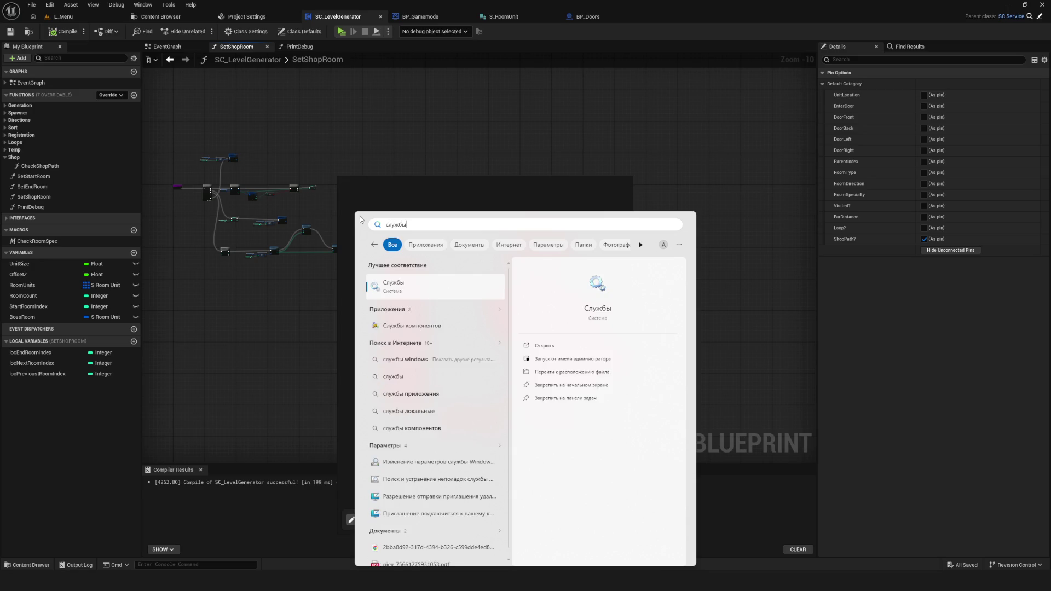
{"action": "left_click", "coordinate": [463, 298]}
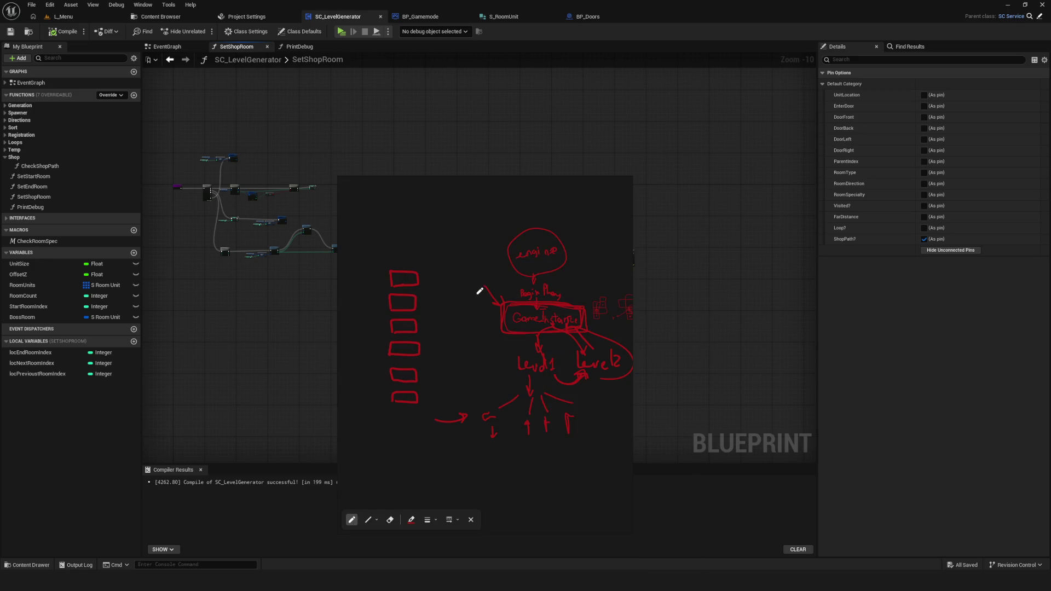
{"action": "left_click", "coordinate": [326, 224]}
{"action": "left_click", "coordinate": [642, 234]}
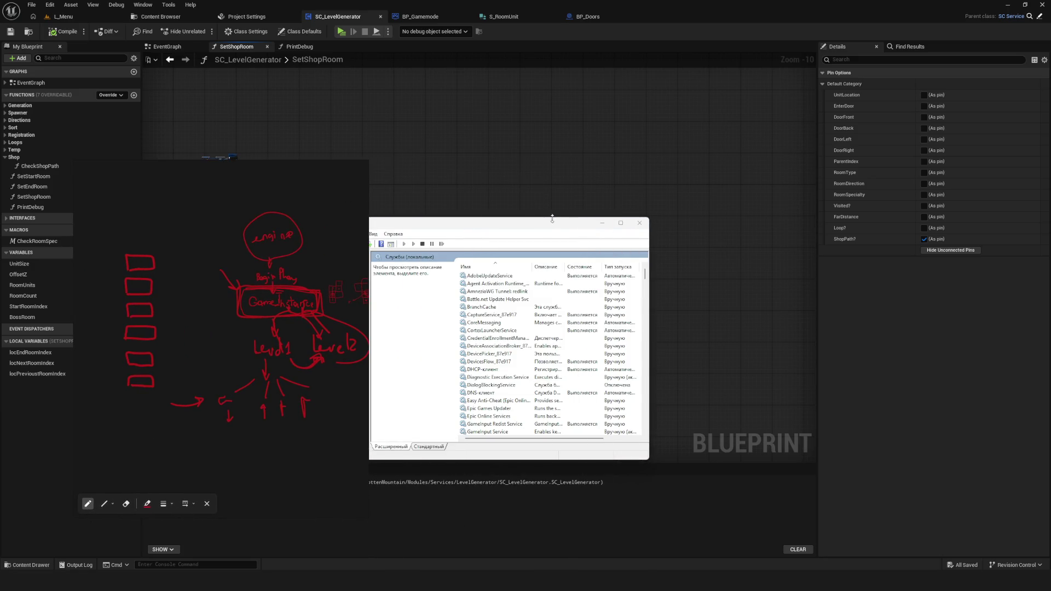
{"action": "left_click_drag", "start_coordinate": [548, 223], "coordinate": [575, 197]}
{"action": "scroll", "coordinate": [593, 278], "scroll_direction": "down", "scroll_amount": 15}
{"action": "scroll", "coordinate": [593, 279], "scroll_direction": "down", "scroll_amount": 20}
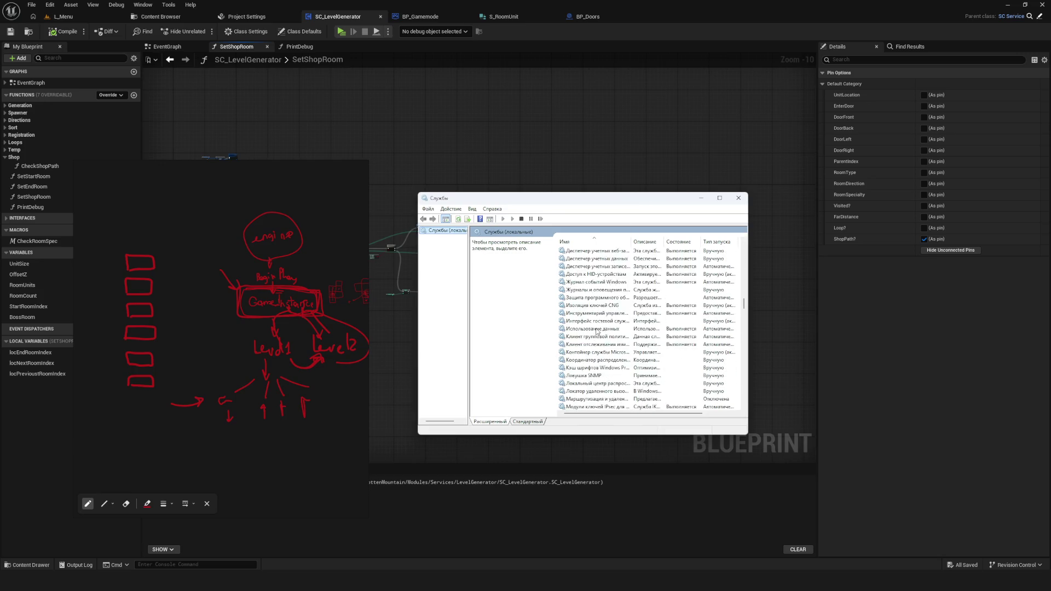
{"action": "left_click", "coordinate": [702, 199]}
Draw two more red boxes beside the column of rectangles
{"action": "scroll", "coordinate": [453, 299], "scroll_direction": "down", "scroll_amount": 3}
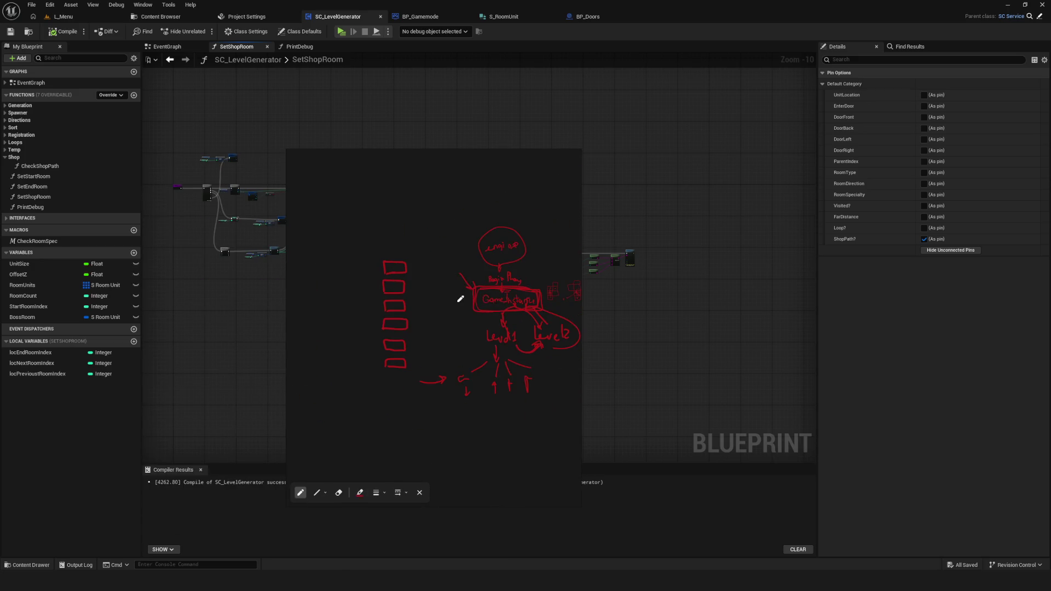
{"action": "scroll", "coordinate": [392, 251], "scroll_direction": "up", "scroll_amount": 4}
{"action": "mouse_move", "coordinate": [374, 252]}
{"action": "left_mouse_down"}
{"action": "mouse_move", "coordinate": [377, 264]}
{"action": "mouse_move", "coordinate": [401, 251]}
{"action": "mouse_move", "coordinate": [366, 251]}
{"action": "left_mouse_up"}
{"action": "left_click_drag", "start_coordinate": [370, 283], "coordinate": [371, 302]}
{"action": "mouse_move", "coordinate": [372, 285]}
{"action": "left_mouse_down"}
{"action": "mouse_move", "coordinate": [401, 284]}
{"action": "mouse_move", "coordinate": [398, 302]}
{"action": "left_mouse_up"}
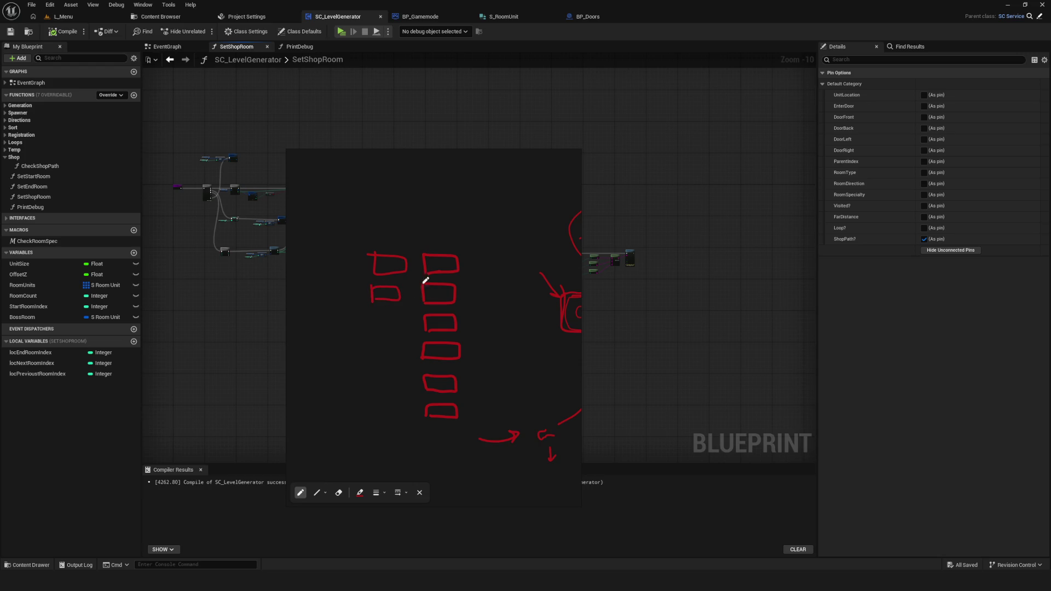
{"action": "left_click", "coordinate": [63, 17]}
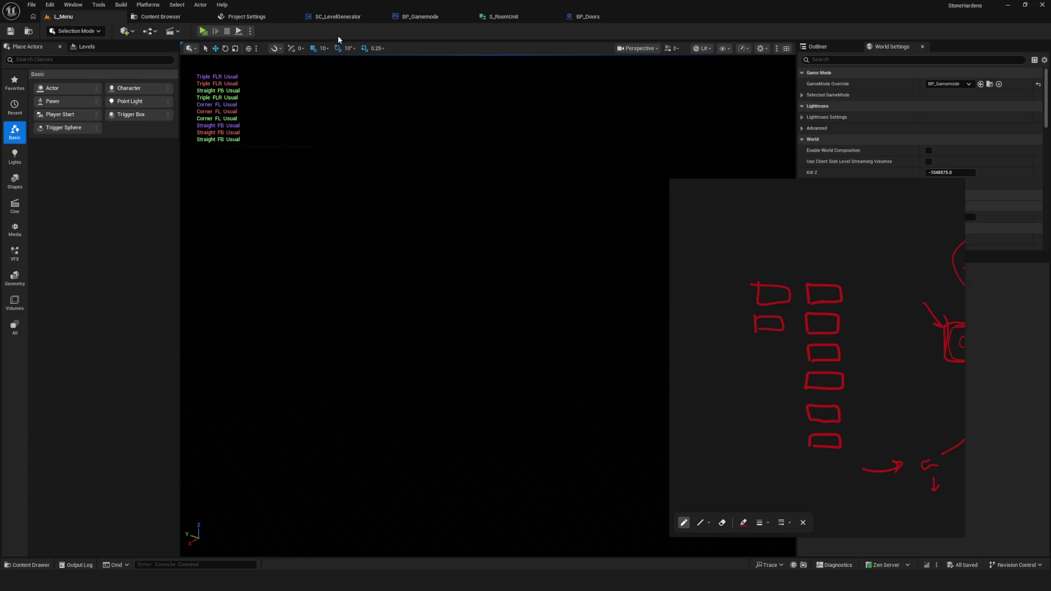
Start the game preview and walk the character around the generated rooms, past the blue Shop room
{"action": "left_click", "coordinate": [203, 32]}
{"action": "left_click", "coordinate": [535, 255]}
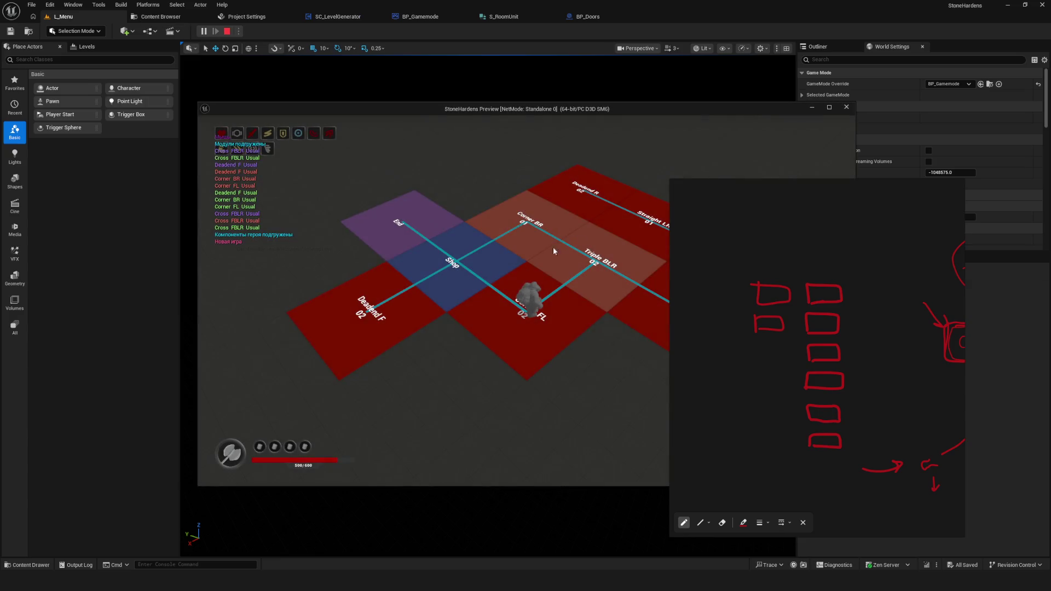
{"action": "key", "text": "s"}
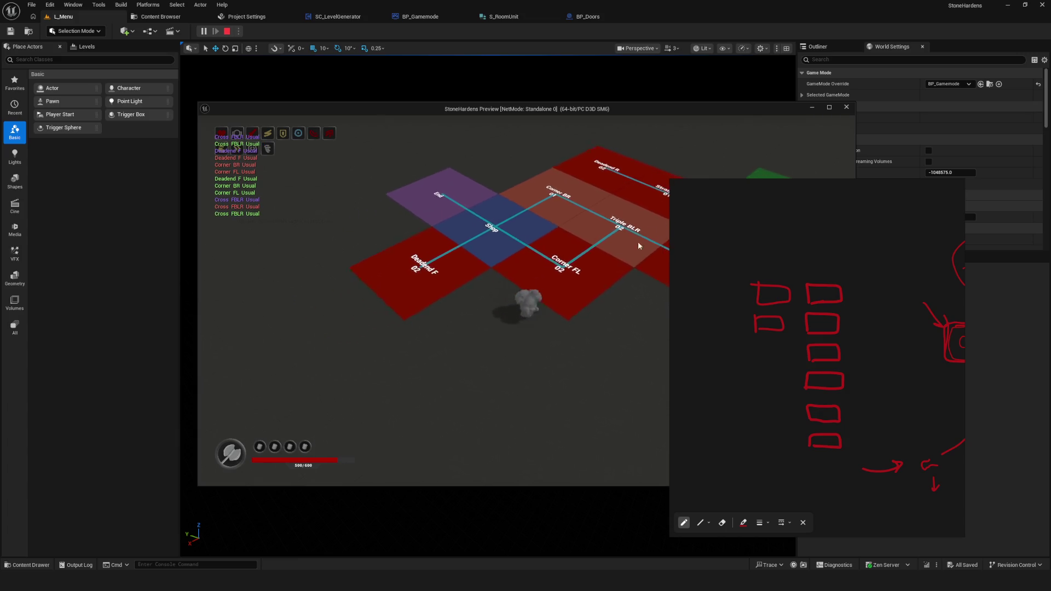
{"action": "key", "text": "w"}
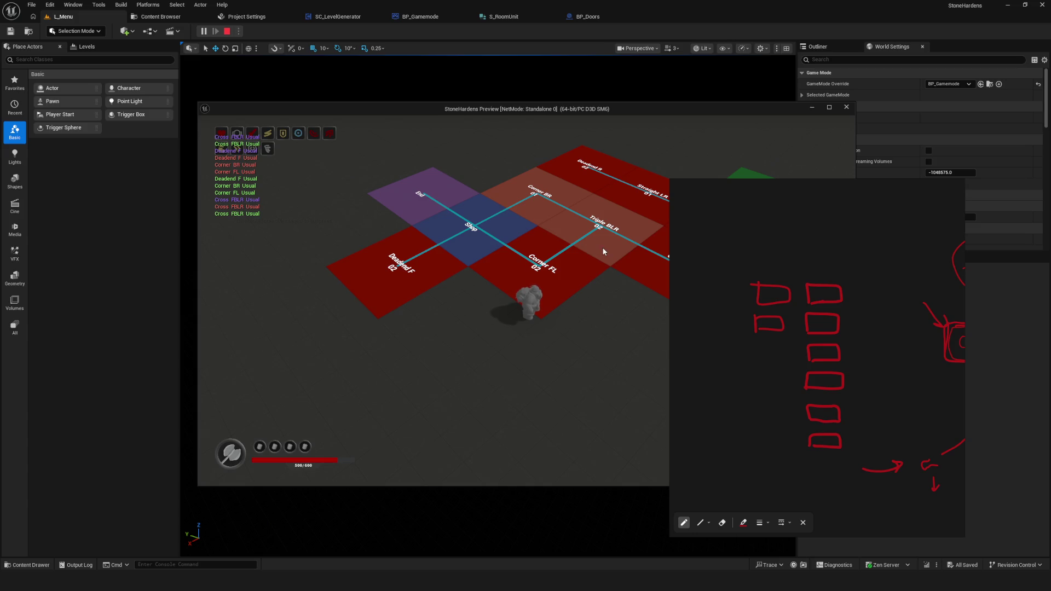
{"action": "key", "text": "d"}
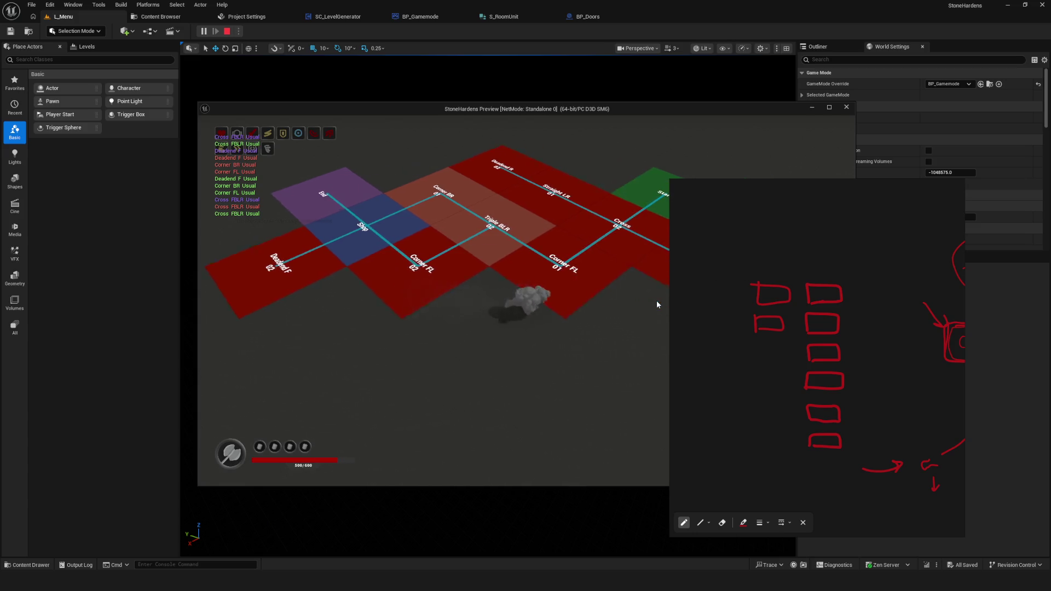
{"action": "key", "text": "s"}
{"action": "key", "text": "a"}
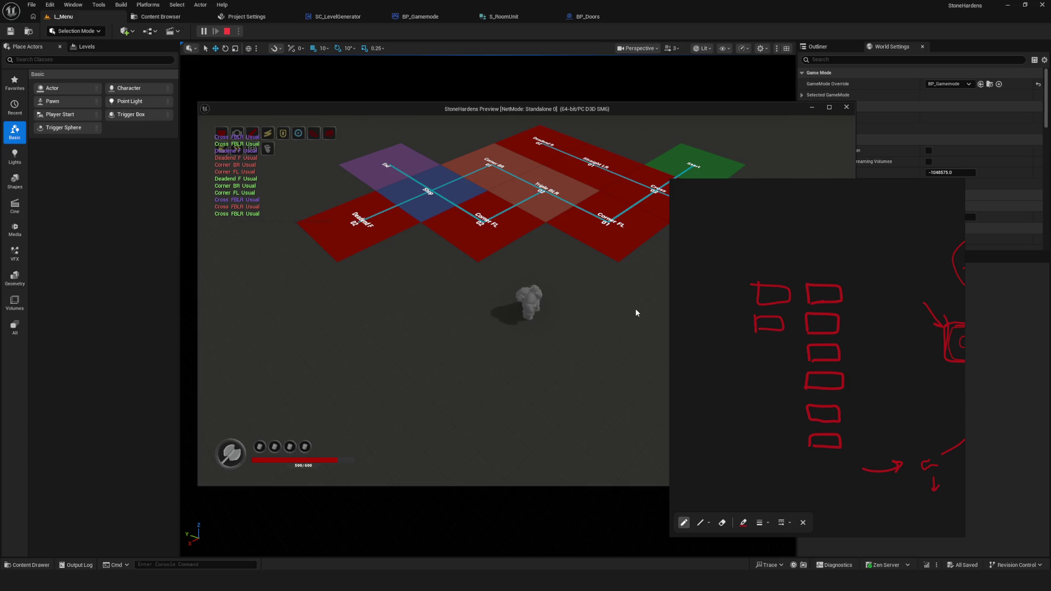
{"action": "key", "text": "a"}
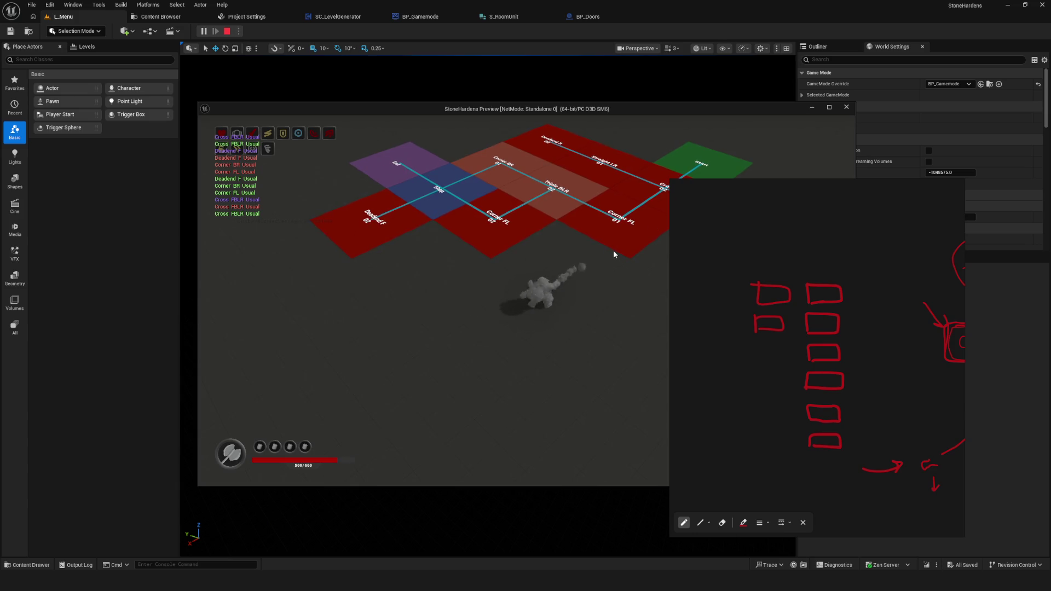
{"action": "key", "text": "d"}
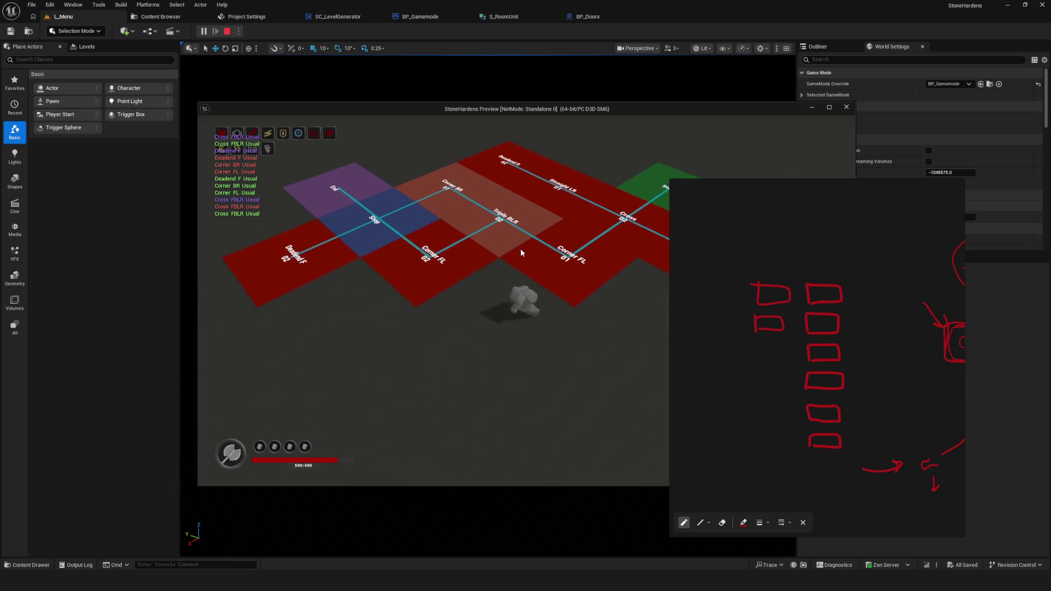
{"action": "key", "text": "d"}
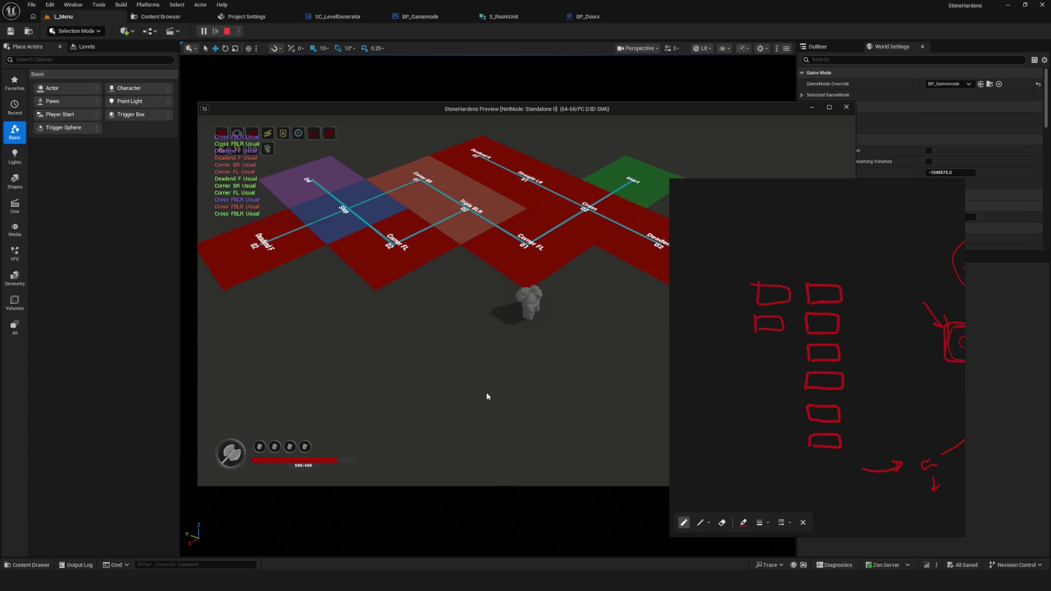
{"action": "key", "text": "a"}
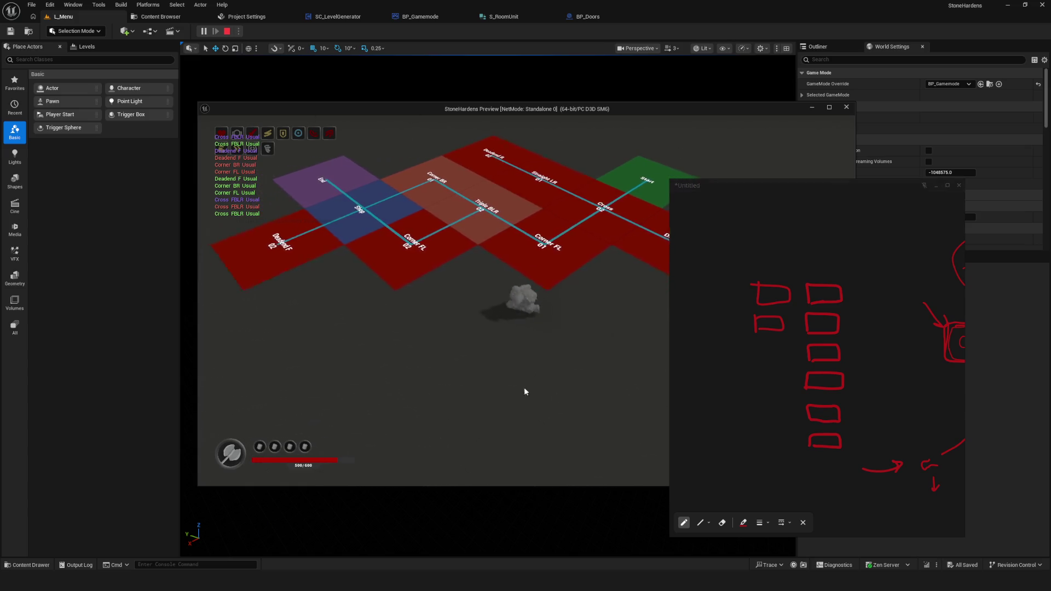
{"action": "key", "text": "a"}
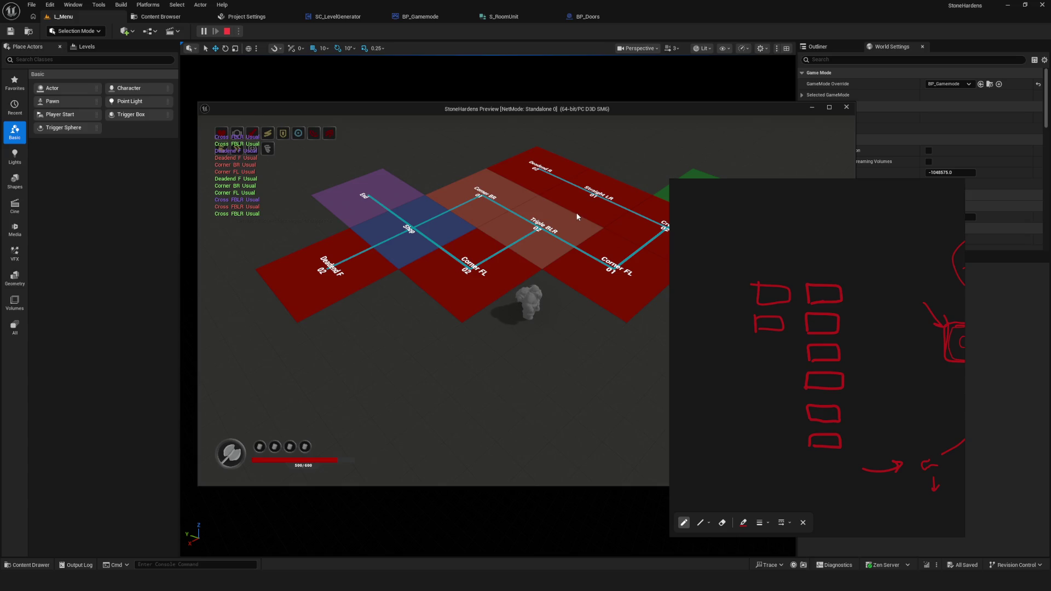
{"action": "key", "text": "d"}
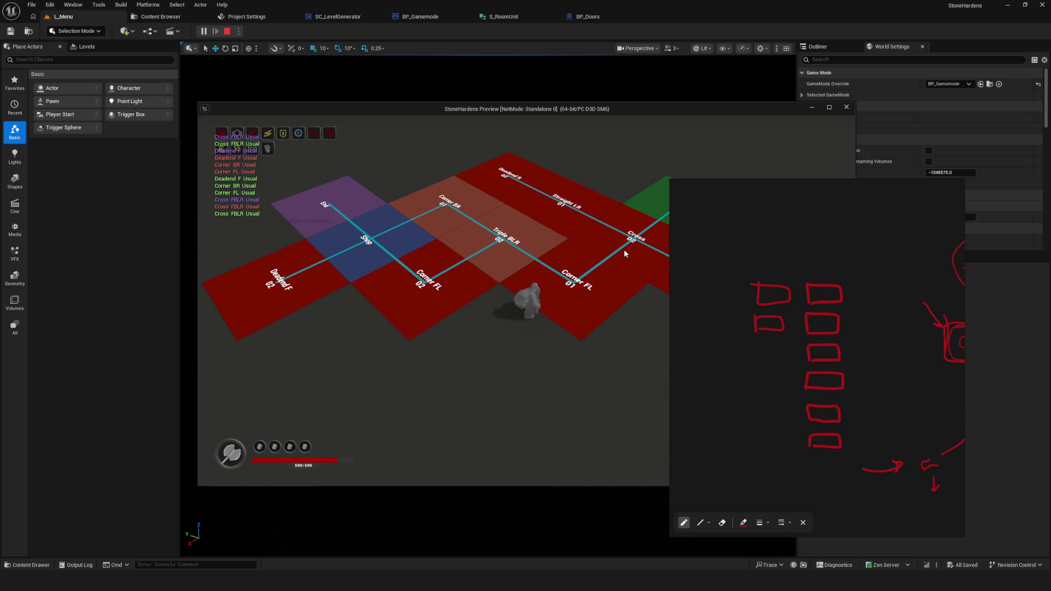
Walk the character right toward Corner FL 01, bringing Cross 02, Start and Deadend L 02 into view
{"action": "key", "text": "d"}
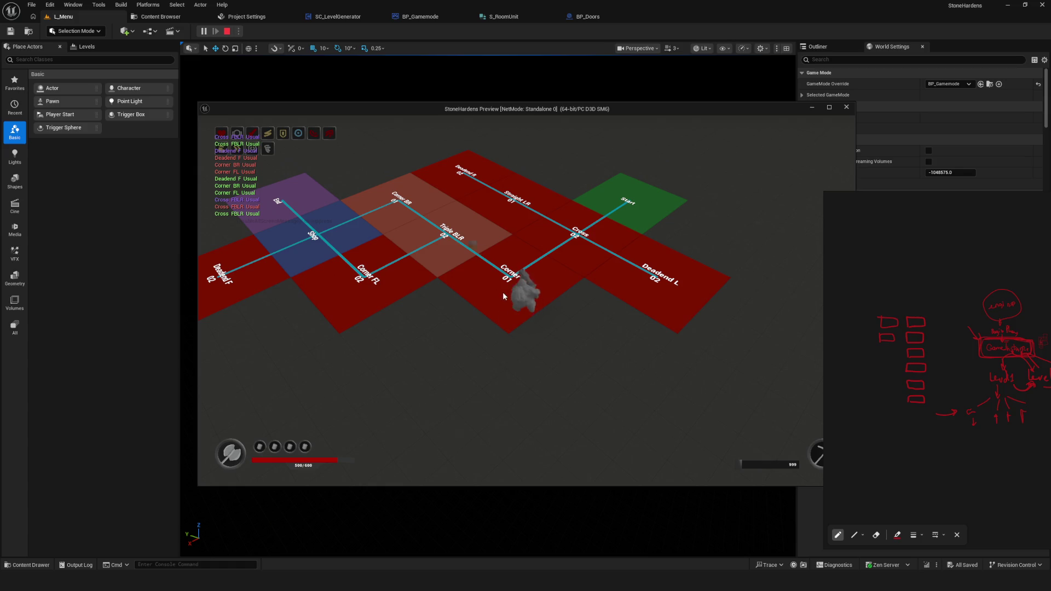
Walk the character past Straight LR 01 and Corner FL 01, then onto the Corner FL 02 junction
{"action": "key", "text": "a"}
{"action": "key", "text": "a"}
{"action": "scroll", "coordinate": [527, 335], "scroll_direction": "up", "scroll_amount": 3}
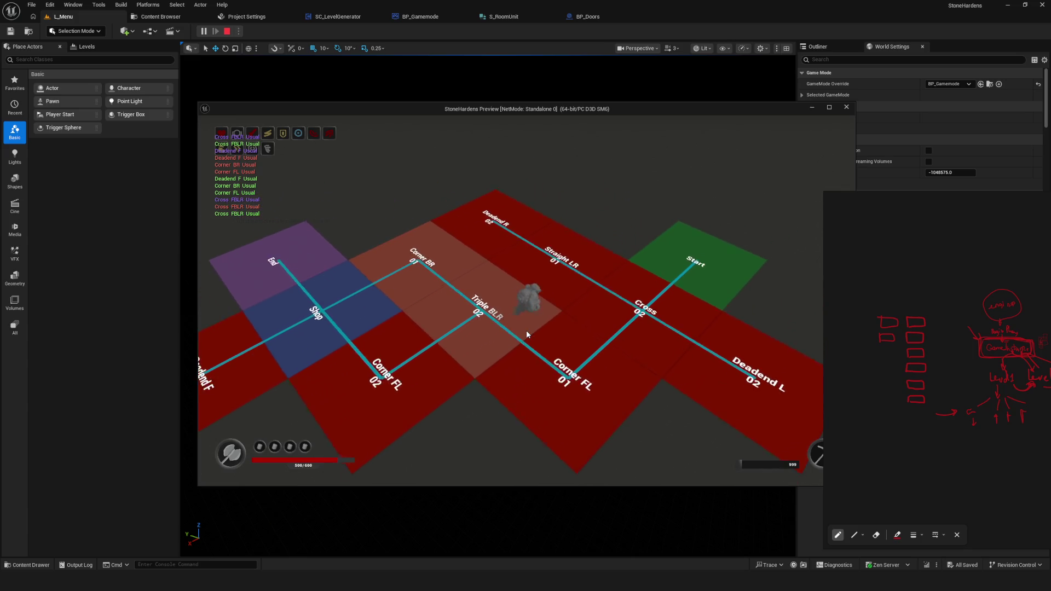
{"action": "key", "text": "w"}
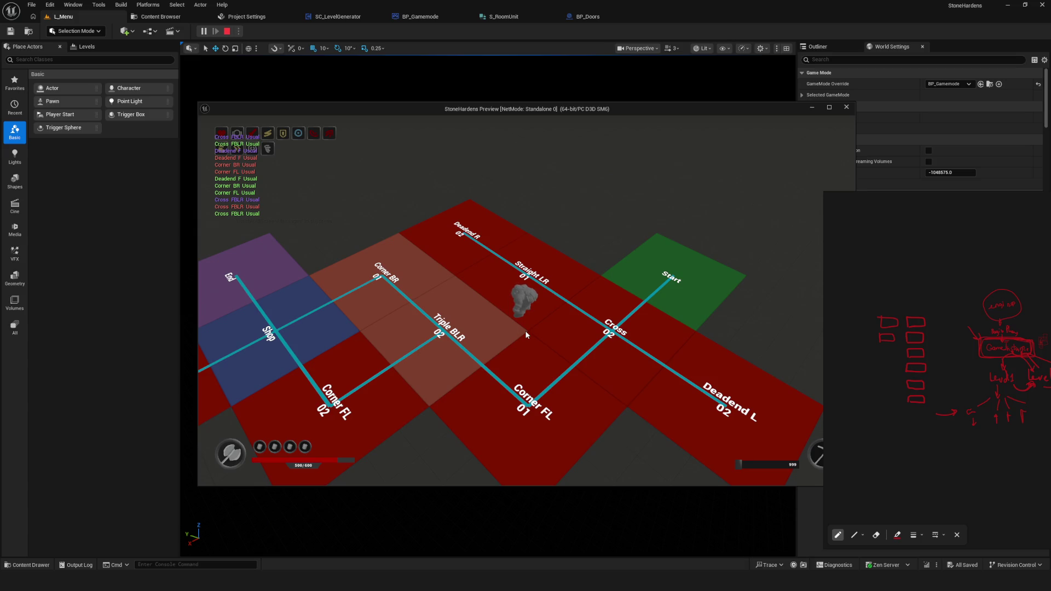
{"action": "key", "text": "a"}
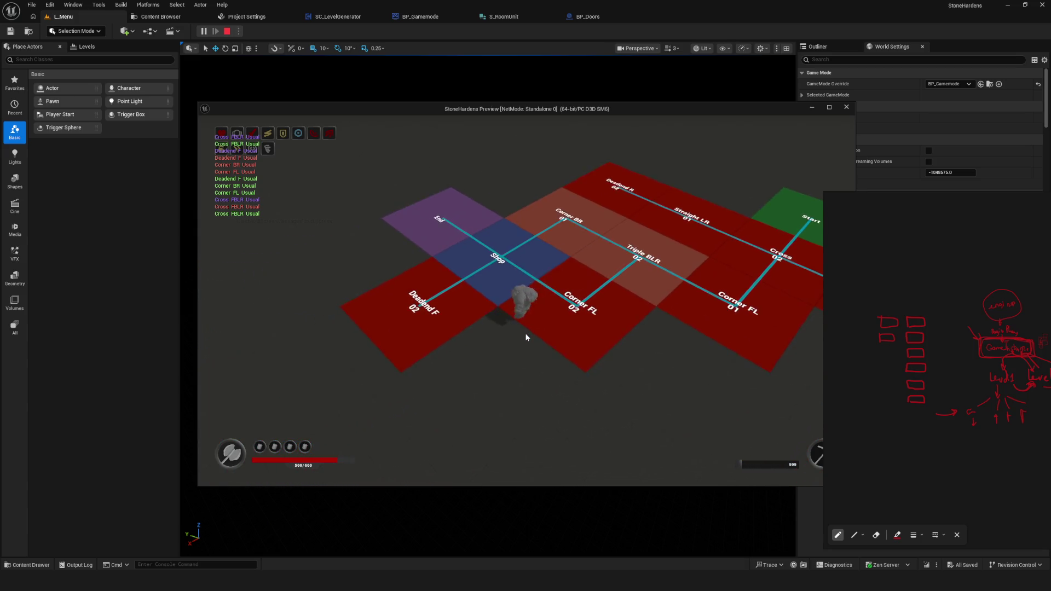
{"action": "key", "text": "d"}
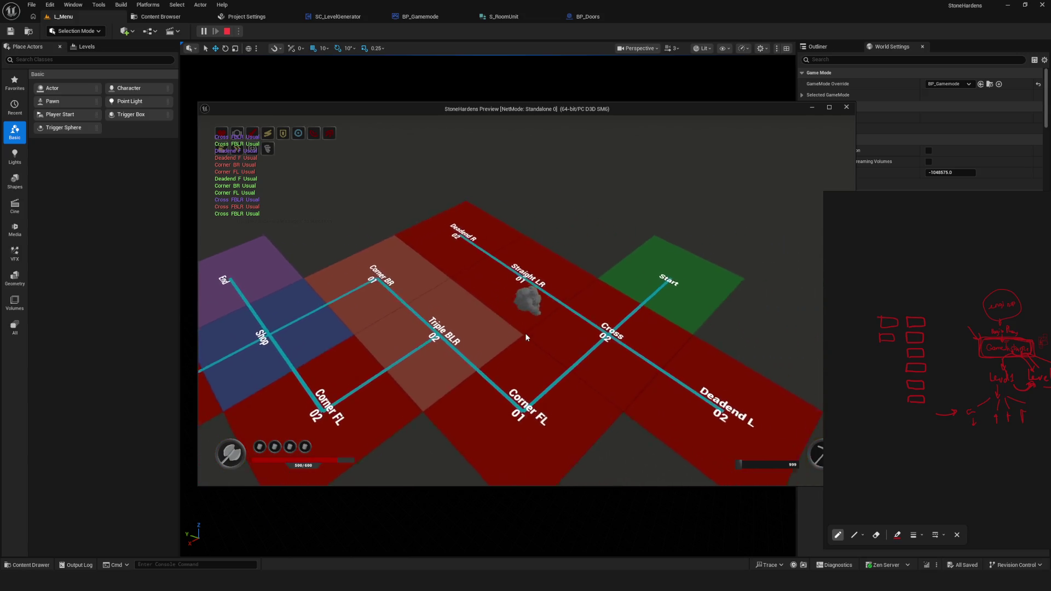
{"action": "key", "text": "a"}
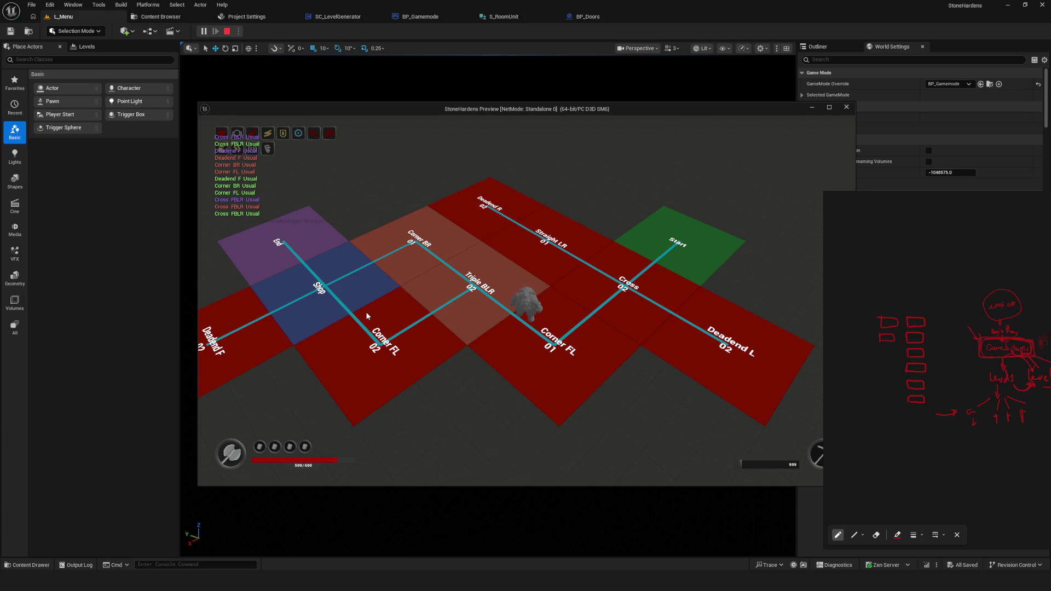
{"action": "key", "text": "s"}
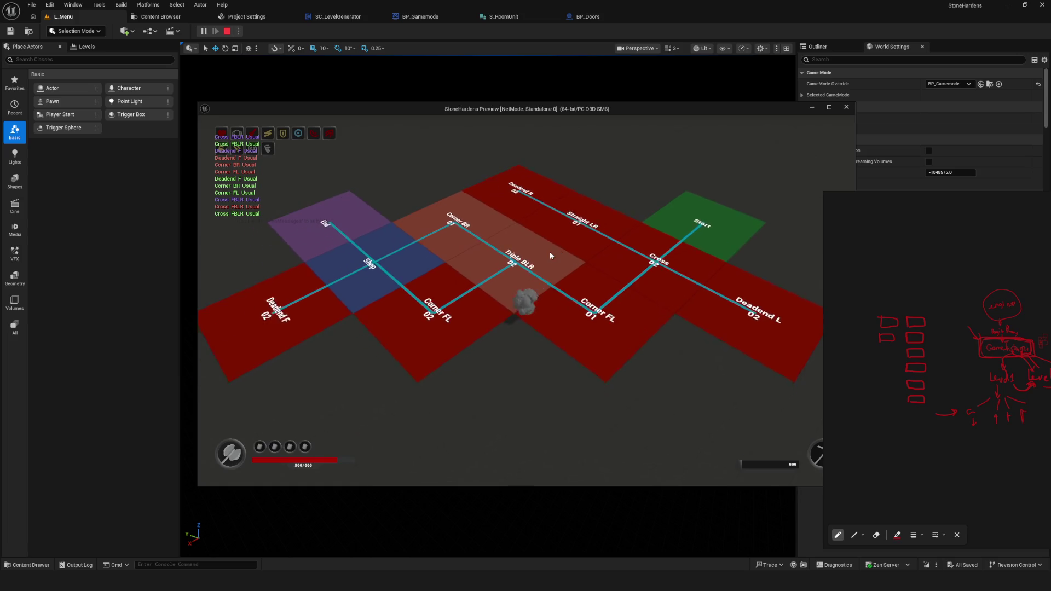
{"action": "key", "text": "a"}
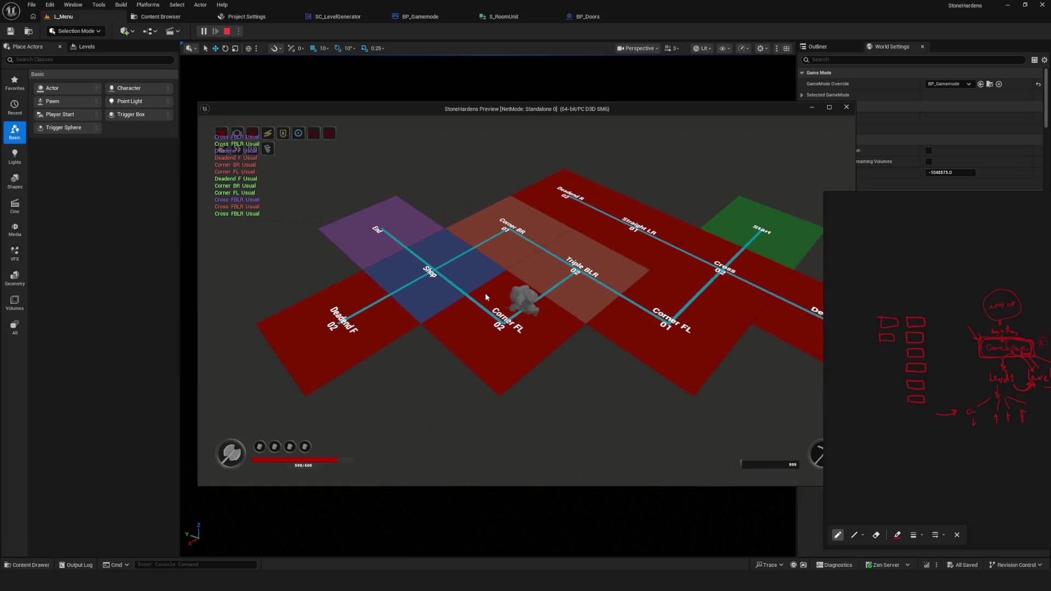
{"action": "key", "text": "d"}
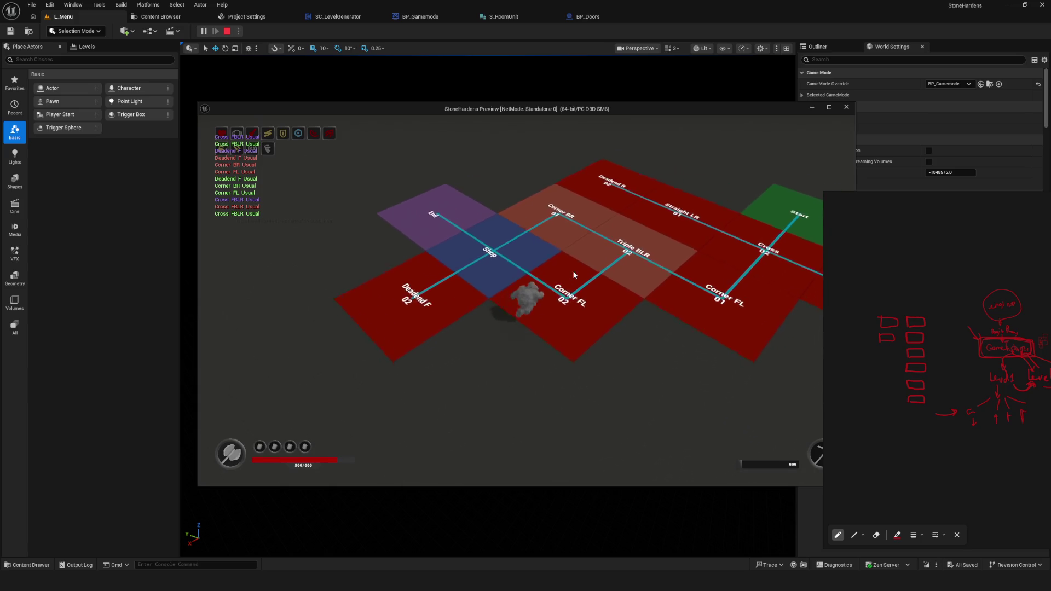
{"action": "key", "text": "d"}
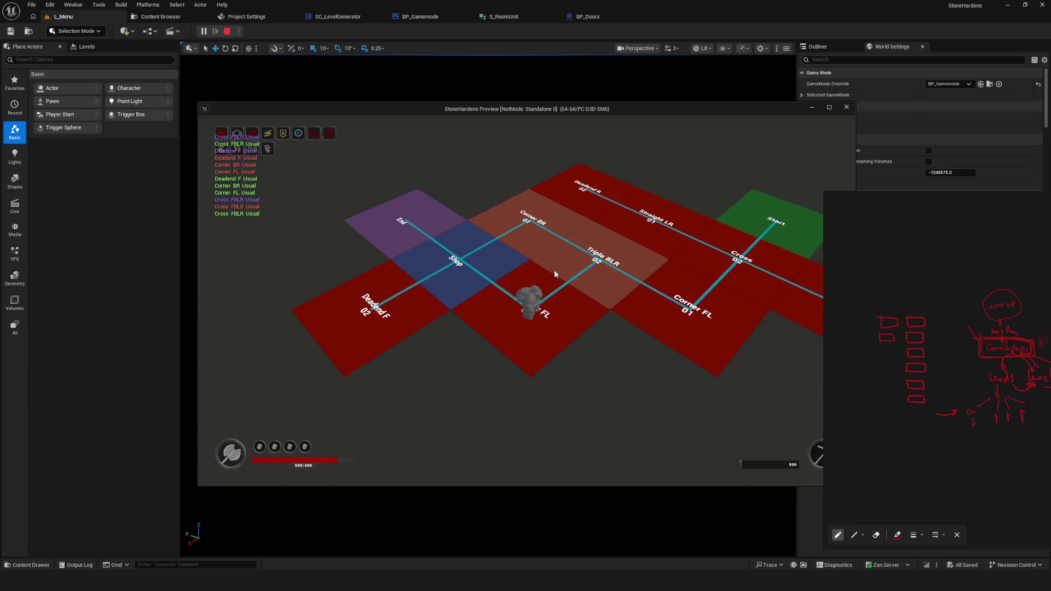
Zoom the room sketch, draw a line from the lower box to the left circle, and stop the preview
{"action": "scroll", "coordinate": [952, 323], "scroll_direction": "down", "scroll_amount": 3}
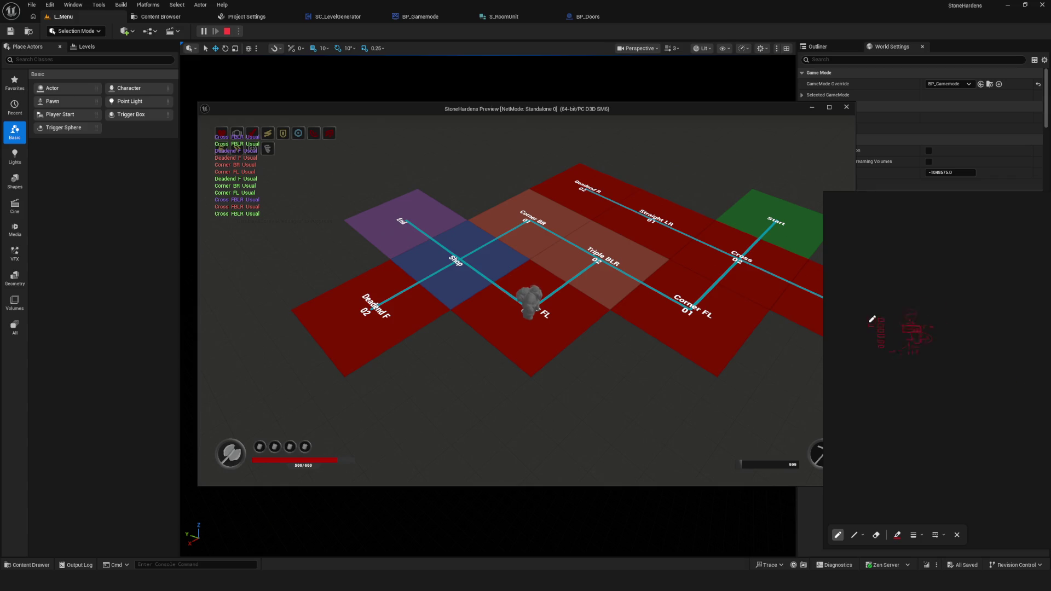
{"action": "scroll", "coordinate": [951, 323], "scroll_direction": "up", "scroll_amount": 2}
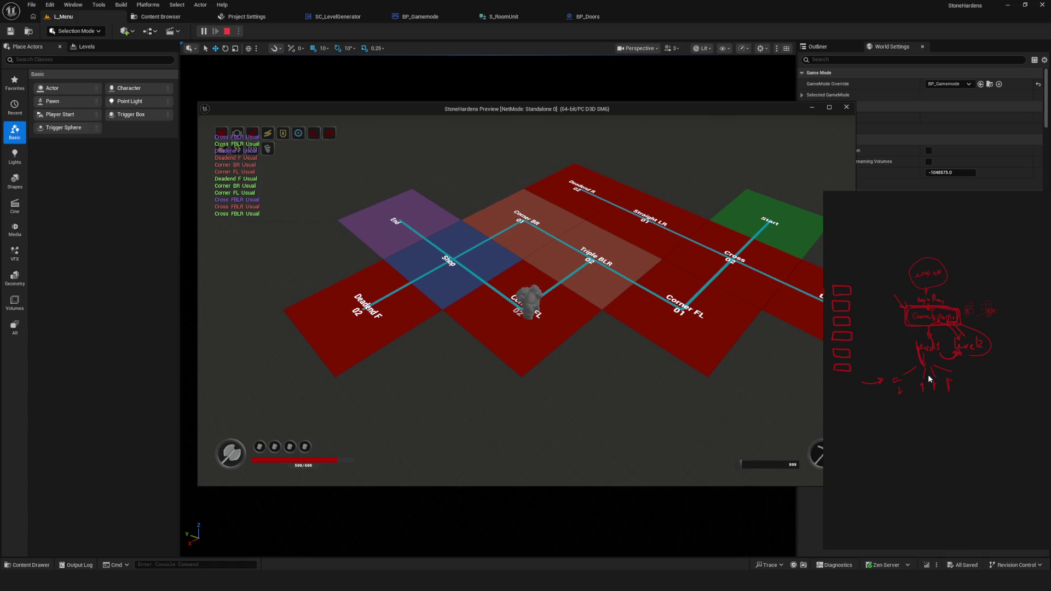
{"action": "scroll", "coordinate": [876, 323], "scroll_direction": "right", "scroll_amount": 2}
{"action": "scroll", "coordinate": [889, 320], "scroll_direction": "up", "scroll_amount": 3}
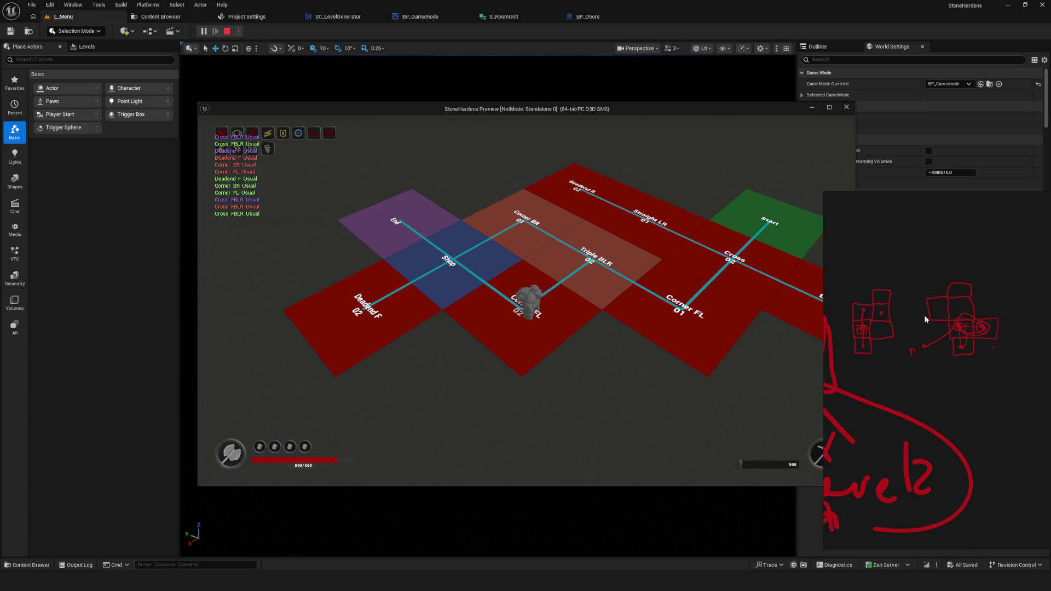
{"action": "scroll", "coordinate": [971, 343], "scroll_direction": "down", "scroll_amount": 2}
{"action": "left_click", "coordinate": [956, 330]}
{"action": "scroll", "coordinate": [956, 333], "scroll_direction": "up", "scroll_amount": 5}
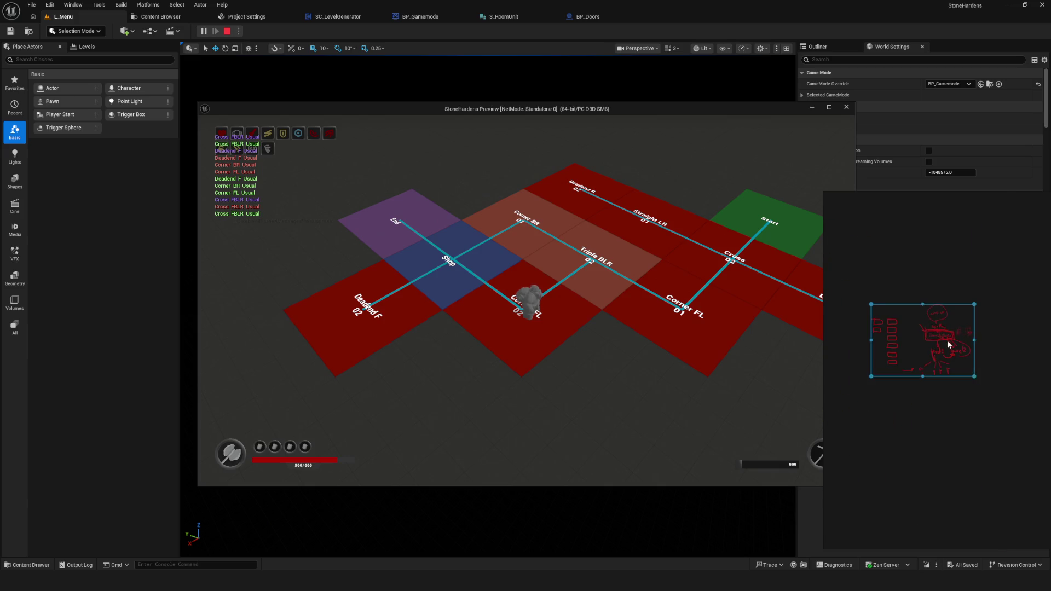
{"action": "scroll", "coordinate": [959, 346], "scroll_direction": "up", "scroll_amount": 2}
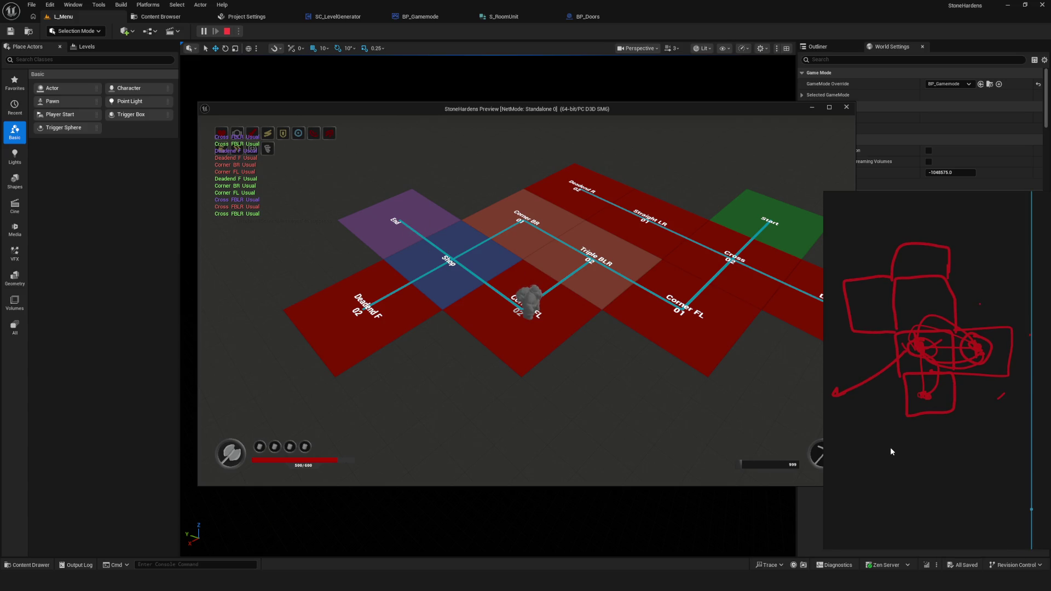
{"action": "mouse_move", "coordinate": [946, 341]}
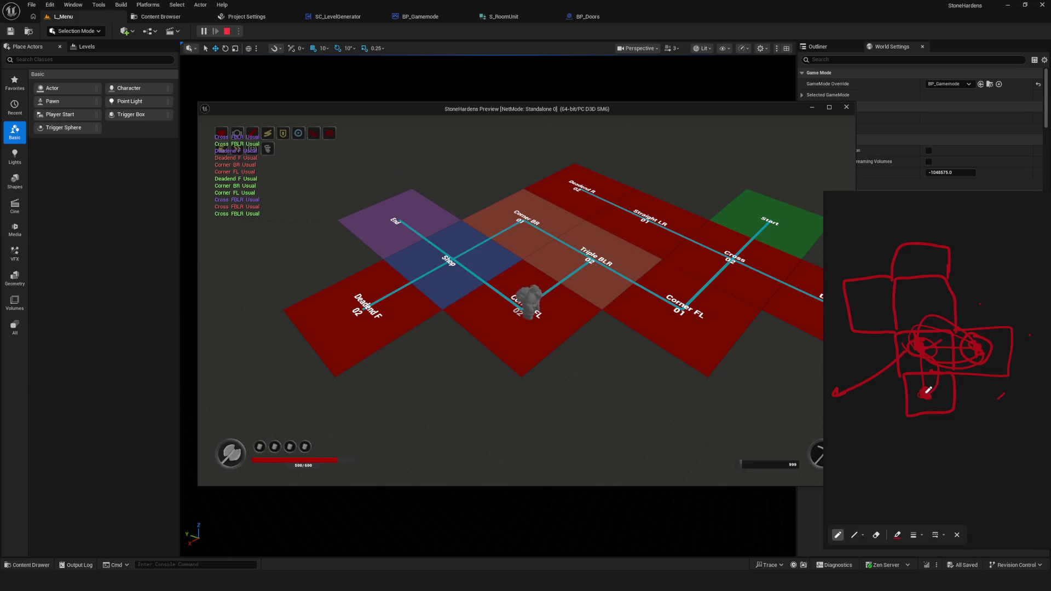
{"action": "left_click_drag", "start_coordinate": [929, 390], "coordinate": [923, 341]}
{"action": "left_click", "coordinate": [846, 107]}
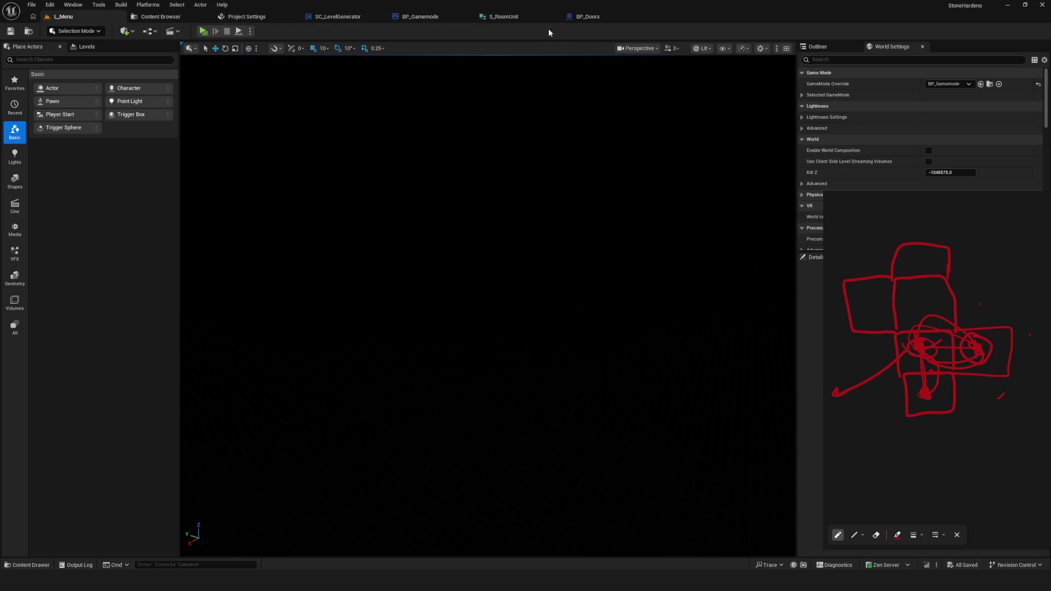
Box-select and delete the Break, Enum-to-String and Append debug nodes in SetShopRoom
{"action": "left_click", "coordinate": [334, 17]}
{"action": "scroll", "coordinate": [540, 263], "scroll_direction": "down", "scroll_amount": 2}
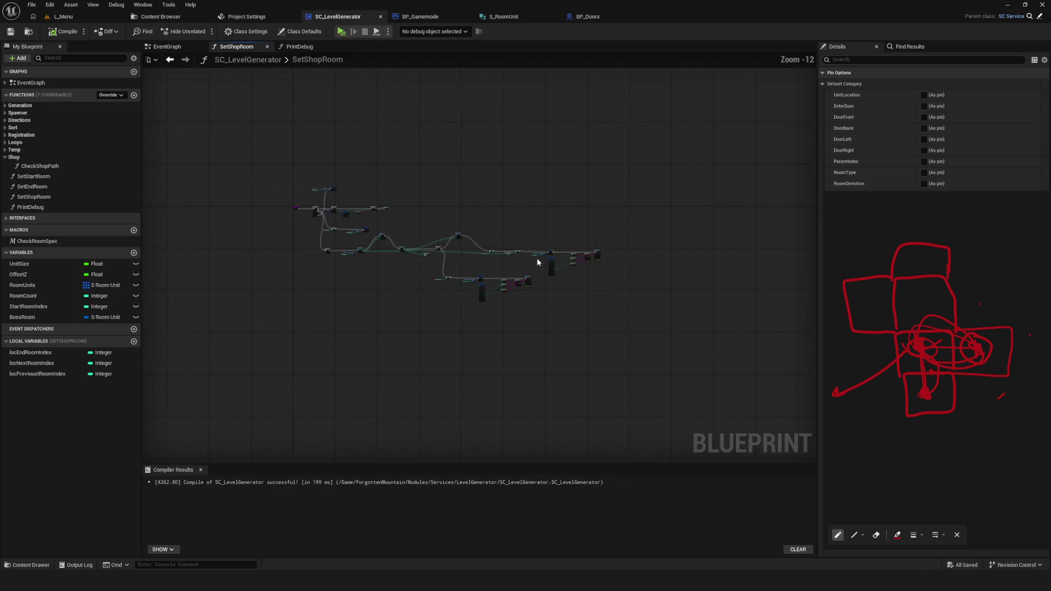
{"action": "scroll", "coordinate": [625, 288], "scroll_direction": "up", "scroll_amount": 4}
{"action": "left_click", "coordinate": [520, 285]}
{"action": "left_click_drag", "start_coordinate": [590, 158], "coordinate": [775, 344]}
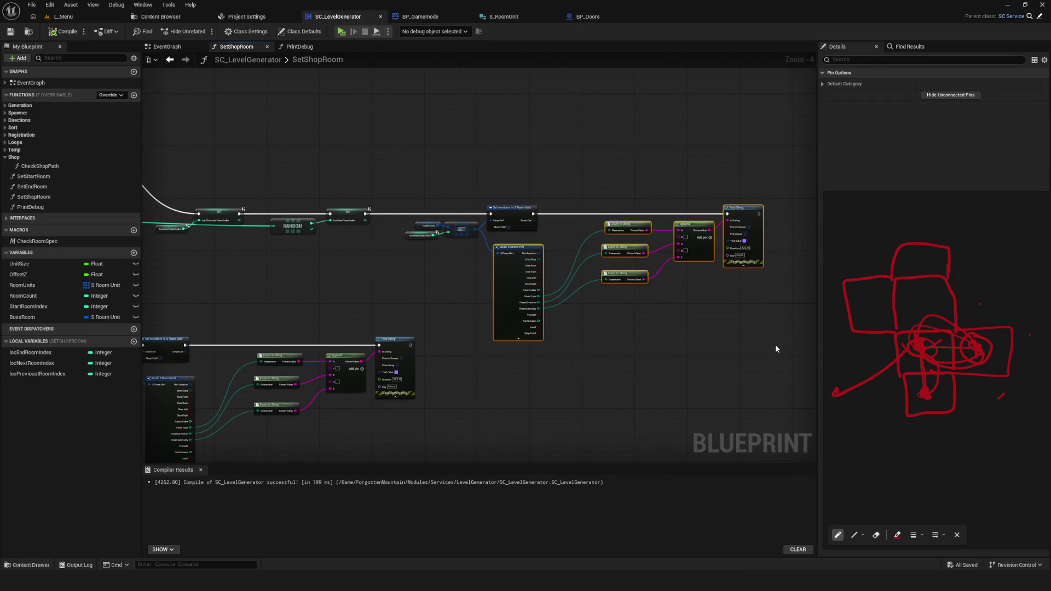
{"action": "key", "text": "Delete"}
{"action": "key", "text": "Home"}
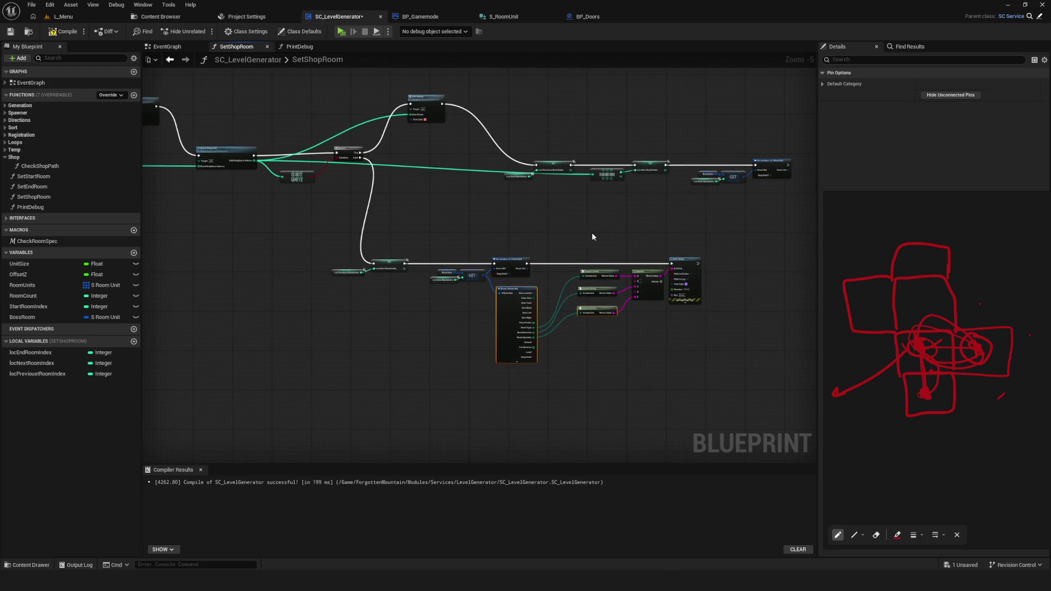
{"action": "key", "text": "Delete"}
Delete the remaining Print Debug node from the SetShopRoom graph
{"action": "left_click_drag", "start_coordinate": [434, 215], "coordinate": [556, 107]}
{"action": "left_click", "coordinate": [711, 198]}
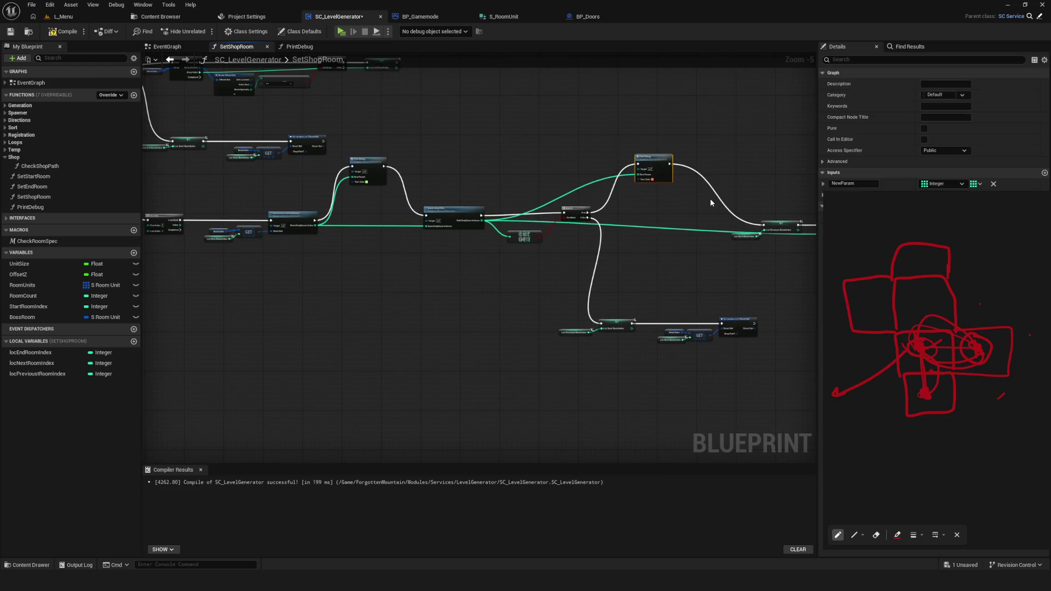
{"action": "left_click", "coordinate": [650, 168]}
{"action": "scroll", "coordinate": [706, 219], "scroll_direction": "up", "scroll_amount": 4}
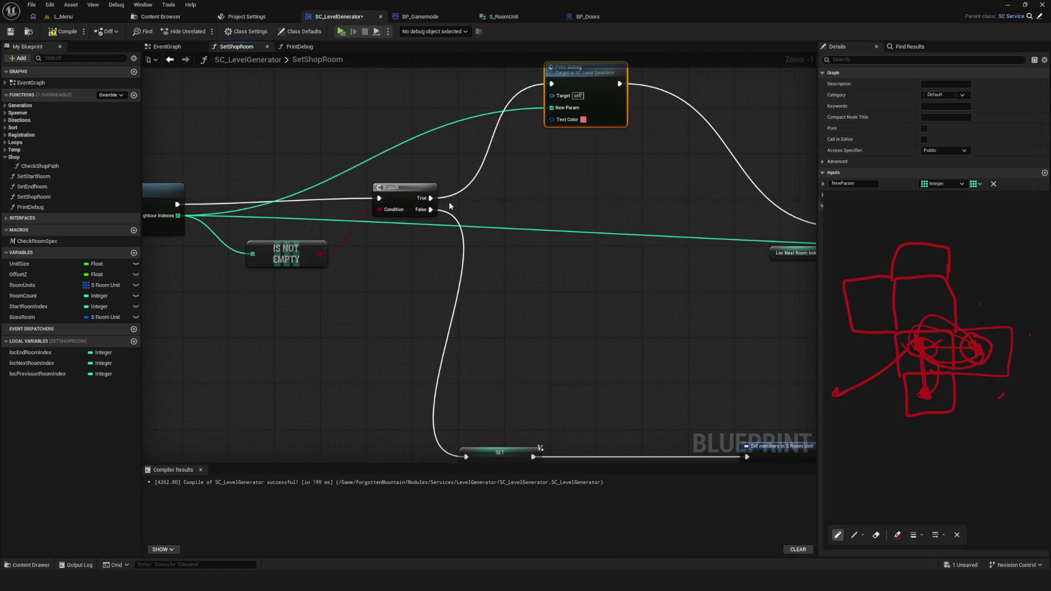
{"action": "key", "text": "Delete"}
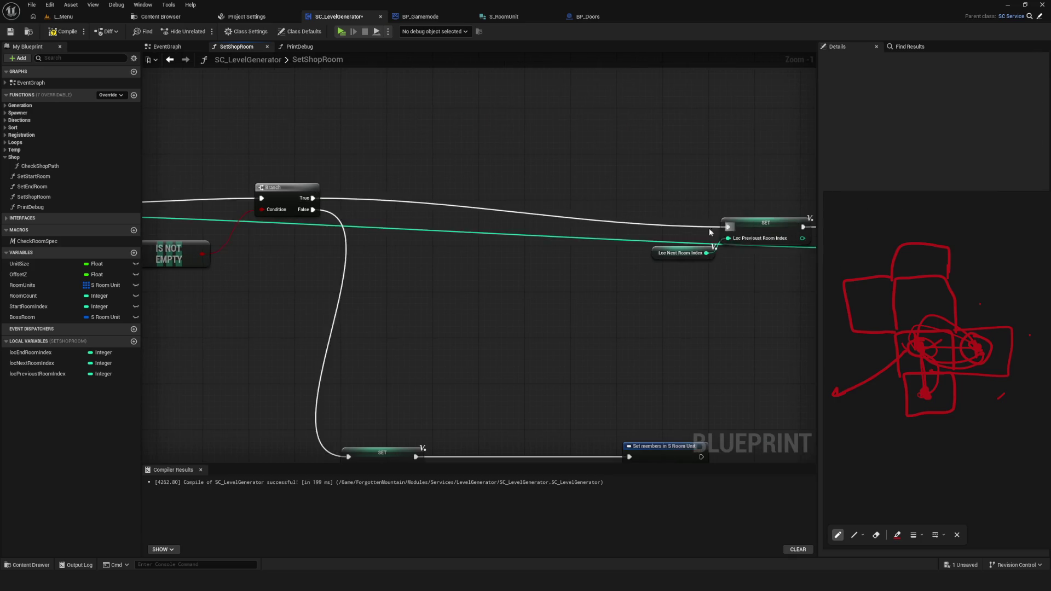
{"action": "left_click", "coordinate": [541, 215]}
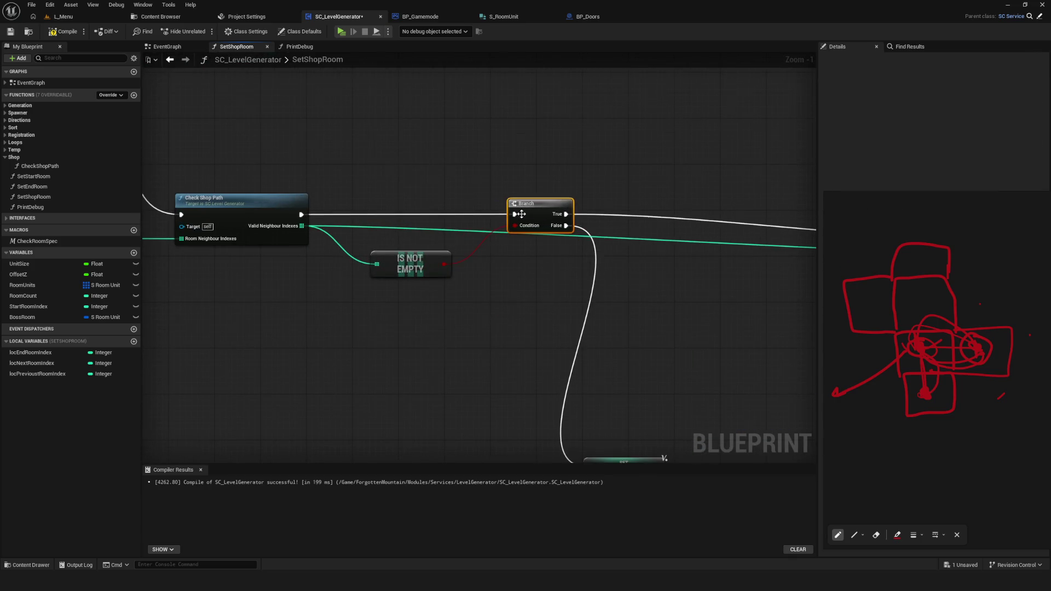
{"action": "scroll", "coordinate": [540, 211], "scroll_direction": "down", "scroll_amount": 5}
{"action": "left_click_drag", "start_coordinate": [801, 257], "coordinate": [594, 214]}
{"action": "scroll", "coordinate": [593, 214], "scroll_direction": "up", "scroll_amount": 3}
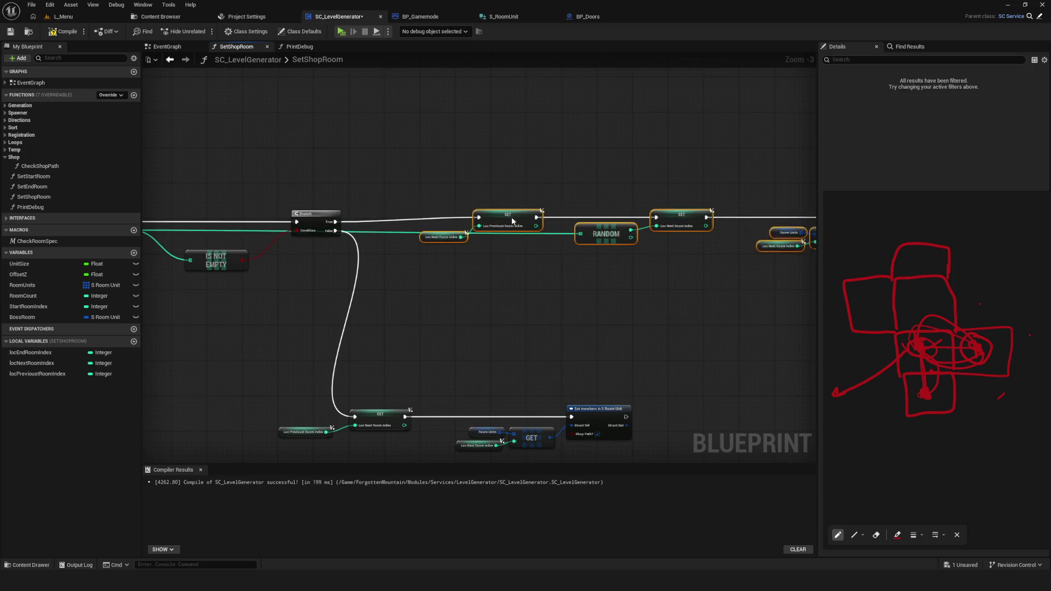
{"action": "key", "text": "ctrl+z"}
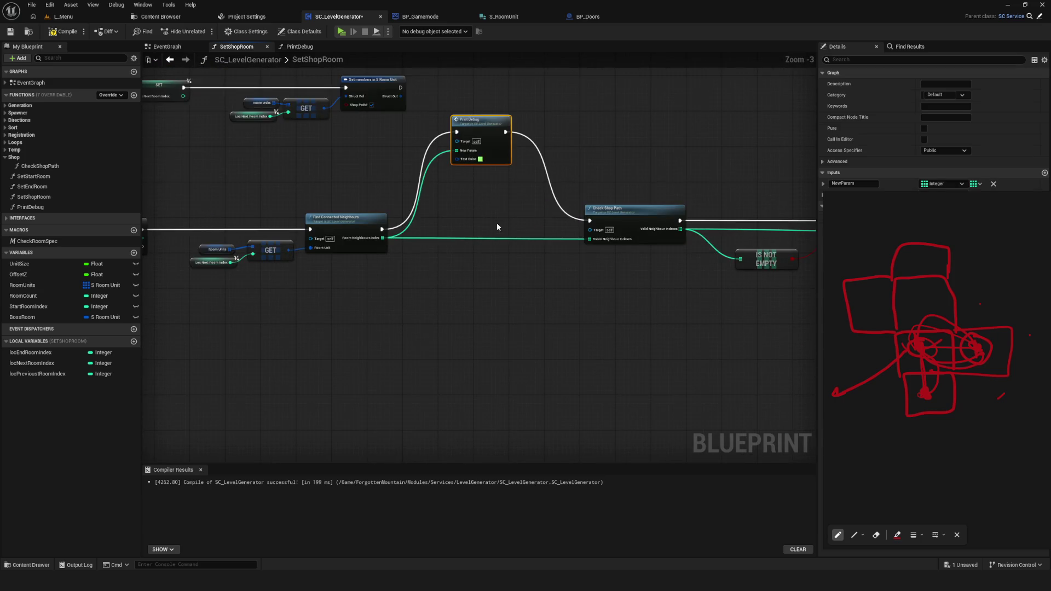
{"action": "key", "text": "Delete"}
Save SC_LevelGenerator with Ctrl+S and compile it
{"action": "scroll", "coordinate": [613, 215], "scroll_direction": "down", "scroll_amount": 7}
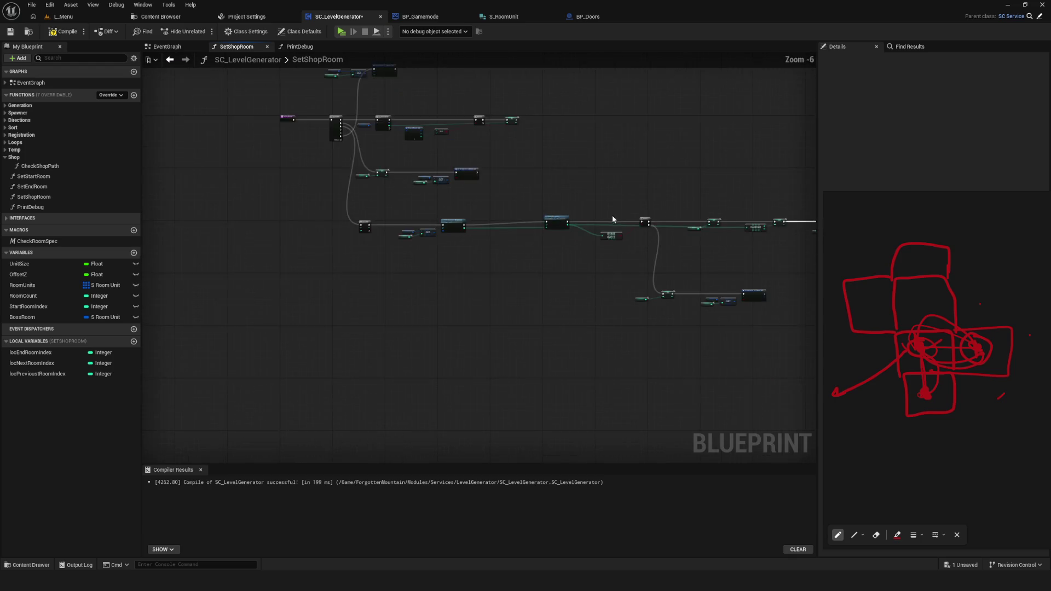
{"action": "left_click_drag", "start_coordinate": [530, 213], "coordinate": [656, 273]}
{"action": "scroll", "coordinate": [571, 215], "scroll_direction": "up", "scroll_amount": 5}
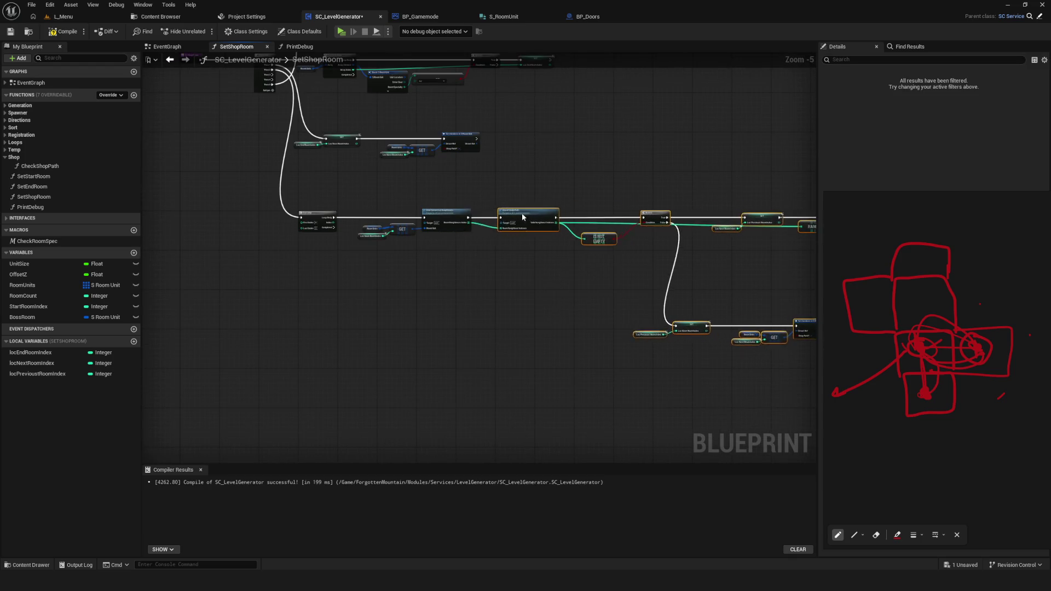
{"action": "scroll", "coordinate": [512, 215], "scroll_direction": "up", "scroll_amount": 4}
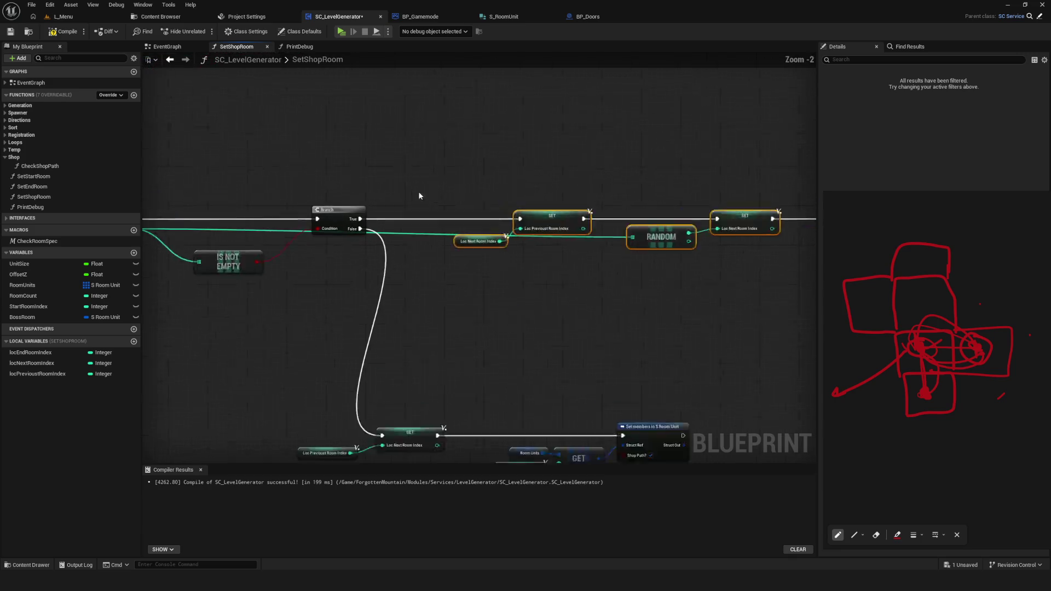
{"action": "scroll", "coordinate": [558, 224], "scroll_direction": "down", "scroll_amount": 4}
{"action": "scroll", "coordinate": [610, 241], "scroll_direction": "up", "scroll_amount": 4}
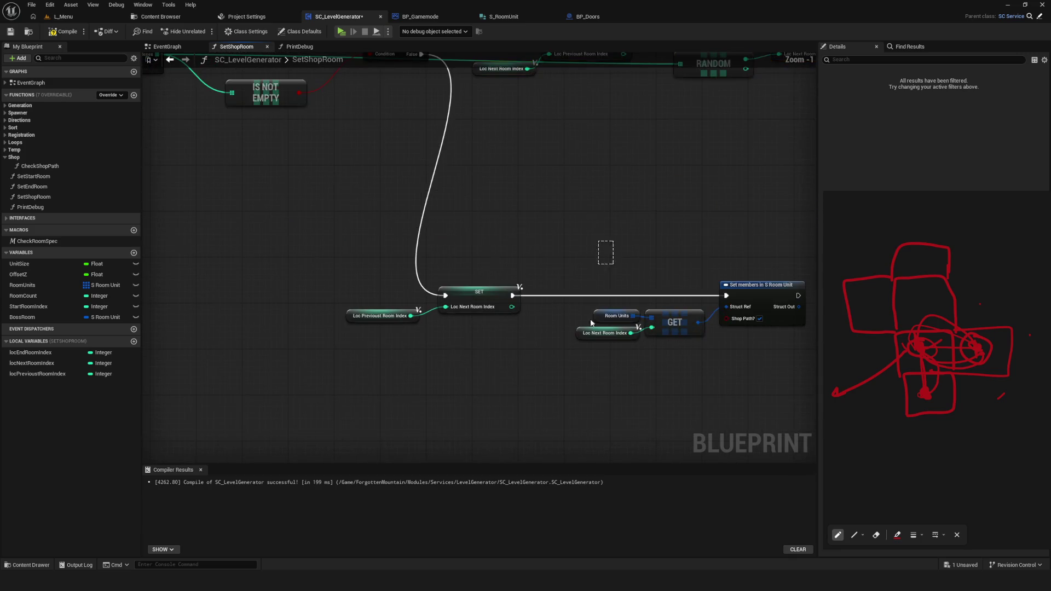
{"action": "scroll", "coordinate": [723, 287], "scroll_direction": "down", "scroll_amount": 4}
{"action": "key", "text": "ctrl+s"}
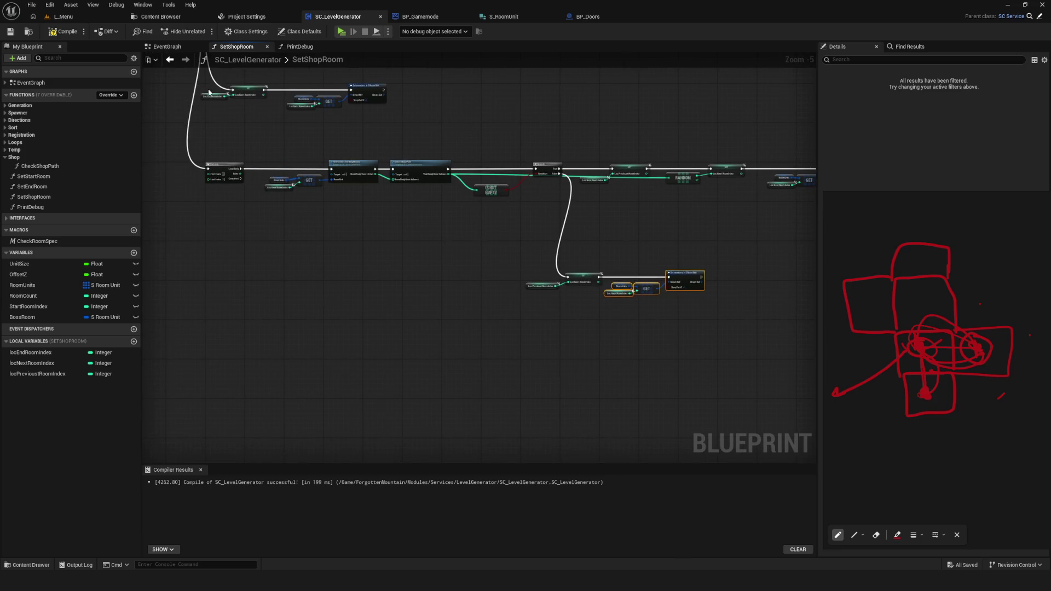
{"action": "left_click", "coordinate": [65, 32]}
Nudge the SET and Set members group up-left and save the Blueprint
{"action": "scroll", "coordinate": [529, 187], "scroll_direction": "down", "scroll_amount": 6}
{"action": "scroll", "coordinate": [566, 225], "scroll_direction": "up", "scroll_amount": 10}
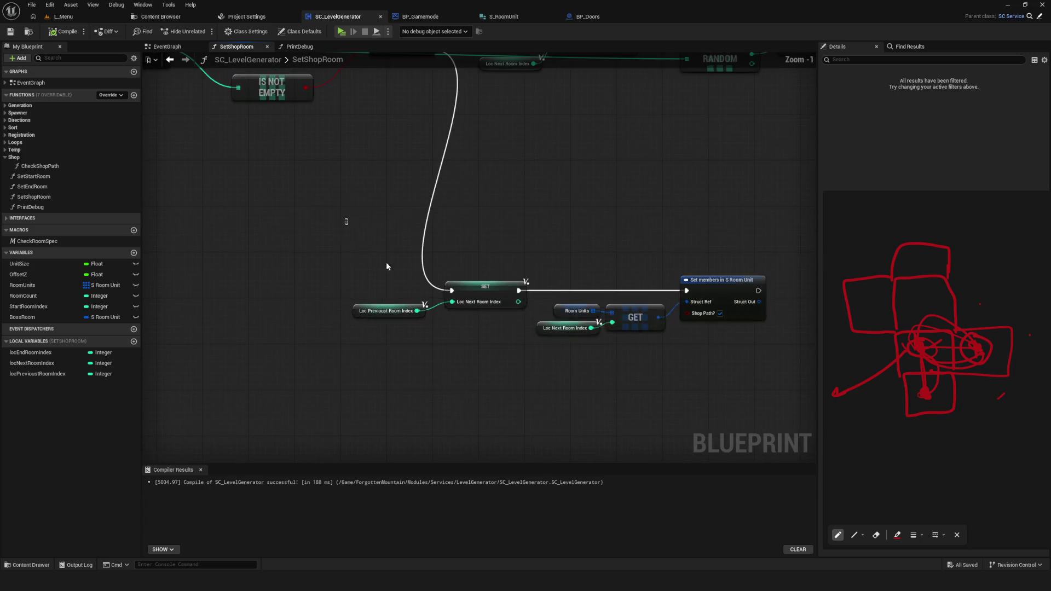
{"action": "scroll", "coordinate": [758, 374], "scroll_direction": "down", "scroll_amount": 3}
{"action": "scroll", "coordinate": [757, 159], "scroll_direction": "up", "scroll_amount": 3}
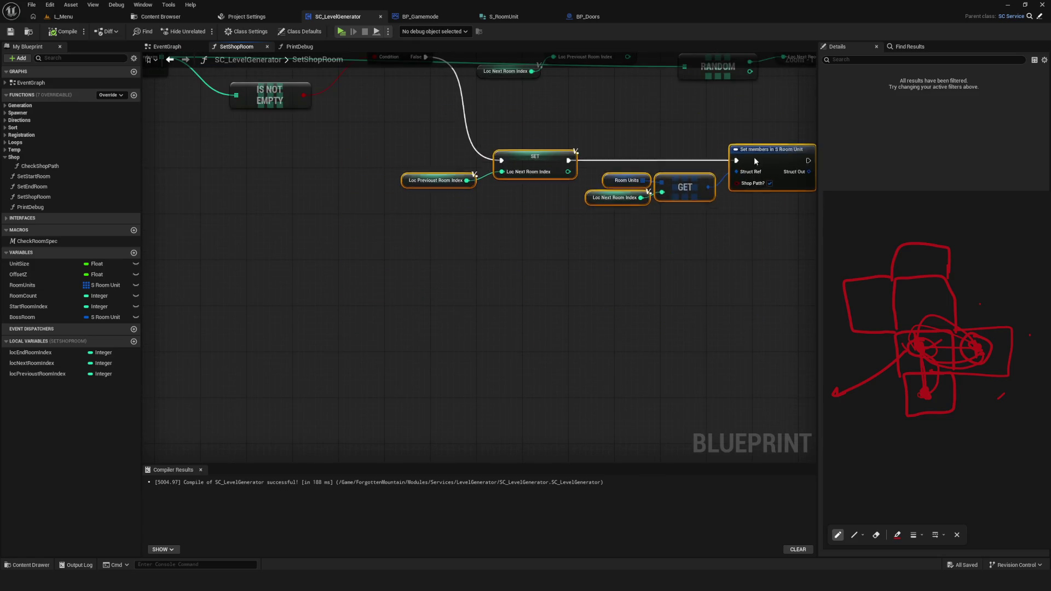
{"action": "mouse_move", "coordinate": [750, 153]}
{"action": "left_mouse_down"}
{"action": "mouse_move", "coordinate": [744, 136]}
{"action": "mouse_move", "coordinate": [746, 163]}
{"action": "mouse_move", "coordinate": [740, 140]}
{"action": "left_mouse_up"}
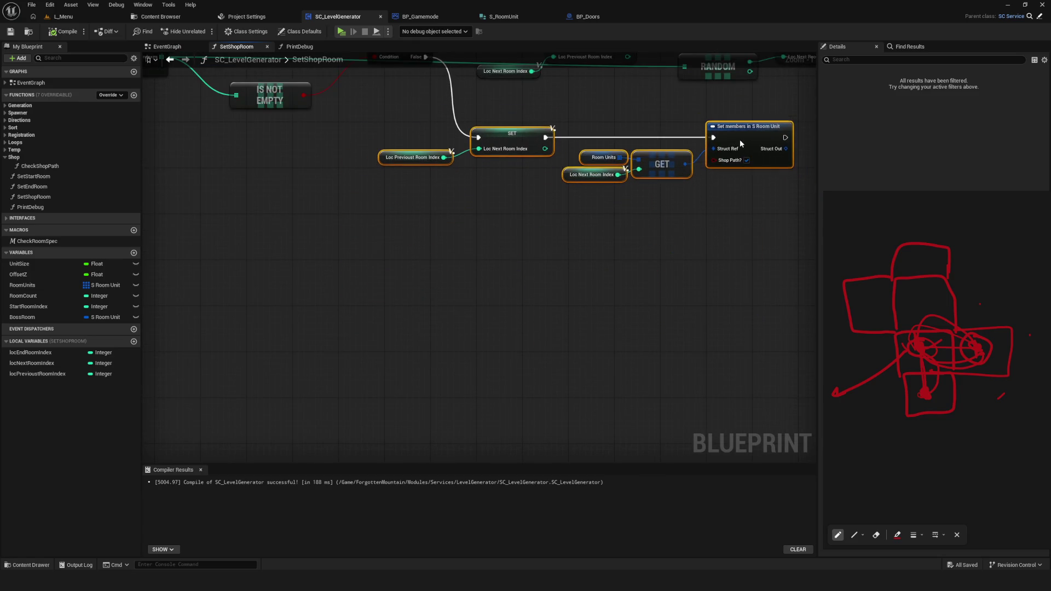
{"action": "scroll", "coordinate": [613, 349], "scroll_direction": "down", "scroll_amount": 3}
{"action": "scroll", "coordinate": [600, 262], "scroll_direction": "up", "scroll_amount": 3}
{"action": "scroll", "coordinate": [622, 280], "scroll_direction": "up", "scroll_amount": 1}
{"action": "key", "text": "ctrl+s"}
Select the lower SET node group and move it right and down under the Branch chain
{"action": "scroll", "coordinate": [391, 258], "scroll_direction": "down", "scroll_amount": 6}
{"action": "left_click_drag", "start_coordinate": [375, 249], "coordinate": [594, 304]}
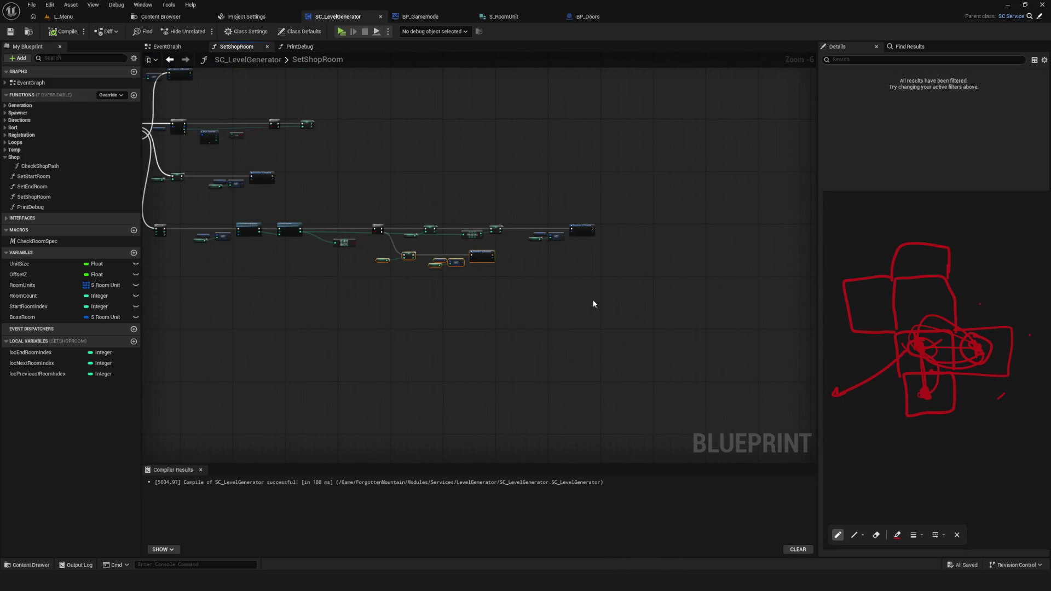
{"action": "scroll", "coordinate": [419, 244], "scroll_direction": "up", "scroll_amount": 6}
{"action": "scroll", "coordinate": [424, 246], "scroll_direction": "down", "scroll_amount": 6}
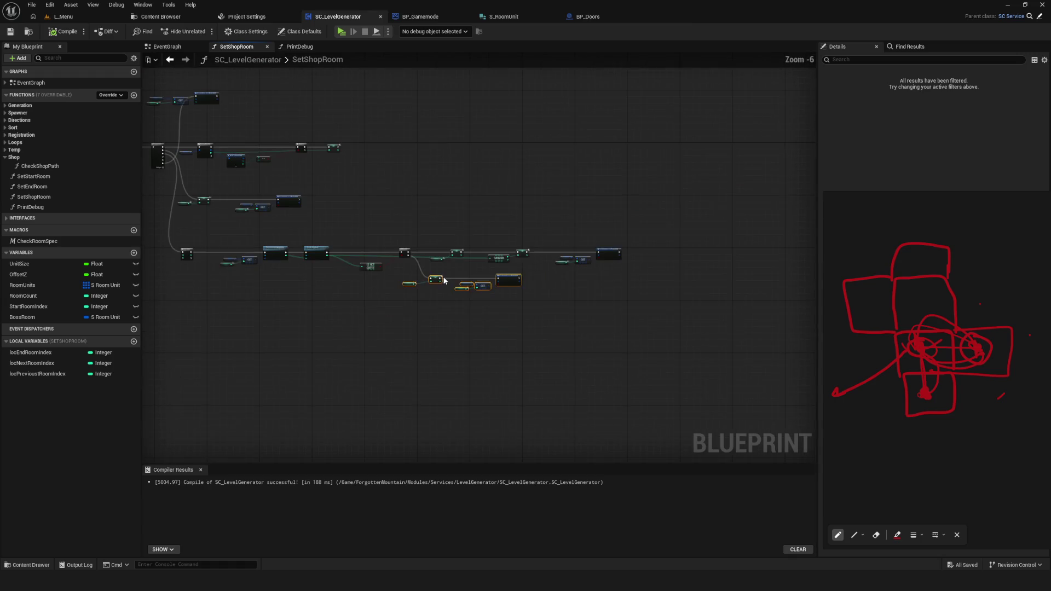
{"action": "scroll", "coordinate": [432, 281], "scroll_direction": "up", "scroll_amount": 6}
{"action": "mouse_move", "coordinate": [432, 281]}
{"action": "left_mouse_down"}
{"action": "mouse_move", "coordinate": [757, 361]}
{"action": "mouse_move", "coordinate": [776, 392]}
{"action": "left_mouse_up"}
{"action": "scroll", "coordinate": [514, 302], "scroll_direction": "down", "scroll_amount": 5}
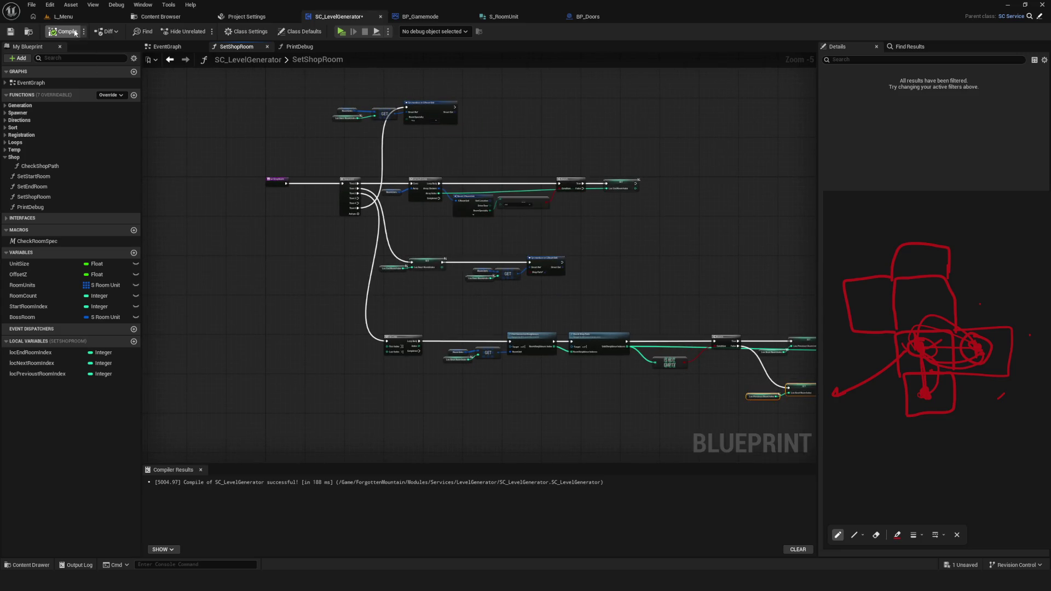
{"action": "scroll", "coordinate": [458, 211], "scroll_direction": "down", "scroll_amount": 3}
{"action": "scroll", "coordinate": [657, 296], "scroll_direction": "up", "scroll_amount": 3}
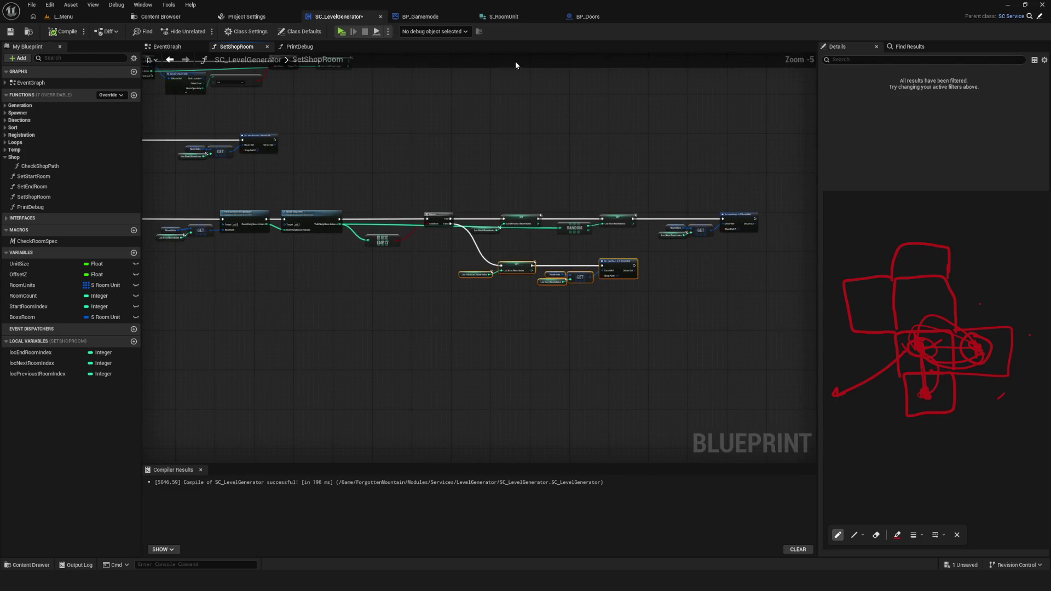
{"action": "left_click", "coordinate": [341, 32]}
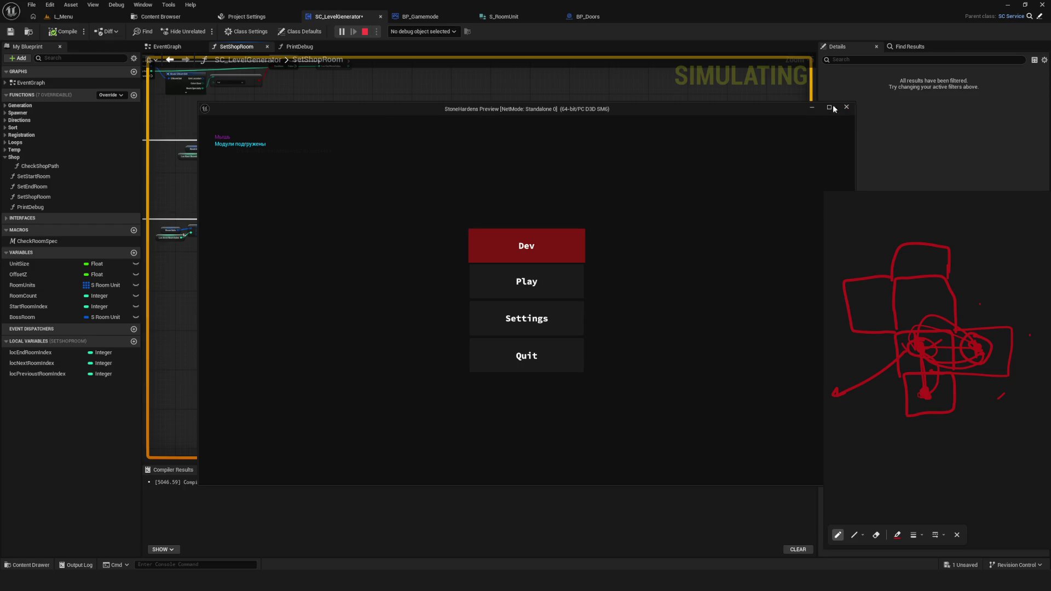
Close the preview, save, and start a new test run in Dev mode
{"action": "left_click", "coordinate": [846, 107]}
{"action": "key", "text": "ctrl+s"}
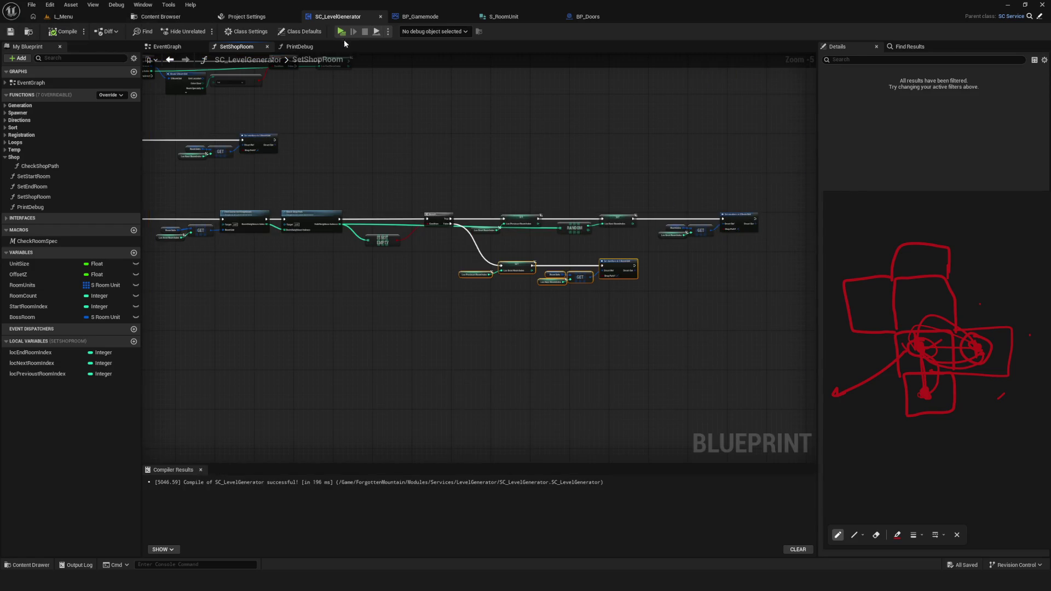
{"action": "left_click", "coordinate": [341, 32]}
{"action": "left_click", "coordinate": [550, 234]}
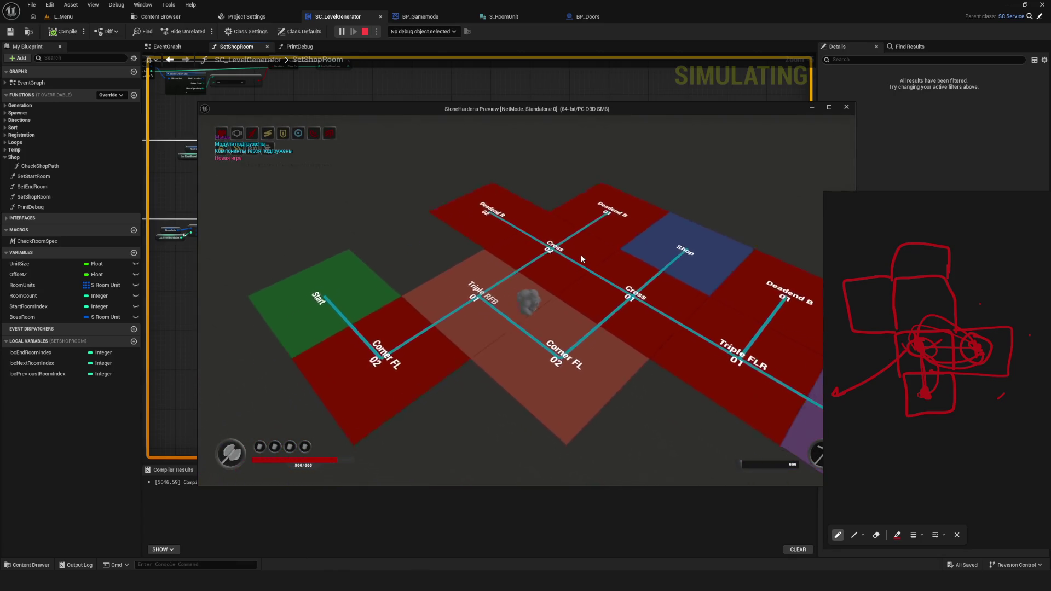
Walk the character past the End and Start rooms to the blue Shop room, then exit with Esc
{"action": "key", "text": "d"}
{"action": "key", "text": "a"}
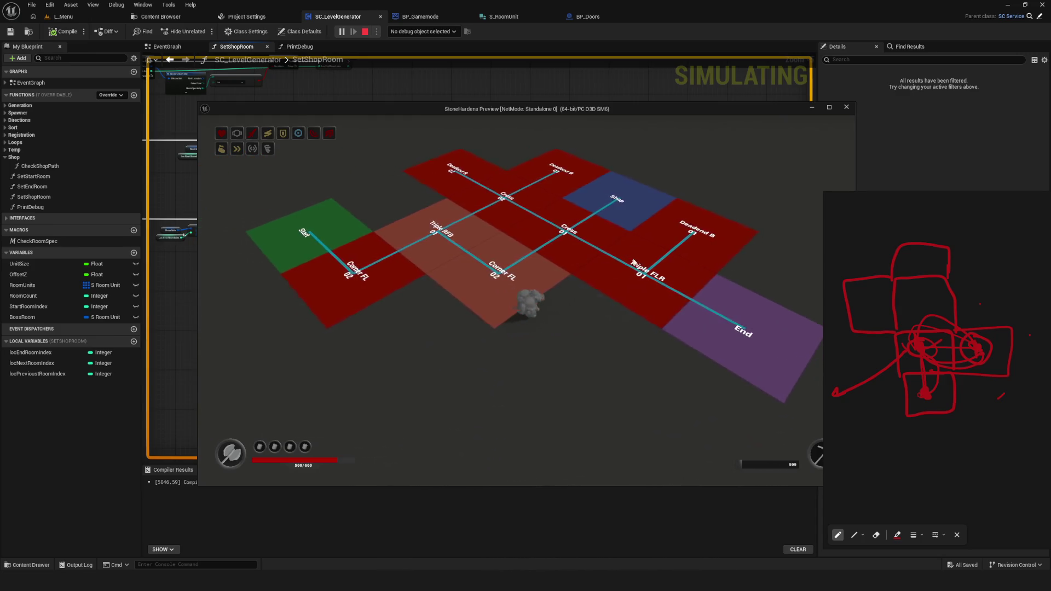
{"action": "key", "text": "w"}
{"action": "scroll", "coordinate": [593, 254], "scroll_direction": "up", "scroll_amount": 2}
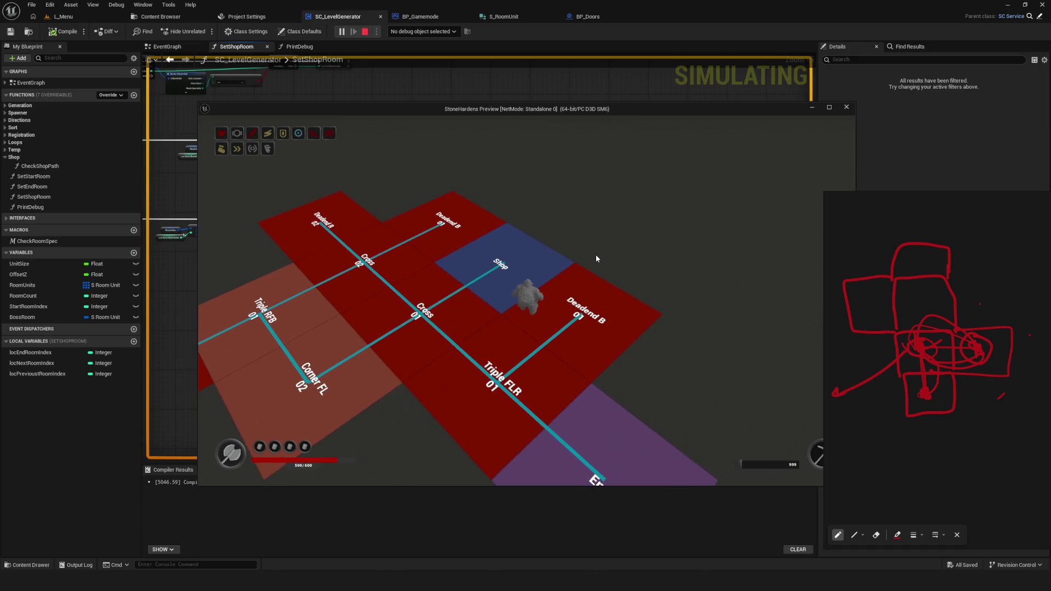
{"action": "key", "text": "a"}
{"action": "key", "text": "s"}
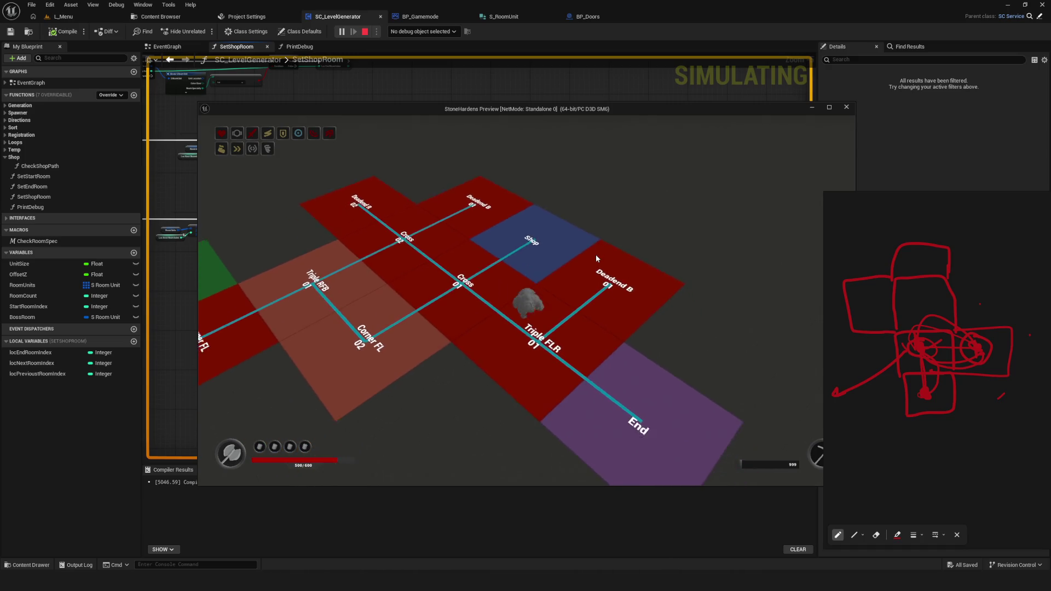
{"action": "key", "text": "d"}
{"action": "scroll", "coordinate": [597, 257], "scroll_direction": "down", "scroll_amount": 1}
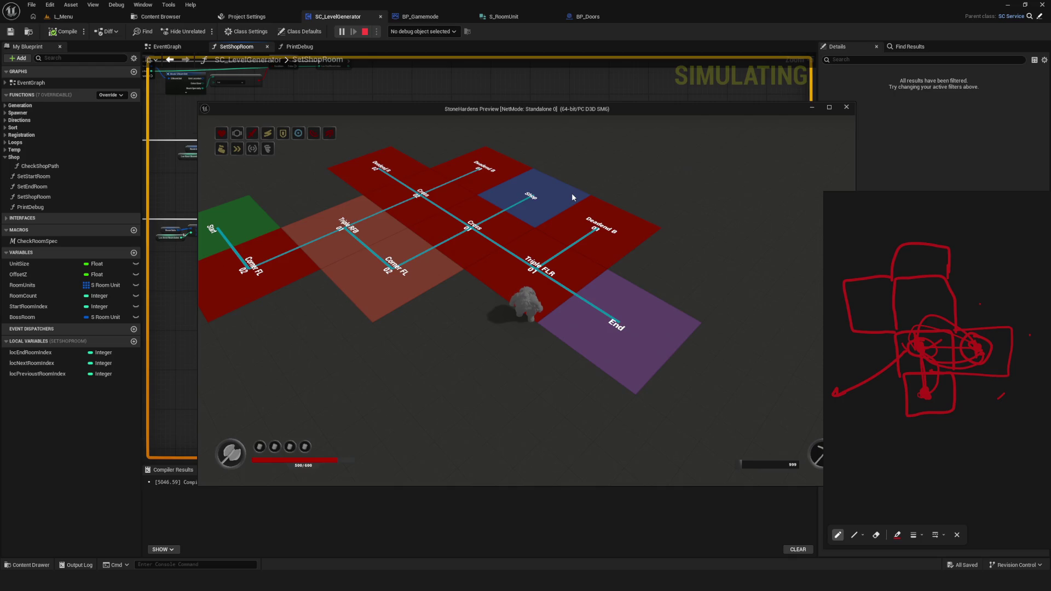
{"action": "key", "text": "a"}
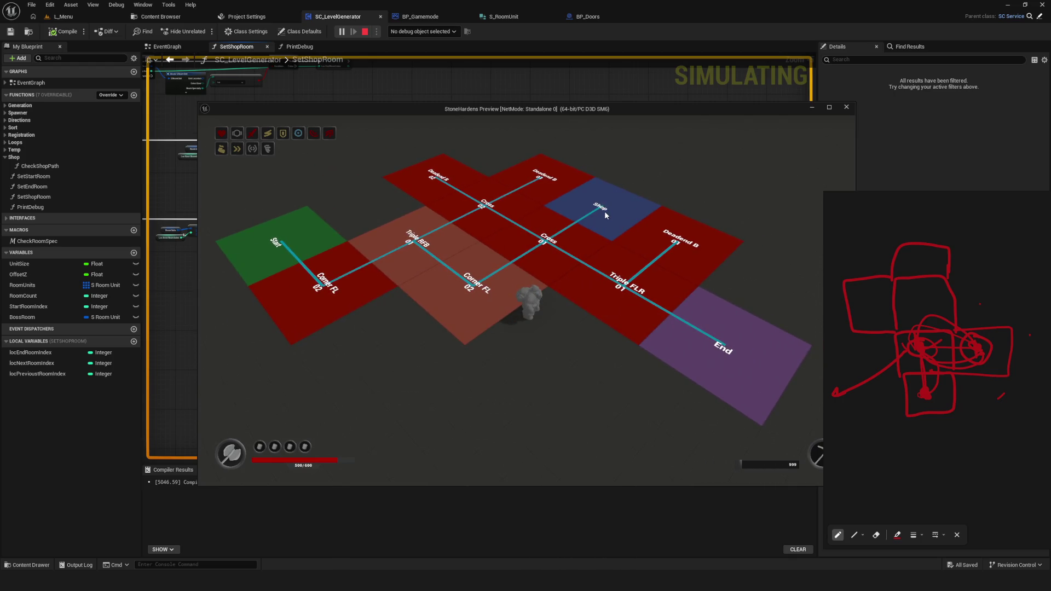
{"action": "key", "text": "Escape"}
{"action": "scroll", "coordinate": [510, 206], "scroll_direction": "down", "scroll_amount": 3}
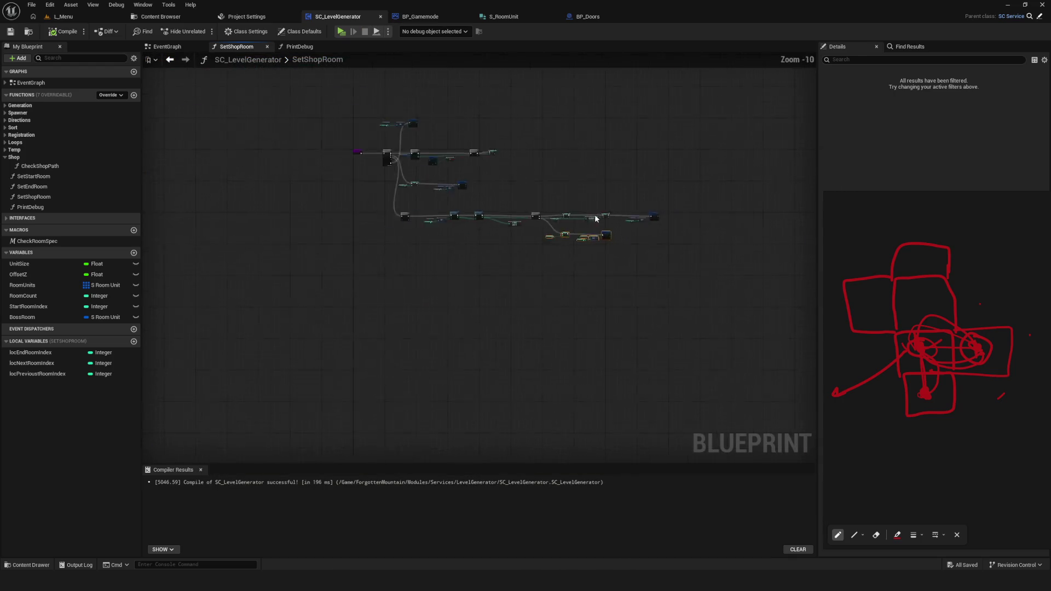
Save, then drag the RoomUnits variable into the graph as a getter left of the For Loop
{"action": "left_click_drag", "start_coordinate": [510, 210], "coordinate": [567, 212]}
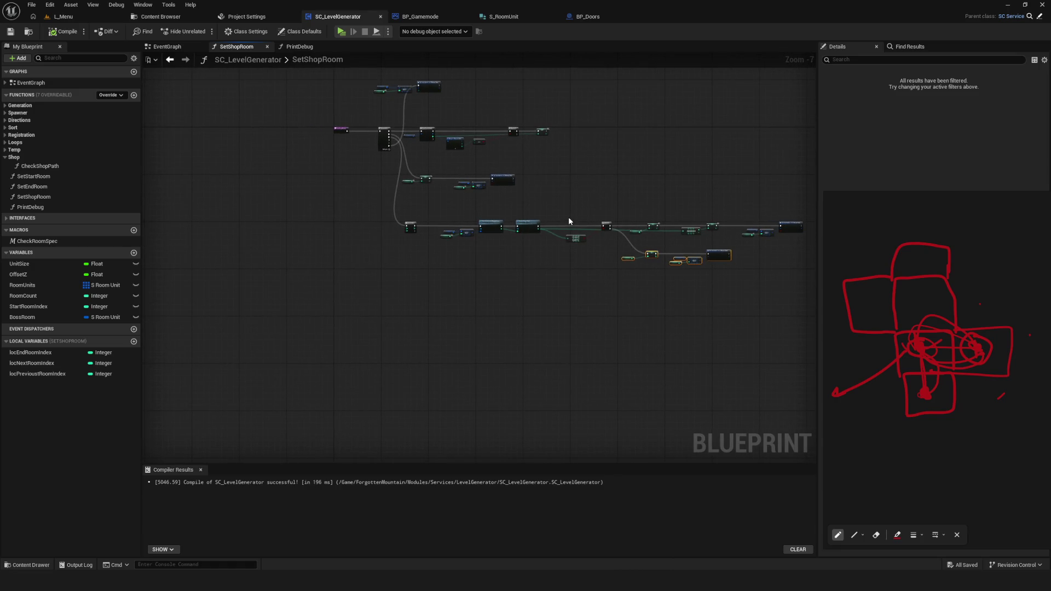
{"action": "left_click", "coordinate": [11, 31]}
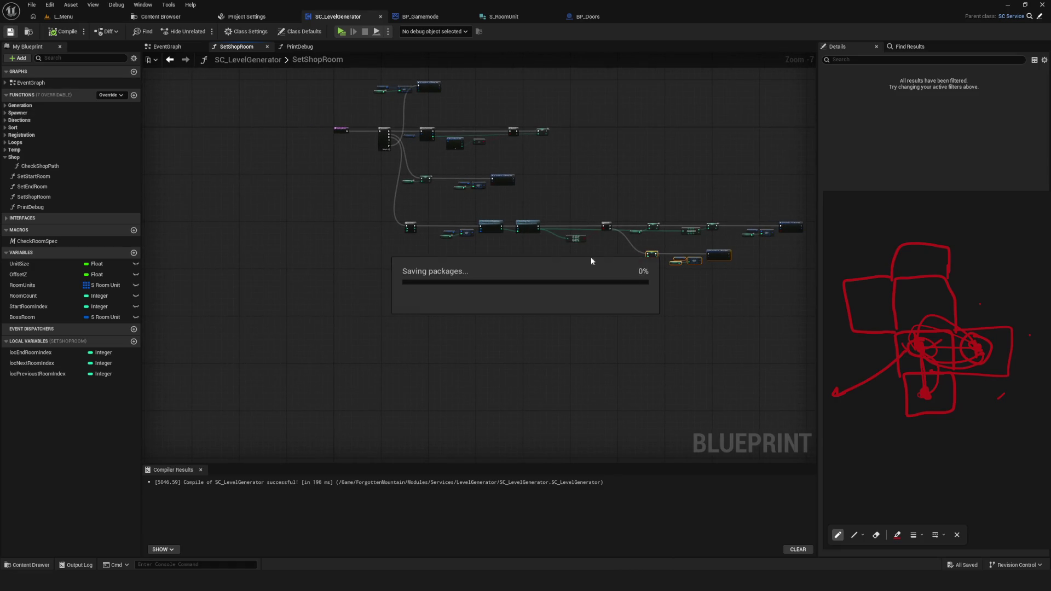
{"action": "scroll", "coordinate": [384, 235], "scroll_direction": "up", "scroll_amount": 7}
{"action": "scroll", "coordinate": [400, 399], "scroll_direction": "down", "scroll_amount": 8}
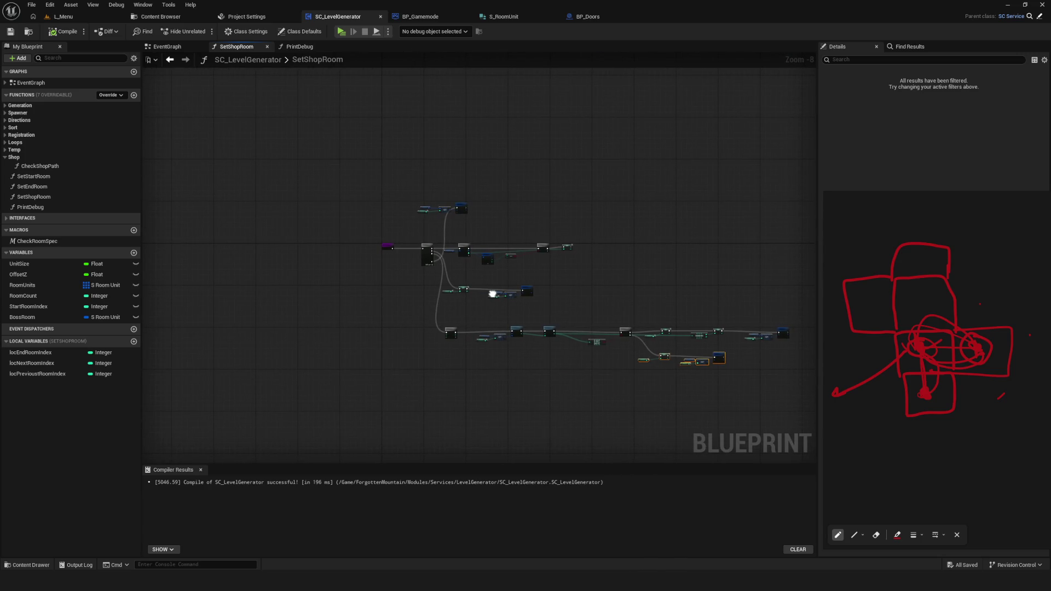
{"action": "scroll", "coordinate": [450, 299], "scroll_direction": "up", "scroll_amount": 3}
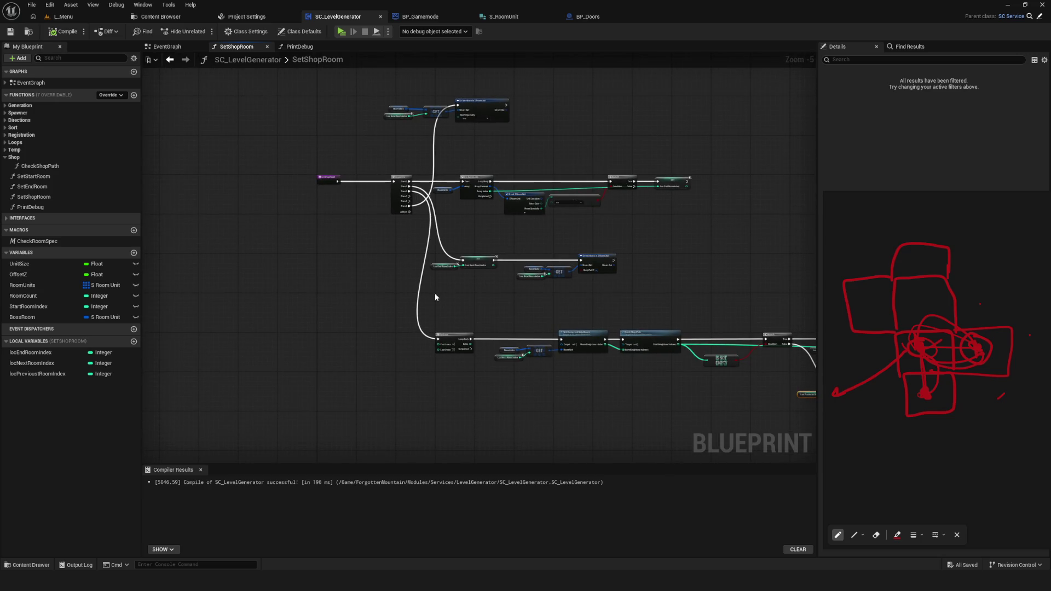
{"action": "left_click_drag", "start_coordinate": [30, 285], "coordinate": [430, 333]}
{"action": "scroll", "coordinate": [344, 327], "scroll_direction": "up", "scroll_amount": 5}
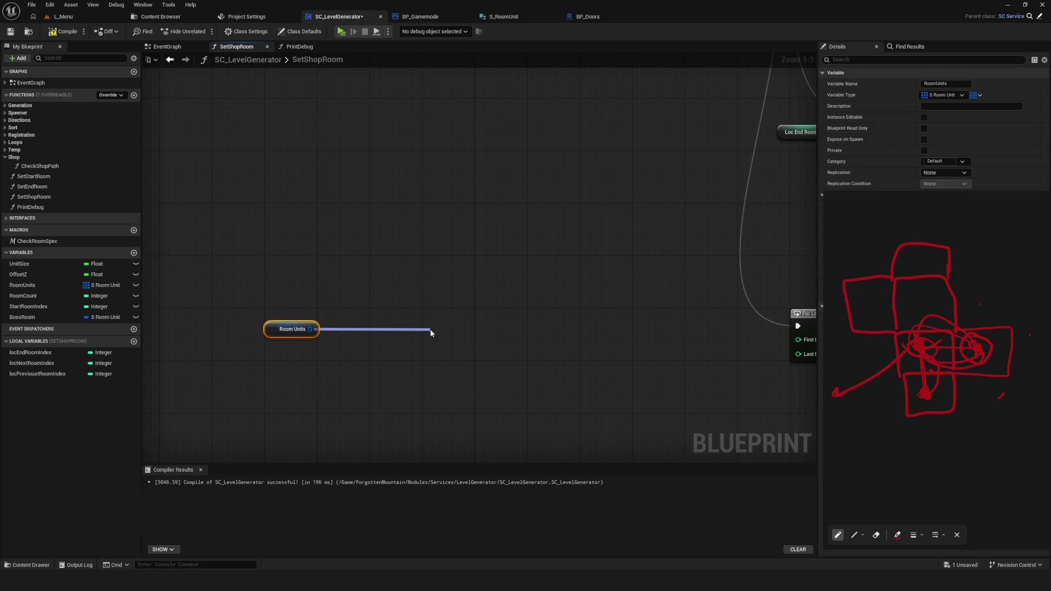
Add a Last Index node fed by Room Units and place it beside the getter
{"action": "left_click_drag", "start_coordinate": [430, 332], "coordinate": [430, 332]}
{"action": "type", "text": "длфы"}
{"action": "key", "text": "BackSpace"}
{"action": "key", "text": "BackSpace"}
{"action": "key", "text": "BackSpace"}
{"action": "type", "text": "las"}
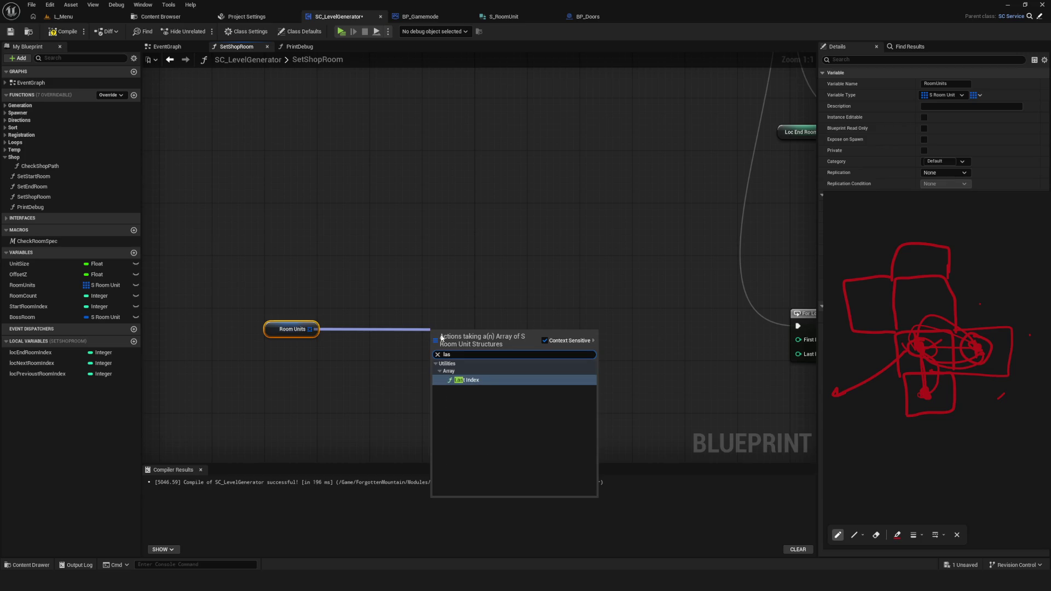
{"action": "left_click", "coordinate": [463, 385]}
{"action": "mouse_move", "coordinate": [489, 327]}
{"action": "left_mouse_down"}
{"action": "mouse_move", "coordinate": [379, 326]}
{"action": "mouse_move", "coordinate": [389, 327]}
{"action": "left_mouse_up"}
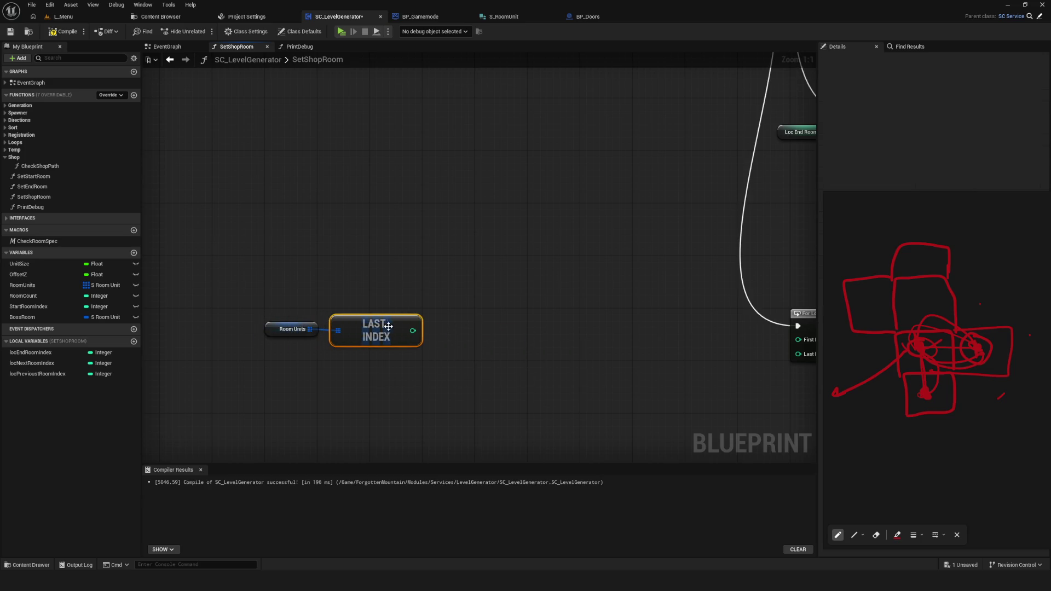
Compile and save the SC_LevelGenerator Blueprint
{"action": "left_click", "coordinate": [290, 329]}
{"action": "left_click", "coordinate": [60, 31]}
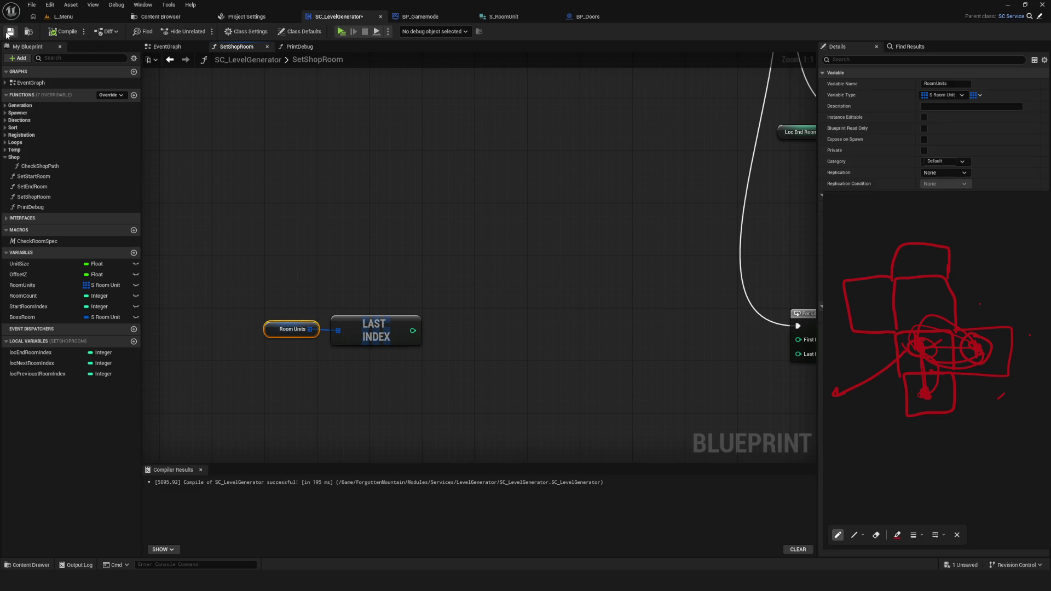
{"action": "key", "text": "ctrl+s"}
{"action": "left_click_drag", "start_coordinate": [461, 212], "coordinate": [527, 172]}
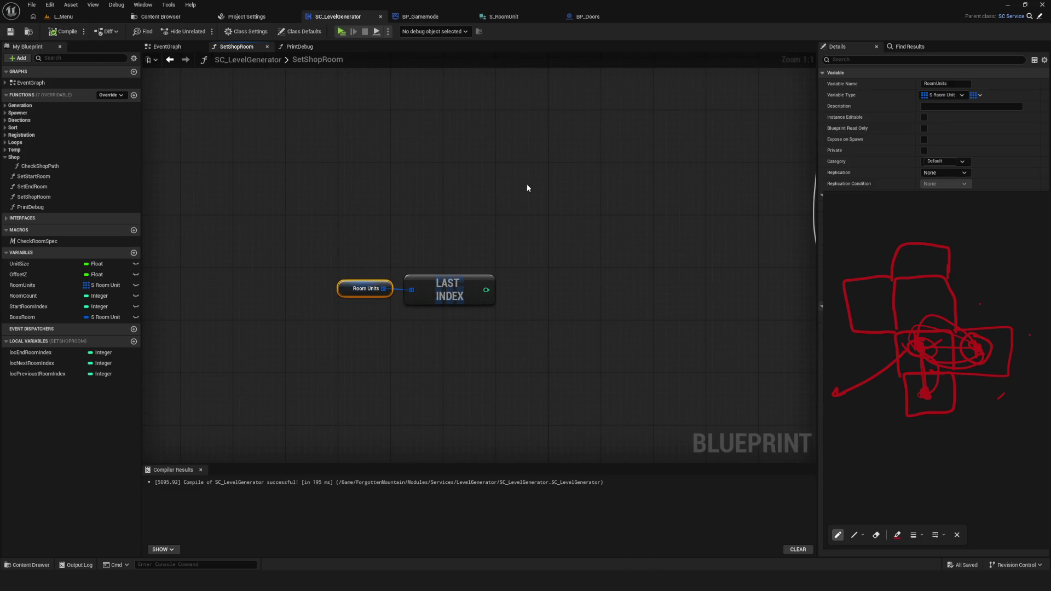
{"action": "left_click_drag", "start_coordinate": [475, 277], "coordinate": [463, 298]}
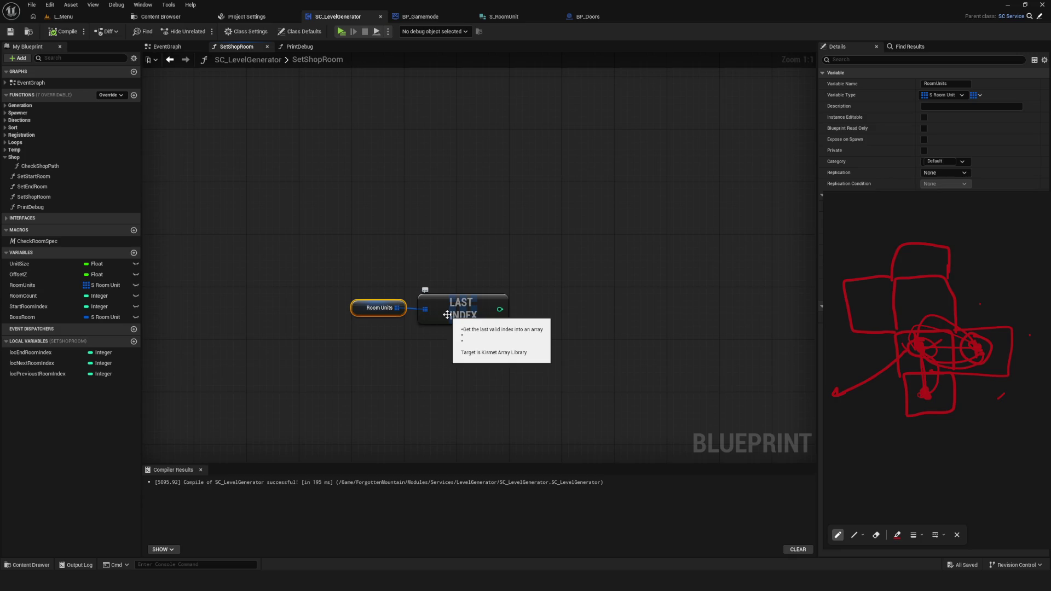
Draw a red ellipse on the sketch overlay and erase it again
{"action": "mouse_move", "coordinate": [518, 157]}
{"action": "left_mouse_down"}
{"action": "mouse_move", "coordinate": [488, 164]}
{"action": "mouse_move", "coordinate": [545, 171]}
{"action": "left_mouse_up"}
{"action": "key", "text": "e"}
{"action": "left_click", "coordinate": [545, 170]}
Bring the For Loop into view and select the Room Units and Last Index nodes
{"action": "scroll", "coordinate": [521, 267], "scroll_direction": "down", "scroll_amount": 3}
{"action": "scroll", "coordinate": [569, 307], "scroll_direction": "up", "scroll_amount": 2}
{"action": "mouse_move", "coordinate": [247, 246]}
{"action": "left_mouse_down"}
{"action": "mouse_move", "coordinate": [223, 227]}
{"action": "mouse_move", "coordinate": [386, 366]}
{"action": "left_mouse_up"}
{"action": "left_click", "coordinate": [386, 367]}
{"action": "left_click_drag", "start_coordinate": [352, 262], "coordinate": [481, 331]}
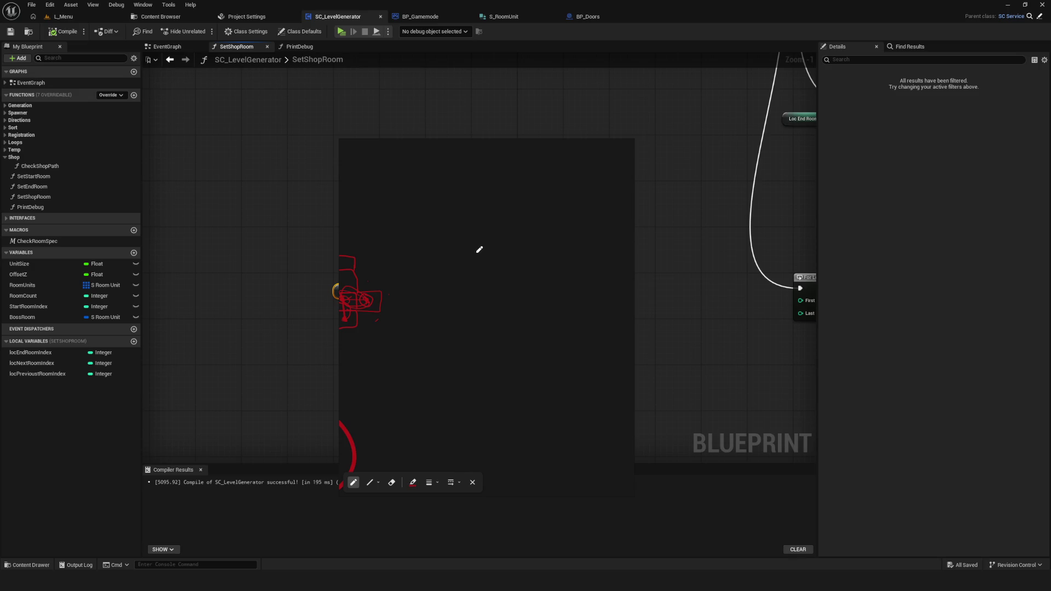
Handwrite 'ABC' on the red sketch with '468' written beneath it
{"action": "mouse_move", "coordinate": [491, 162]}
{"action": "left_mouse_down"}
{"action": "mouse_move", "coordinate": [493, 184]}
{"action": "mouse_move", "coordinate": [510, 171]}
{"action": "mouse_move", "coordinate": [539, 176]}
{"action": "mouse_move", "coordinate": [539, 189]}
{"action": "mouse_move", "coordinate": [494, 200]}
{"action": "mouse_move", "coordinate": [499, 214]}
{"action": "left_mouse_up"}
{"action": "left_click_drag", "start_coordinate": [517, 199], "coordinate": [533, 201]}
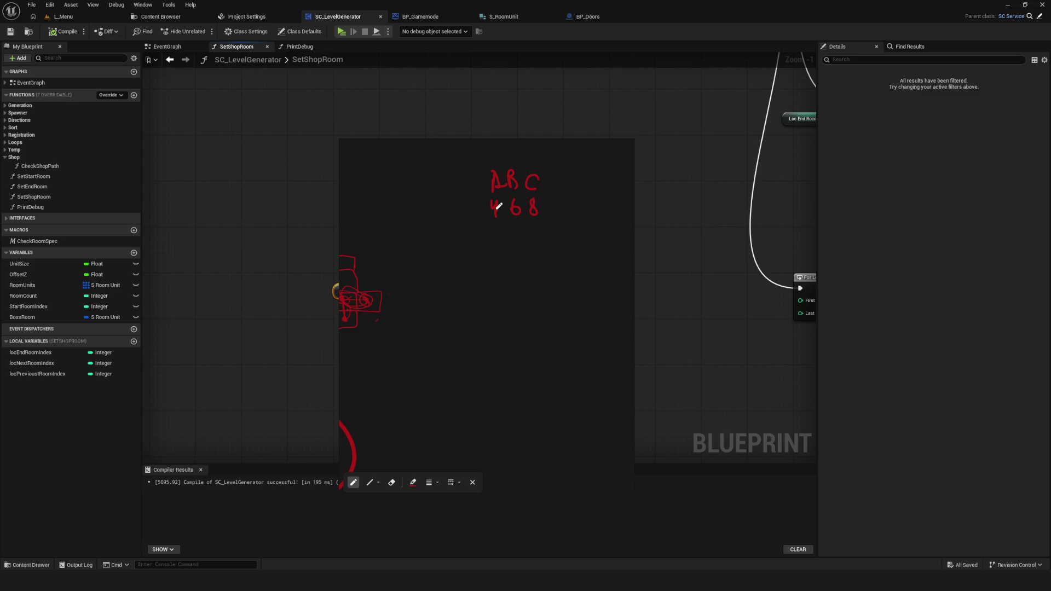
{"action": "key", "text": "e"}
{"action": "key", "text": "p"}
{"action": "scroll", "coordinate": [504, 195], "scroll_direction": "up", "scroll_amount": 2}
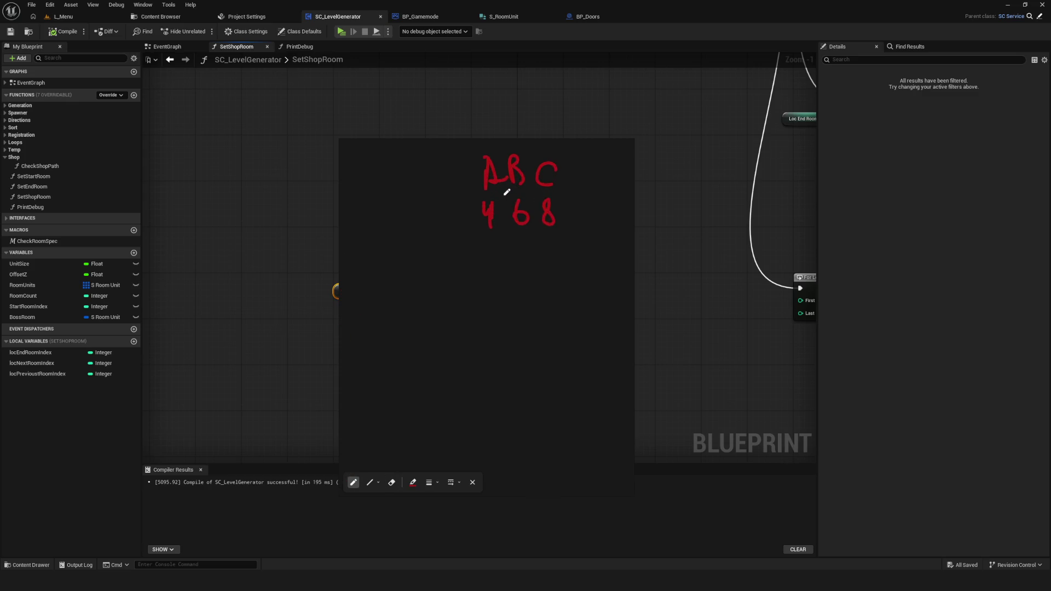
{"action": "scroll", "coordinate": [512, 212], "scroll_direction": "up", "scroll_amount": 1}
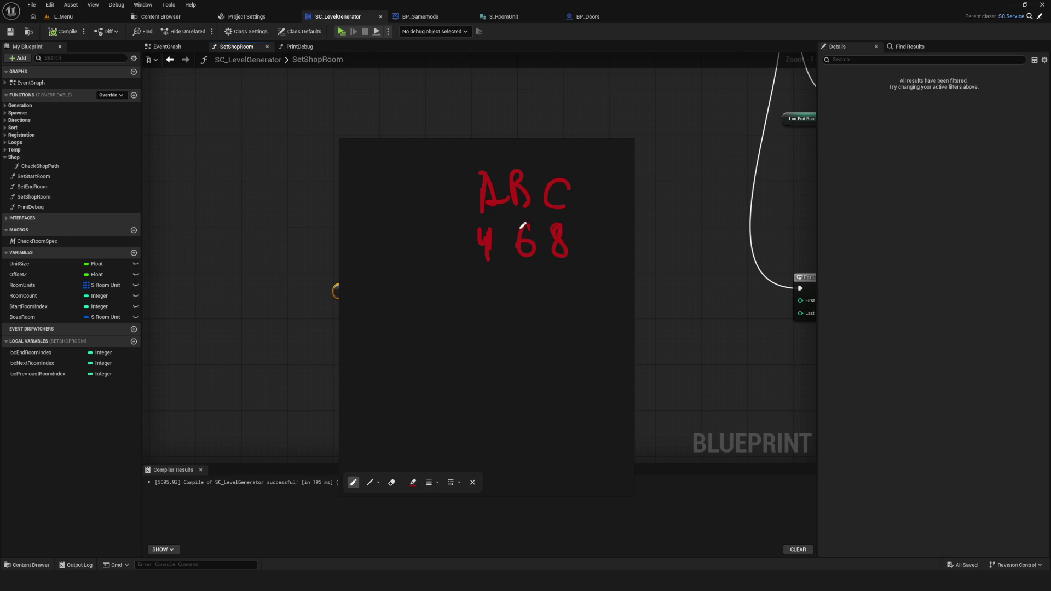
{"action": "scroll", "coordinate": [567, 228], "scroll_direction": "down", "scroll_amount": 3}
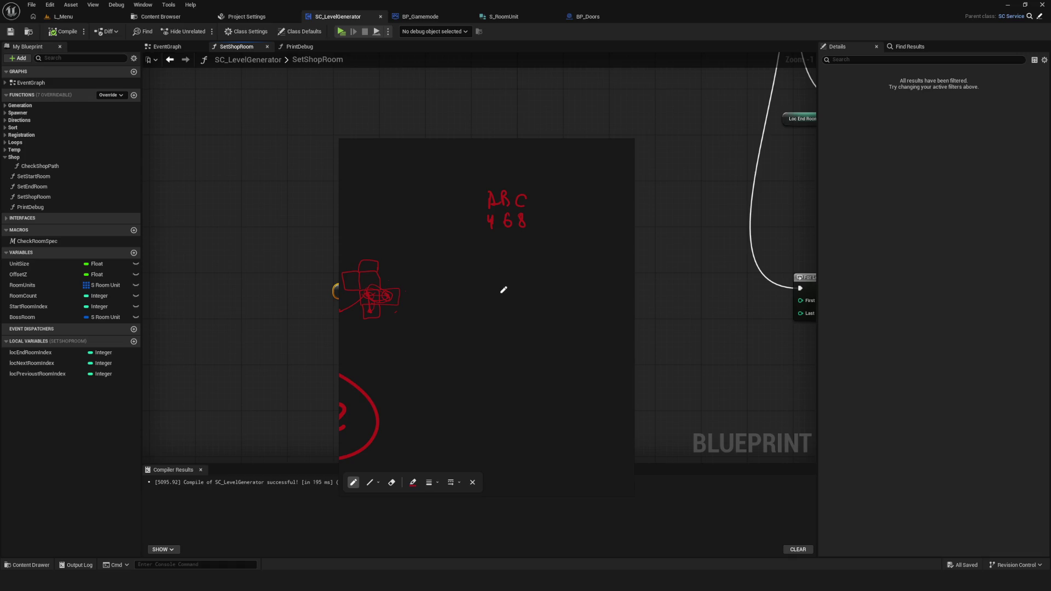
Sketch a rectangle labelled lv, with dashes and the values 20, 25, 35 beside it
{"action": "mouse_move", "coordinate": [493, 324]}
{"action": "left_mouse_down"}
{"action": "mouse_move", "coordinate": [492, 284]}
{"action": "mouse_move", "coordinate": [496, 316]}
{"action": "left_mouse_up"}
{"action": "mouse_move", "coordinate": [501, 261]}
{"action": "left_mouse_down"}
{"action": "mouse_move", "coordinate": [502, 275]}
{"action": "mouse_move", "coordinate": [511, 265]}
{"action": "left_mouse_up"}
{"action": "scroll", "coordinate": [504, 284], "scroll_direction": "up", "scroll_amount": 2}
{"action": "scroll", "coordinate": [509, 271], "scroll_direction": "up", "scroll_amount": 1}
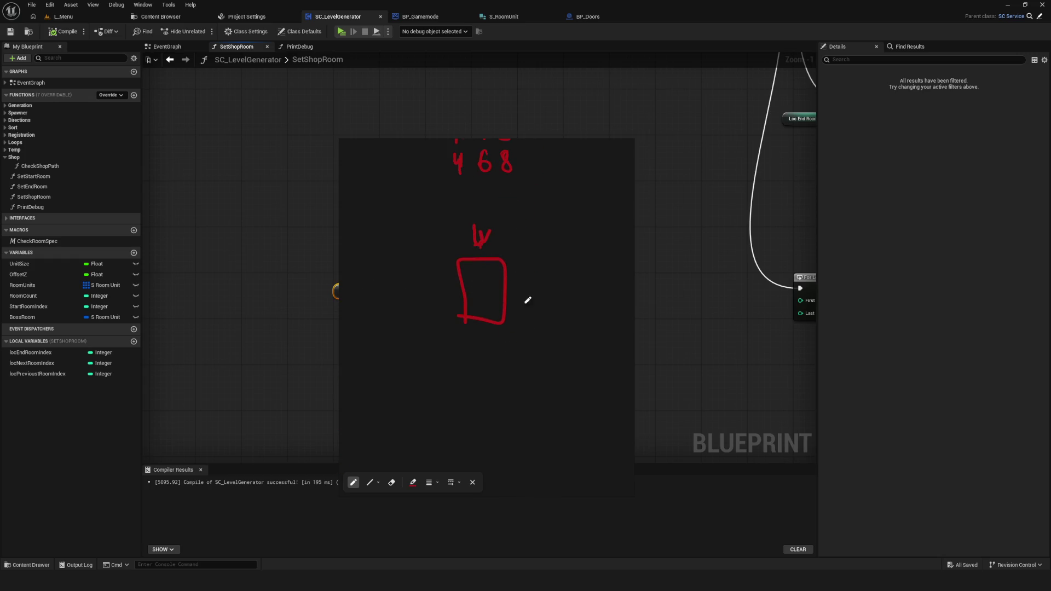
{"action": "scroll", "coordinate": [472, 294], "scroll_direction": "down", "scroll_amount": 1}
{"action": "scroll", "coordinate": [477, 297], "scroll_direction": "up", "scroll_amount": 1}
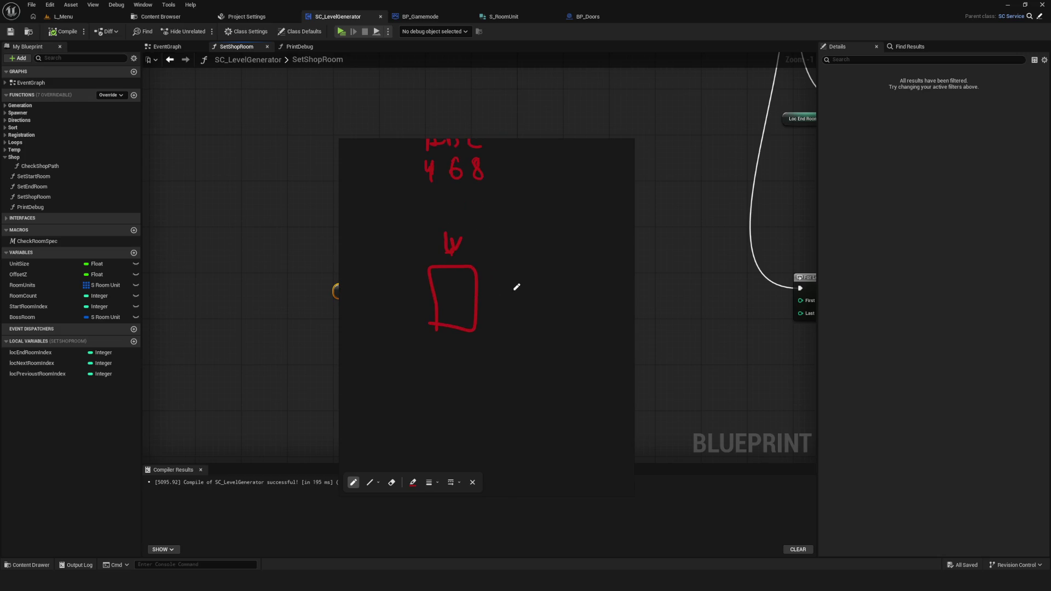
{"action": "left_click_drag", "start_coordinate": [491, 278], "coordinate": [500, 277]}
{"action": "mouse_move", "coordinate": [491, 291]}
{"action": "left_mouse_down"}
{"action": "mouse_move", "coordinate": [502, 291]}
{"action": "mouse_move", "coordinate": [502, 306]}
{"action": "left_mouse_up"}
{"action": "mouse_move", "coordinate": [514, 288]}
{"action": "left_mouse_down"}
{"action": "mouse_move", "coordinate": [520, 294]}
{"action": "mouse_move", "coordinate": [526, 282]}
{"action": "mouse_move", "coordinate": [517, 312]}
{"action": "mouse_move", "coordinate": [539, 298]}
{"action": "mouse_move", "coordinate": [525, 289]}
{"action": "left_mouse_up"}
Try connecting strokes from the 20 to the numbers, undoing each stray curve and slash
{"action": "scroll", "coordinate": [540, 242], "scroll_direction": "up", "scroll_amount": 2}
{"action": "left_click_drag", "start_coordinate": [541, 299], "coordinate": [464, 221]}
{"action": "key", "text": "e"}
{"action": "key", "text": "ctrl+z"}
{"action": "key", "text": "p"}
{"action": "mouse_move", "coordinate": [513, 278]}
{"action": "left_mouse_down"}
{"action": "mouse_move", "coordinate": [564, 299]}
{"action": "mouse_move", "coordinate": [472, 218]}
{"action": "left_mouse_up"}
{"action": "key", "text": "ctrl+z"}
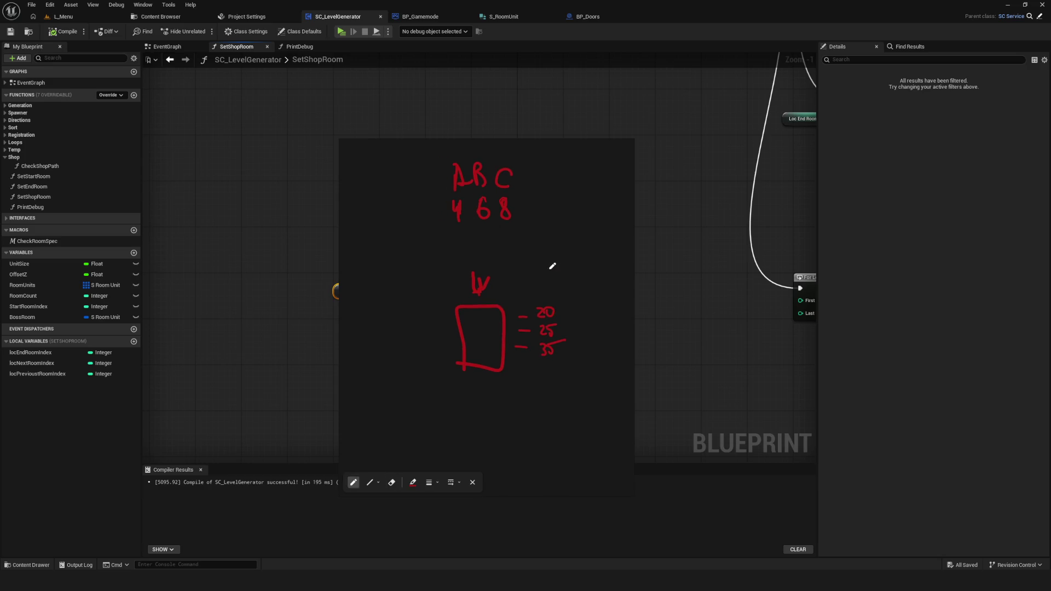
{"action": "left_click_drag", "start_coordinate": [556, 312], "coordinate": [457, 228]}
{"action": "key", "text": "ctrl+z"}
Shift the whole sketch left and dismiss the accidental save dialog
{"action": "mouse_move", "coordinate": [617, 296]}
{"action": "left_mouse_down"}
{"action": "mouse_move", "coordinate": [511, 294]}
{"action": "mouse_move", "coordinate": [480, 224]}
{"action": "left_mouse_up"}
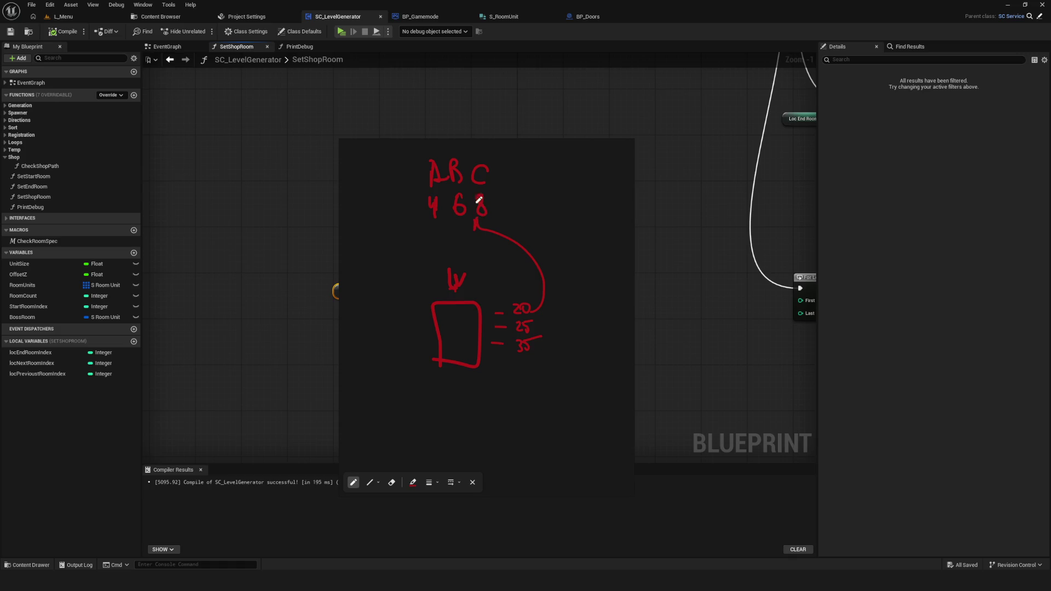
{"action": "key", "text": "e"}
{"action": "key", "text": "ctrl+s"}
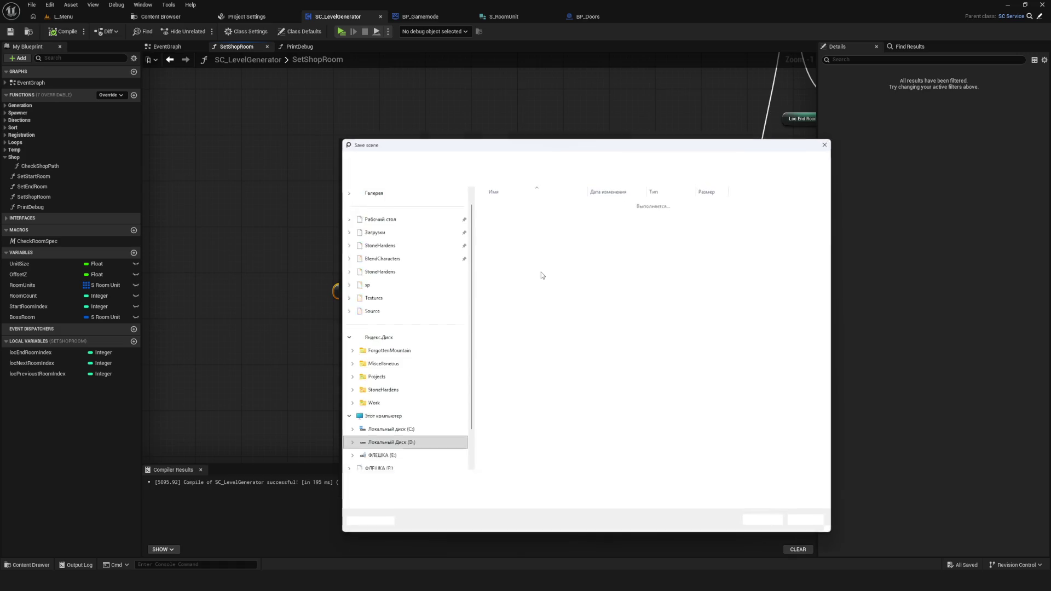
{"action": "key", "text": "Escape"}
{"action": "key", "text": "p"}
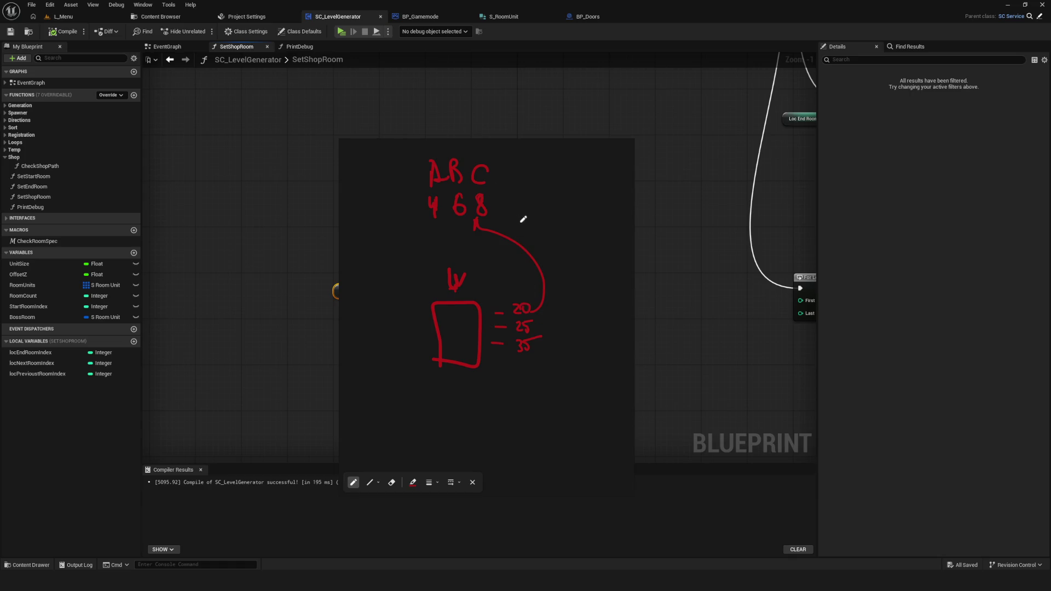
Draw an arc from the 8 to R, undo the handwritten word Room, and minimize the sketch
{"action": "mouse_move", "coordinate": [551, 288]}
{"action": "left_mouse_down"}
{"action": "mouse_move", "coordinate": [561, 298]}
{"action": "mouse_move", "coordinate": [499, 216]}
{"action": "left_mouse_up"}
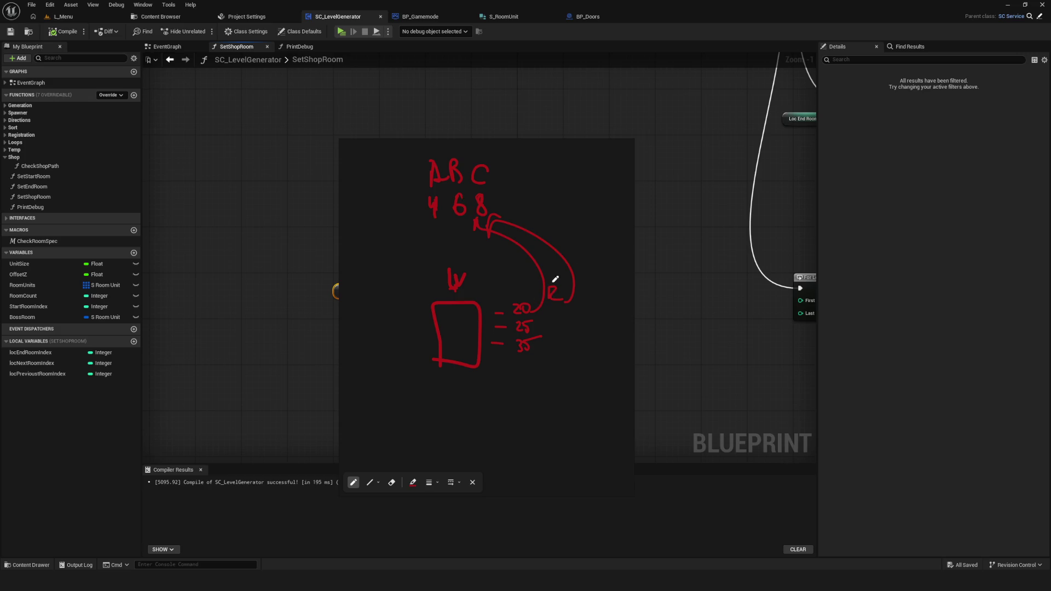
{"action": "left_click_drag", "start_coordinate": [582, 287], "coordinate": [627, 285]}
{"action": "left_click_drag", "start_coordinate": [583, 295], "coordinate": [637, 296]}
{"action": "key", "text": "ctrl+z"}
{"action": "key", "text": "ctrl+z"}
{"action": "key", "text": "ctrl+z"}
{"action": "mouse_move", "coordinate": [625, 147]}
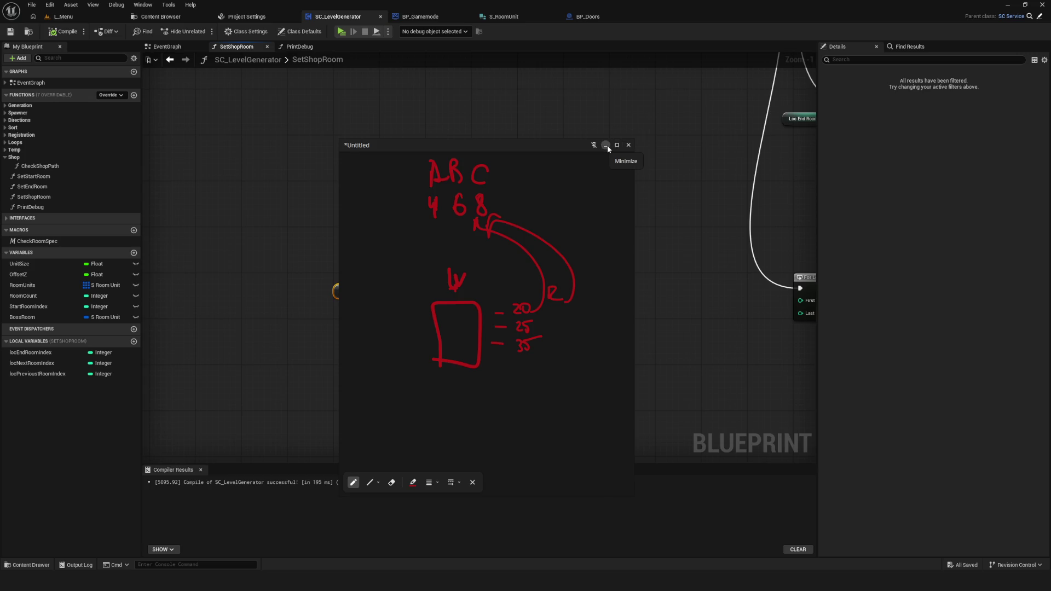
{"action": "scroll", "coordinate": [594, 159], "scroll_direction": "down", "scroll_amount": 2}
{"action": "left_click", "coordinate": [605, 145]}
Move the Room Units and Last Index nodes next to the For Loop and save the Blueprint
{"action": "scroll", "coordinate": [508, 280], "scroll_direction": "down", "scroll_amount": 2}
{"action": "scroll", "coordinate": [464, 291], "scroll_direction": "up", "scroll_amount": 3}
{"action": "mouse_move", "coordinate": [311, 286]}
{"action": "left_mouse_down"}
{"action": "mouse_move", "coordinate": [462, 282]}
{"action": "mouse_move", "coordinate": [447, 281]}
{"action": "left_mouse_up"}
{"action": "left_click", "coordinate": [13, 32]}
{"action": "scroll", "coordinate": [520, 282], "scroll_direction": "down", "scroll_amount": 4}
{"action": "scroll", "coordinate": [504, 285], "scroll_direction": "up", "scroll_amount": 4}
{"action": "mouse_move", "coordinate": [342, 227]}
{"action": "left_mouse_down"}
{"action": "mouse_move", "coordinate": [463, 285]}
{"action": "mouse_move", "coordinate": [429, 284]}
{"action": "left_mouse_up"}
{"action": "scroll", "coordinate": [429, 285], "scroll_direction": "down", "scroll_amount": 7}
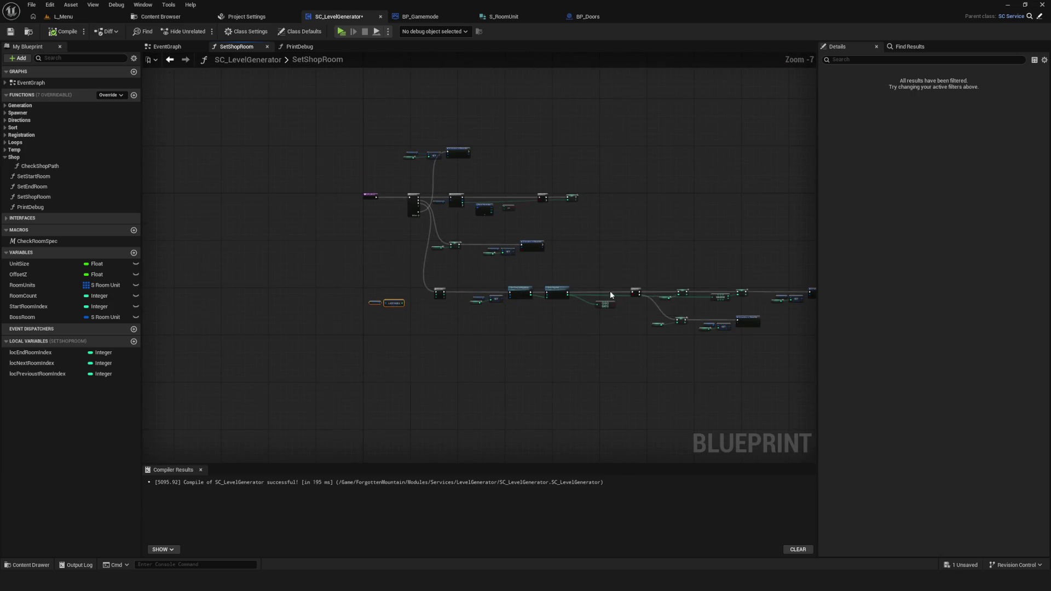
{"action": "scroll", "coordinate": [633, 293], "scroll_direction": "up", "scroll_amount": 7}
{"action": "left_click_drag", "start_coordinate": [525, 294], "coordinate": [417, 297]}
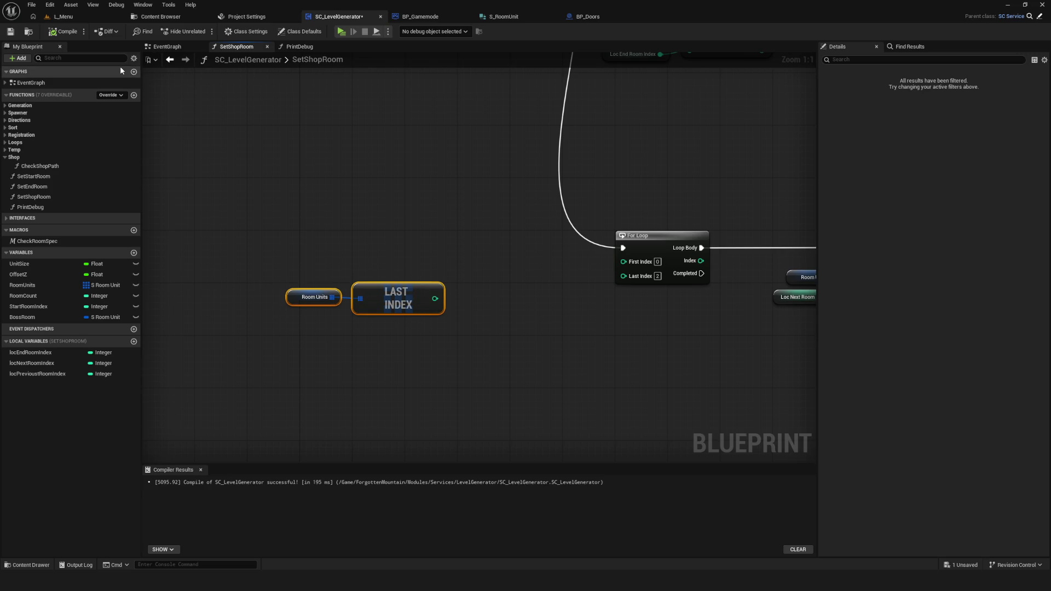
{"action": "left_click", "coordinate": [17, 32]}
Select the Room Units and Last Index pair and drag a wire from Last Index's output
{"action": "scroll", "coordinate": [473, 256], "scroll_direction": "down", "scroll_amount": 5}
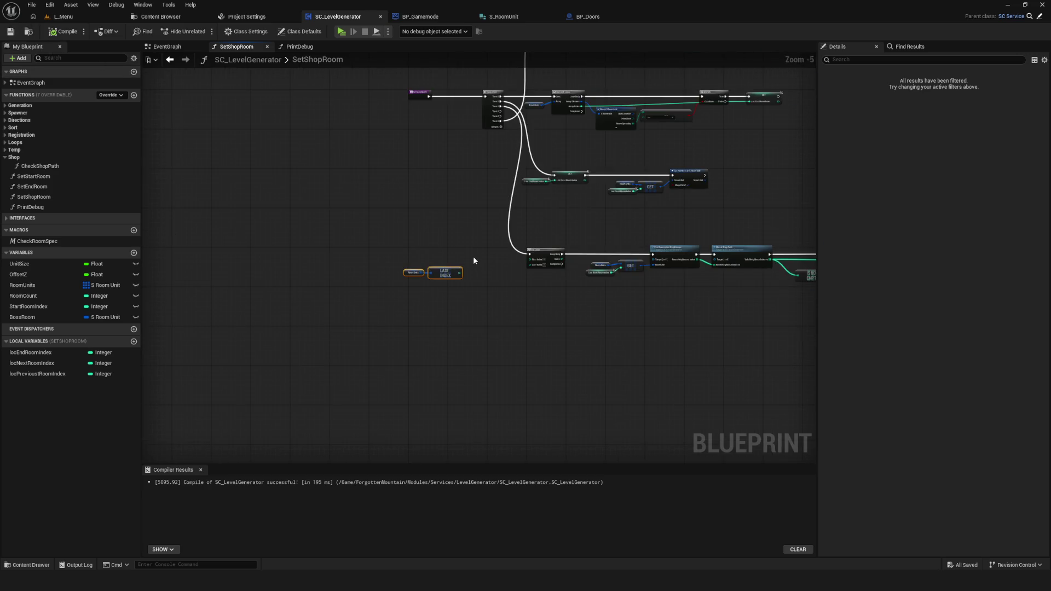
{"action": "scroll", "coordinate": [466, 277], "scroll_direction": "up", "scroll_amount": 5}
{"action": "mouse_move", "coordinate": [340, 196]}
{"action": "left_mouse_down"}
{"action": "mouse_move", "coordinate": [530, 336]}
{"action": "mouse_move", "coordinate": [483, 362]}
{"action": "left_mouse_up"}
{"action": "mouse_move", "coordinate": [444, 264]}
{"action": "left_mouse_down"}
{"action": "mouse_move", "coordinate": [520, 269]}
{"action": "mouse_move", "coordinate": [490, 265]}
{"action": "left_mouse_up"}
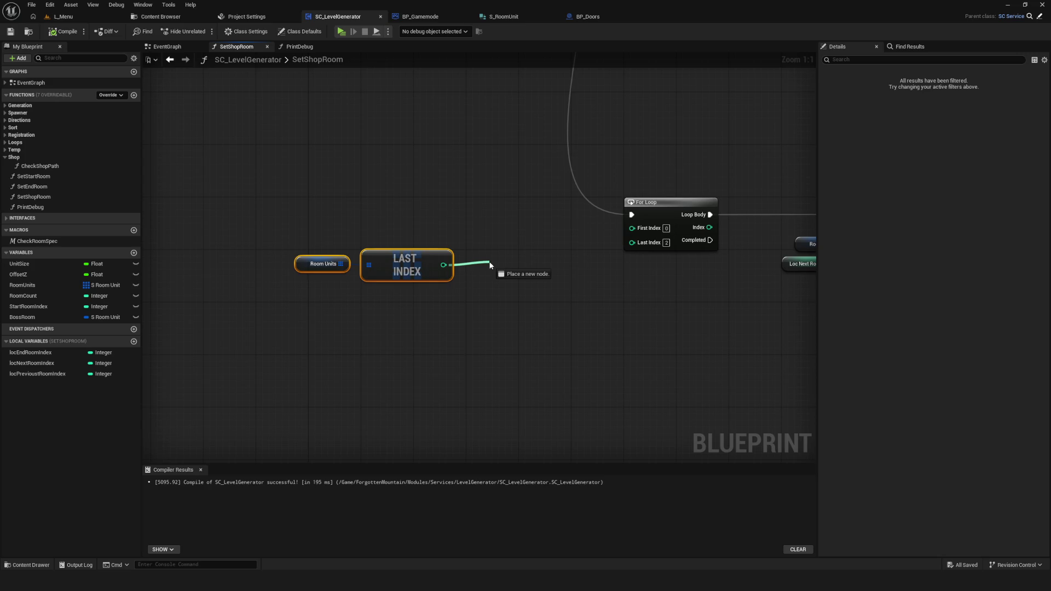
Add a Divide node after Last Index with a divisor of 2
{"action": "left_click_drag", "start_coordinate": [490, 265], "coordinate": [490, 265]}
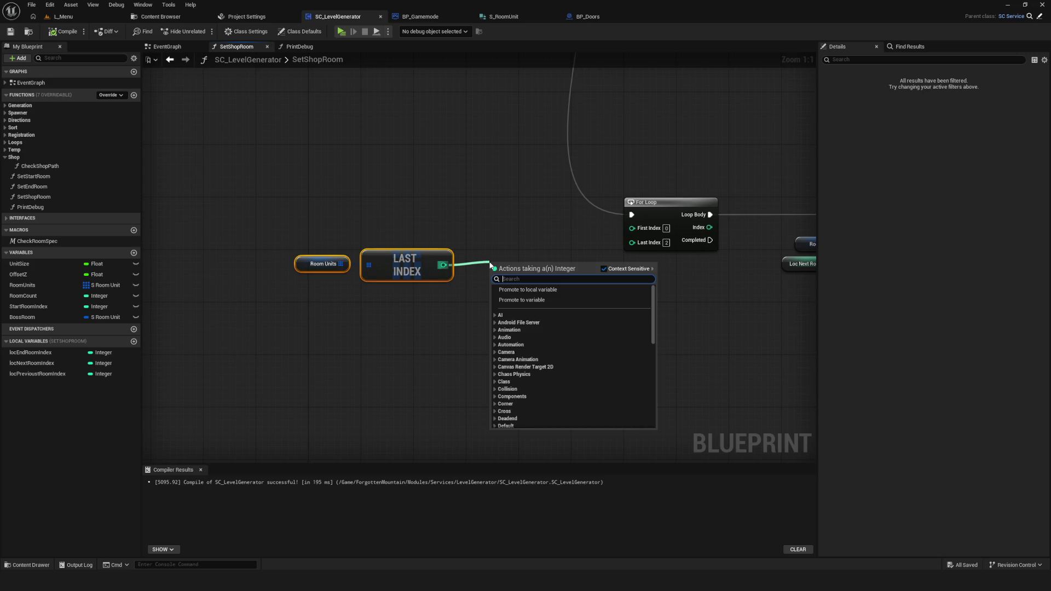
{"action": "type", "text": "l/"}
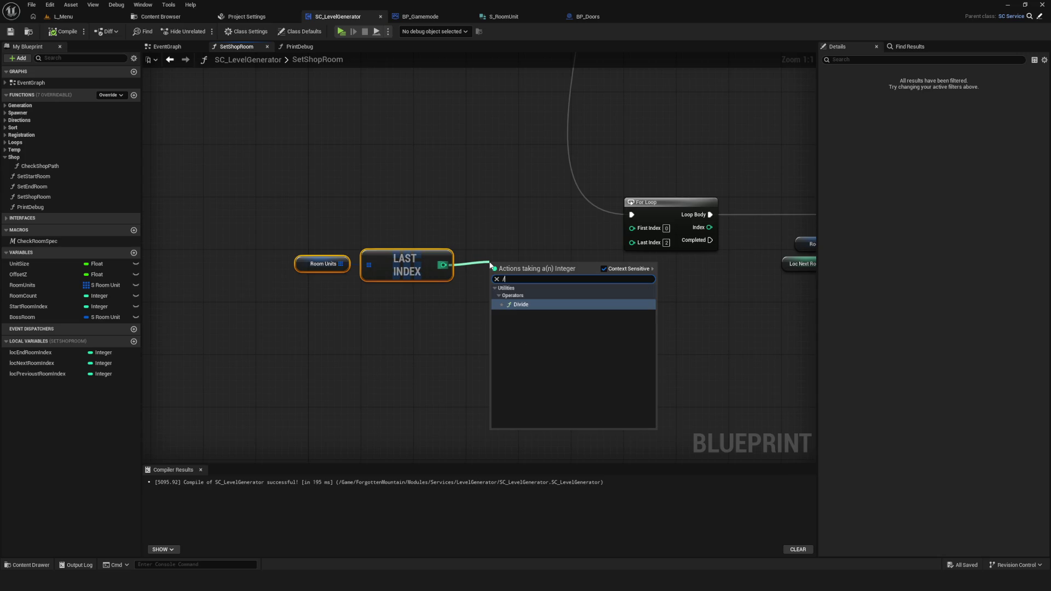
{"action": "key", "text": "Return"}
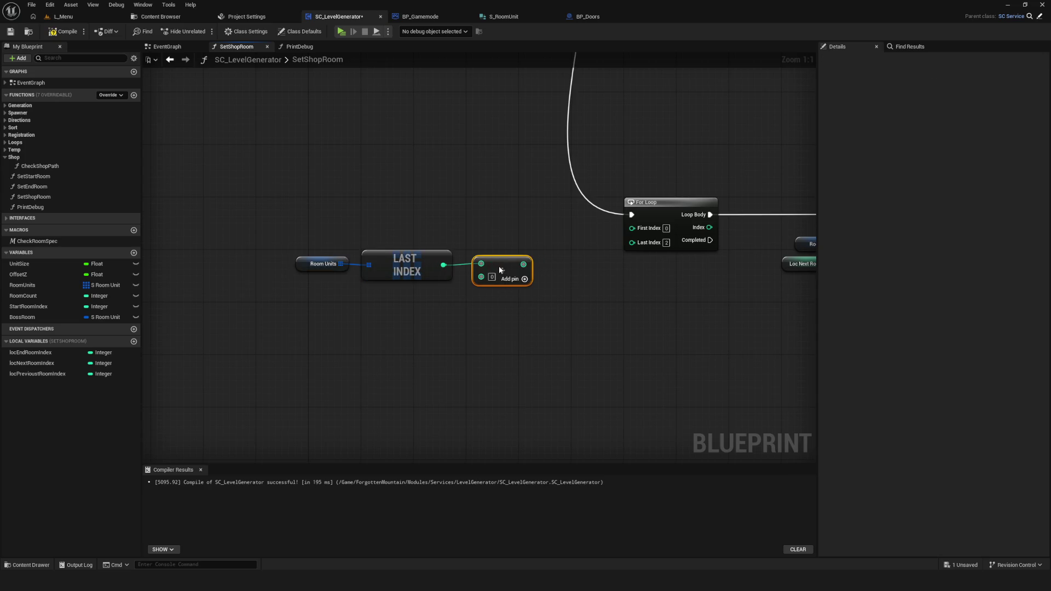
{"action": "left_click", "coordinate": [492, 277]}
{"action": "type", "text": "2"}
{"action": "left_click", "coordinate": [667, 322]}
Nudge the Room Units, Last Index and Divide nodes down beside the For Loop
{"action": "scroll", "coordinate": [477, 432], "scroll_direction": "down", "scroll_amount": 4}
{"action": "mouse_move", "coordinate": [489, 258]}
{"action": "left_mouse_down"}
{"action": "mouse_move", "coordinate": [731, 317]}
{"action": "mouse_move", "coordinate": [772, 315]}
{"action": "left_mouse_up"}
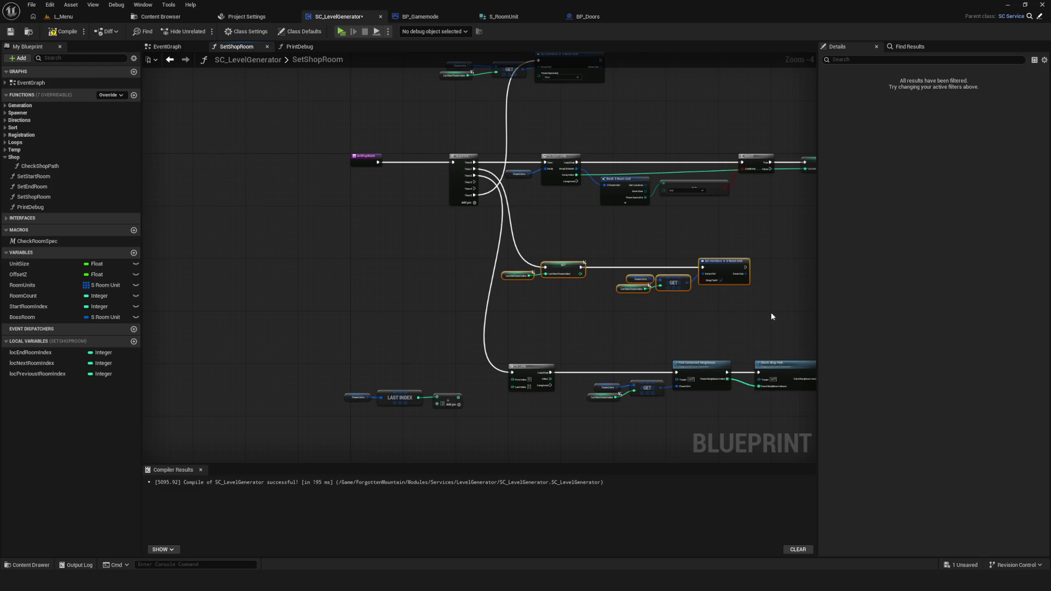
{"action": "left_click_drag", "start_coordinate": [527, 245], "coordinate": [605, 313]}
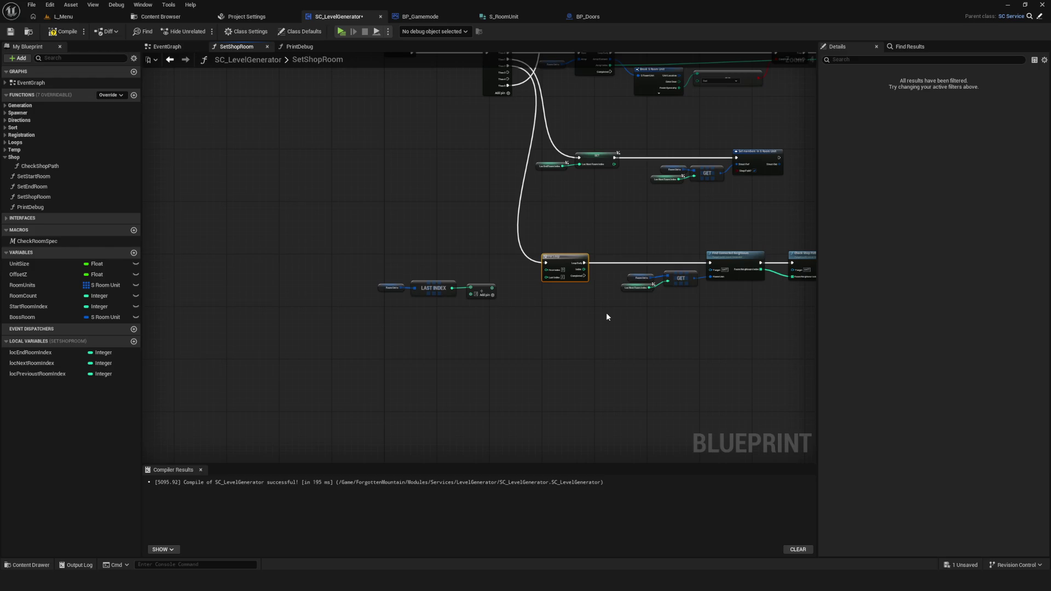
{"action": "scroll", "coordinate": [434, 306], "scroll_direction": "up", "scroll_amount": 3}
{"action": "mouse_move", "coordinate": [347, 236]}
{"action": "left_mouse_down"}
{"action": "mouse_move", "coordinate": [594, 328]}
{"action": "mouse_move", "coordinate": [480, 356]}
{"action": "left_mouse_up"}
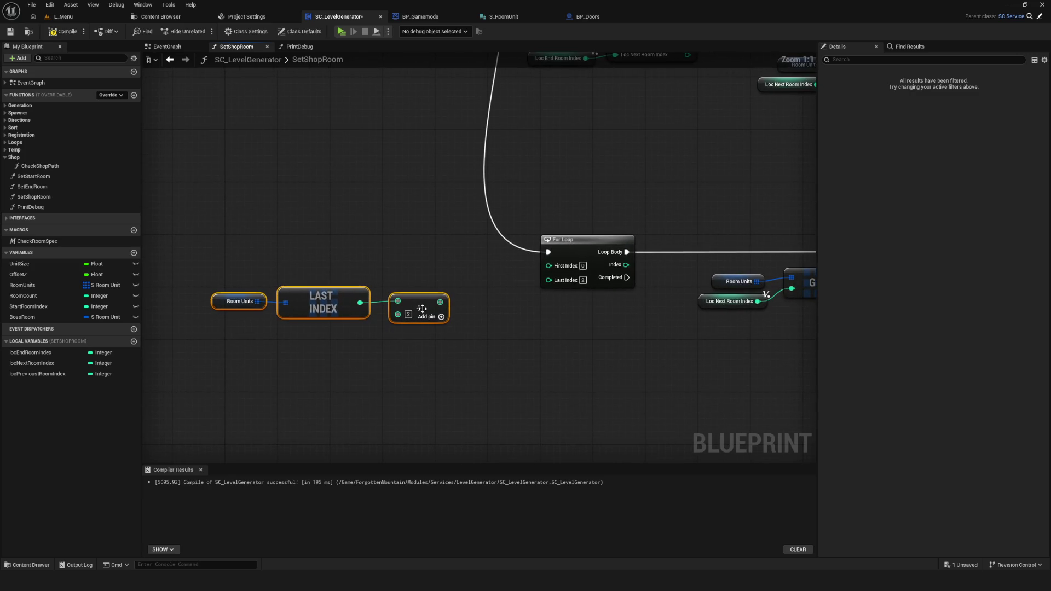
{"action": "left_click_drag", "start_coordinate": [420, 306], "coordinate": [420, 312]}
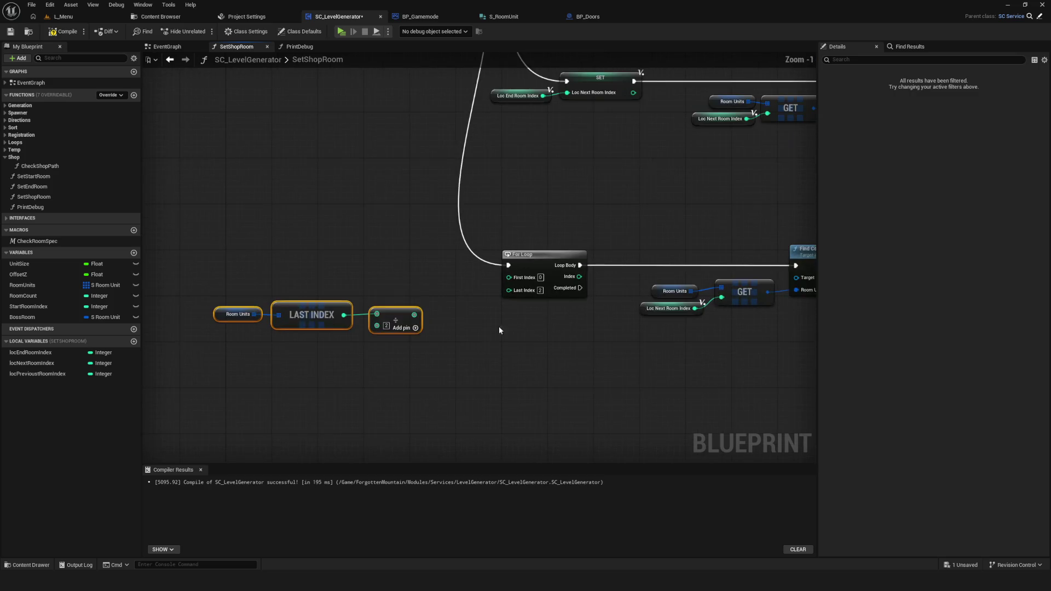
{"action": "scroll", "coordinate": [550, 289], "scroll_direction": "down", "scroll_amount": 1}
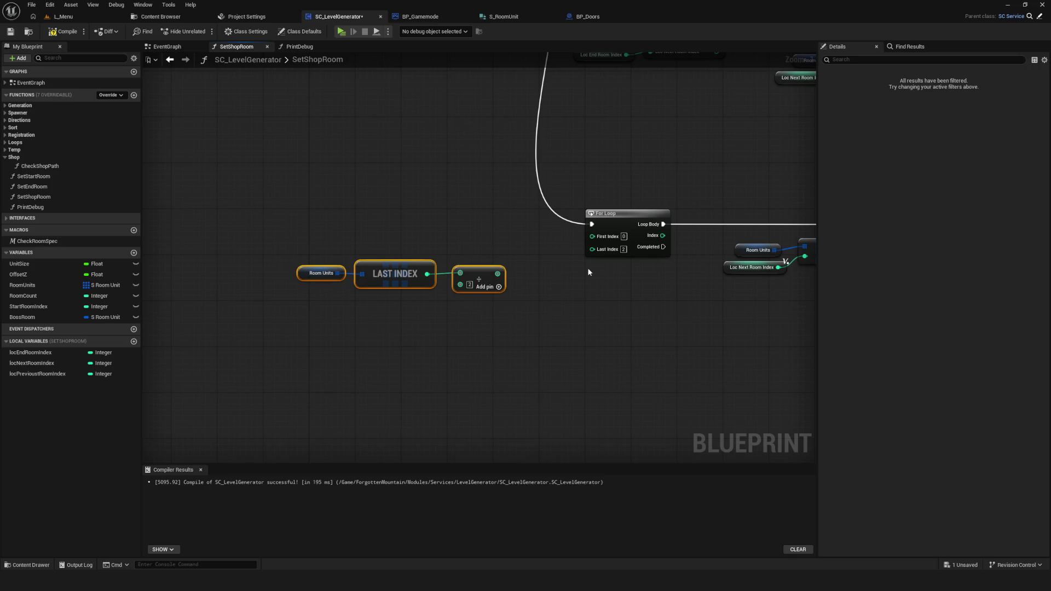
{"action": "scroll", "coordinate": [422, 314], "scroll_direction": "up", "scroll_amount": 1}
Connect the Divide output to the For Loop's Last Index pin, then compile and save
{"action": "mouse_move", "coordinate": [391, 297]}
{"action": "left_mouse_down"}
{"action": "mouse_move", "coordinate": [432, 301]}
{"action": "mouse_move", "coordinate": [500, 269]}
{"action": "mouse_move", "coordinate": [546, 286]}
{"action": "mouse_move", "coordinate": [537, 285]}
{"action": "left_mouse_up"}
{"action": "scroll", "coordinate": [472, 331], "scroll_direction": "down", "scroll_amount": 5}
{"action": "scroll", "coordinate": [472, 331], "scroll_direction": "up", "scroll_amount": 5}
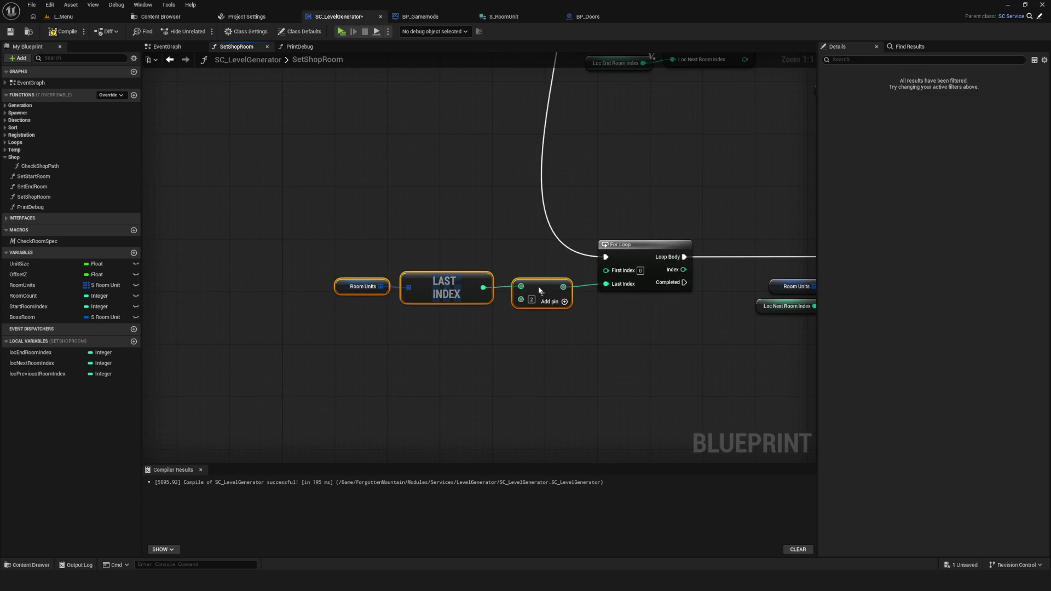
{"action": "left_click", "coordinate": [77, 33]}
{"action": "scroll", "coordinate": [485, 205], "scroll_direction": "down", "scroll_amount": 6}
{"action": "scroll", "coordinate": [485, 205], "scroll_direction": "up", "scroll_amount": 5}
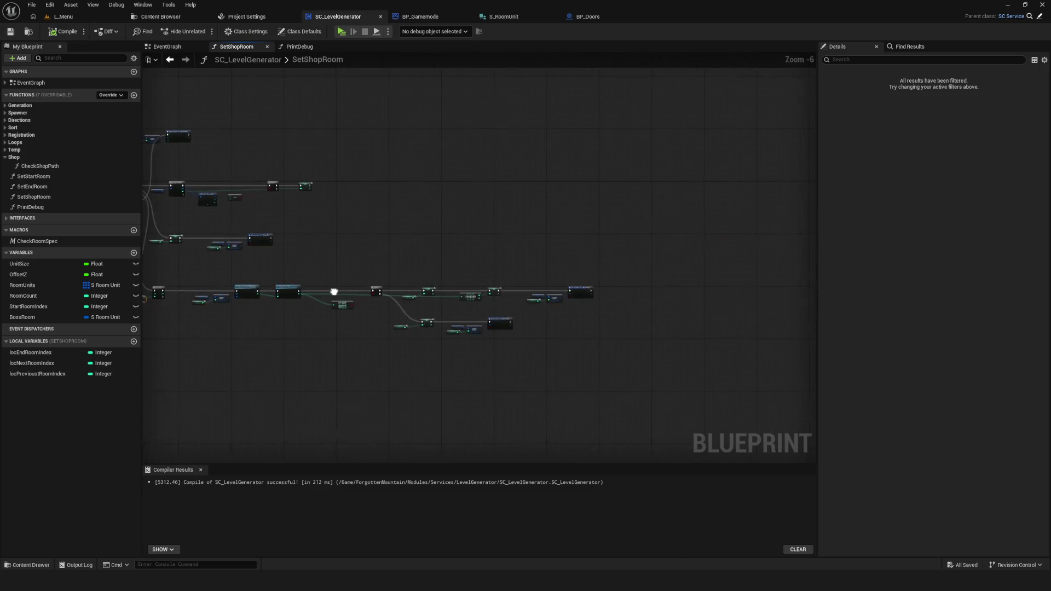
Run the game preview and load a generated Dev level layout
{"action": "left_click", "coordinate": [341, 32]}
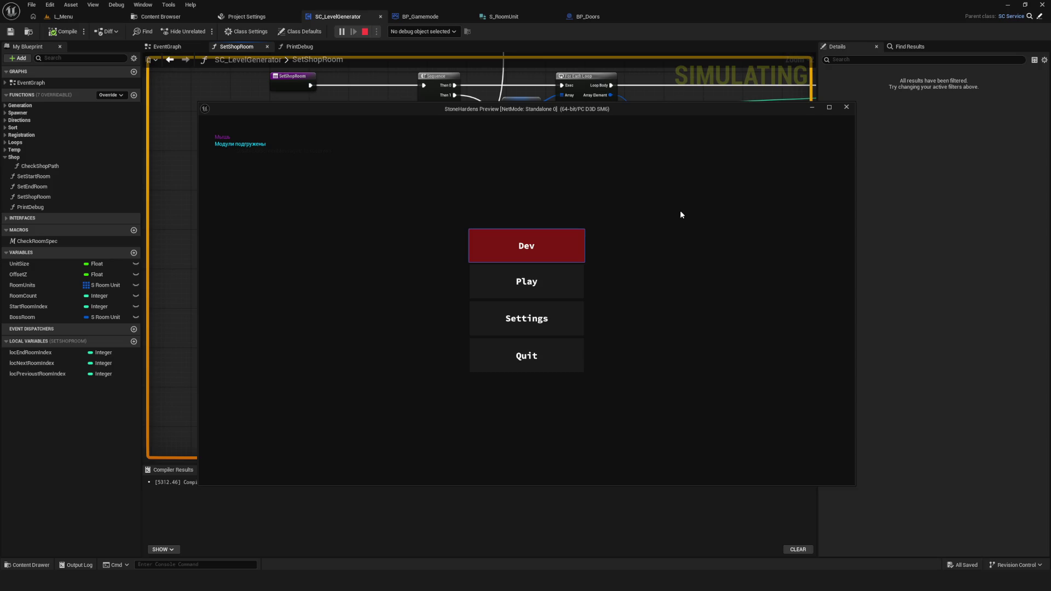
{"action": "left_click", "coordinate": [533, 250]}
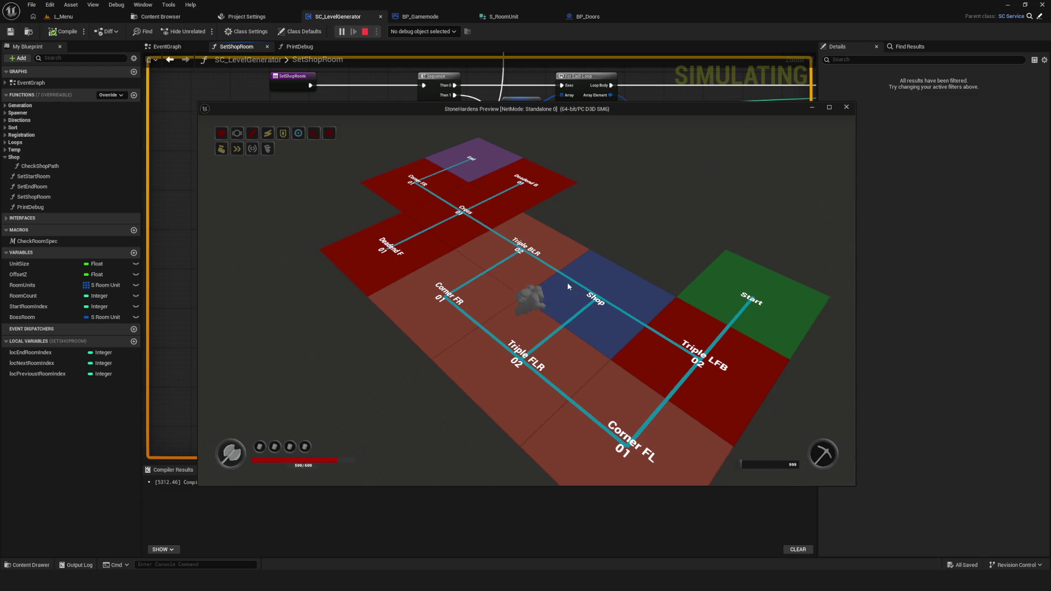
{"action": "key", "text": "Escape"}
{"action": "key", "text": "Return"}
Walk the character through the Straight LR, Shop and Triple FLR rooms toward Start
{"action": "key", "text": "a"}
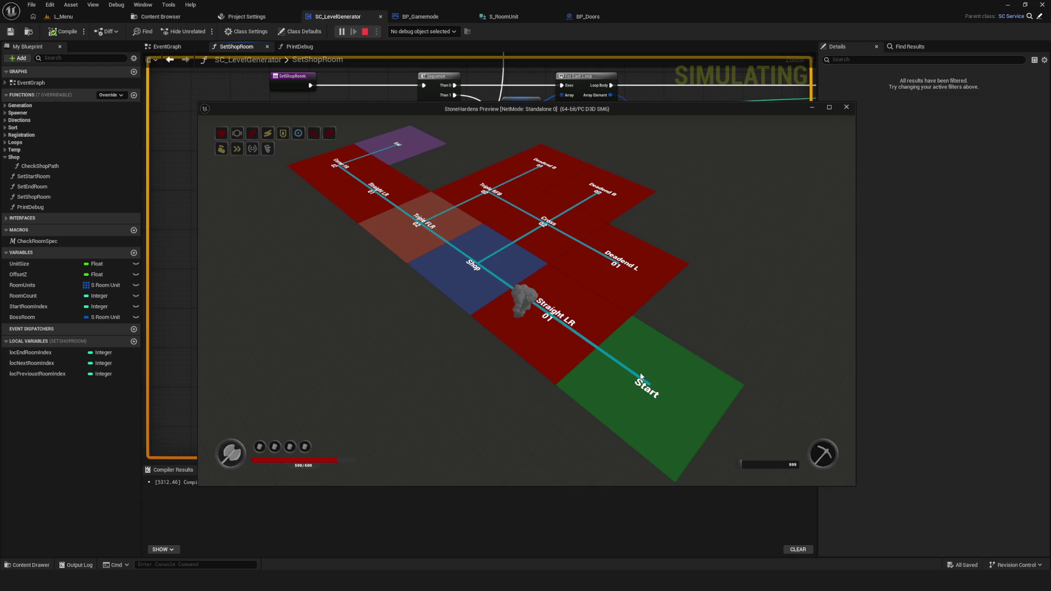
{"action": "key", "text": "w"}
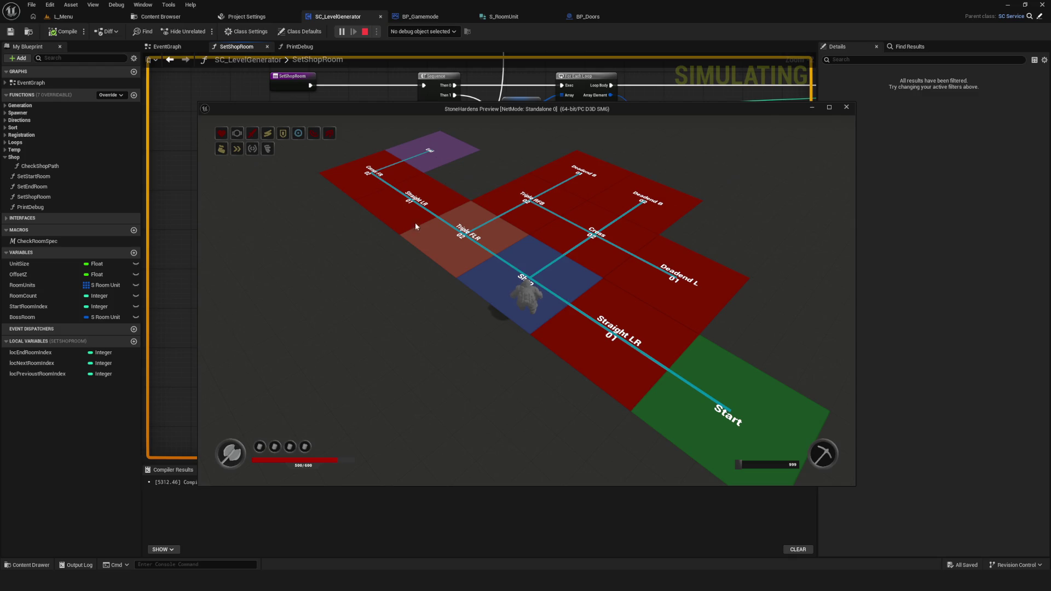
{"action": "key", "text": "a"}
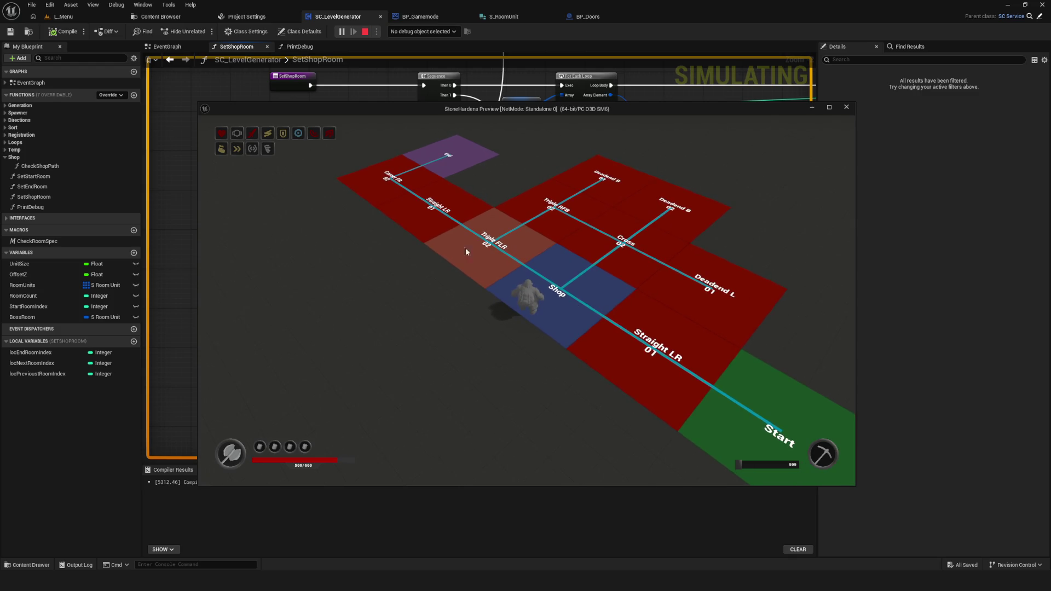
{"action": "left_click", "coordinate": [499, 251]}
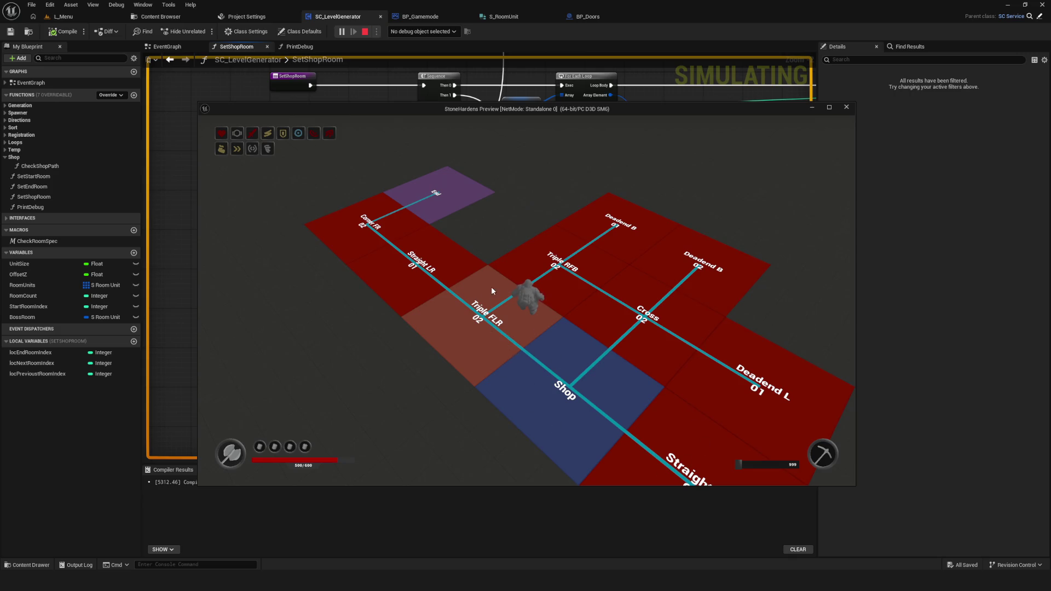
{"action": "left_click", "coordinate": [502, 316]}
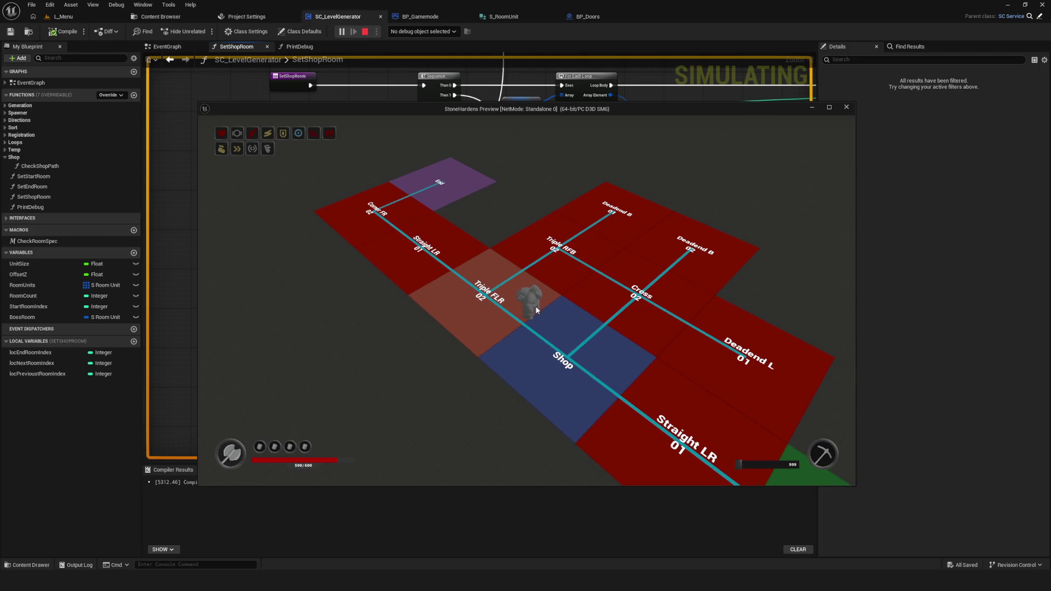
{"action": "left_click", "coordinate": [506, 311]}
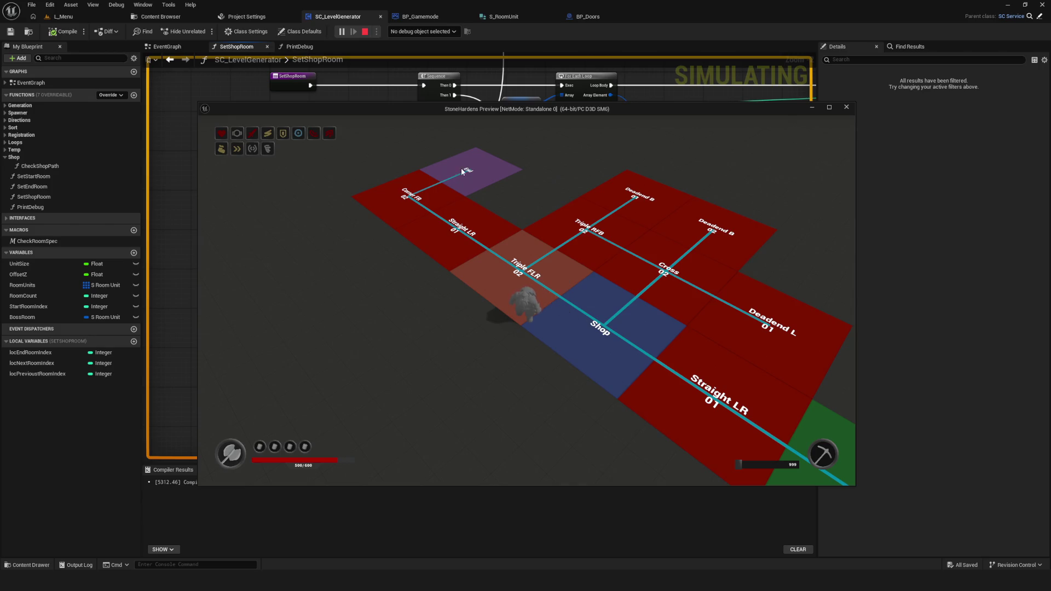
{"action": "left_click", "coordinate": [612, 334]}
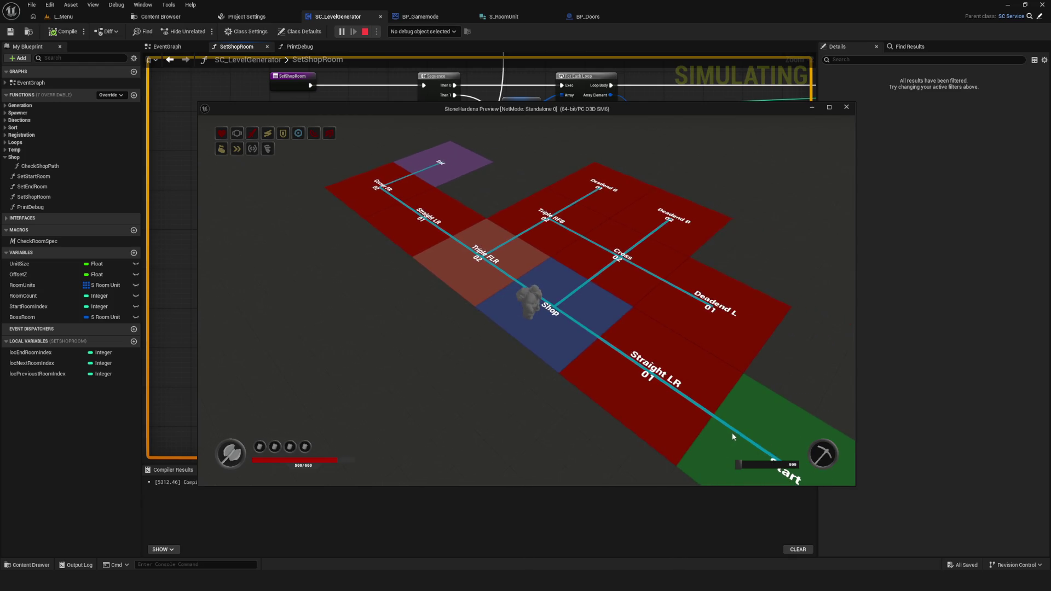
{"action": "left_click", "coordinate": [732, 437]}
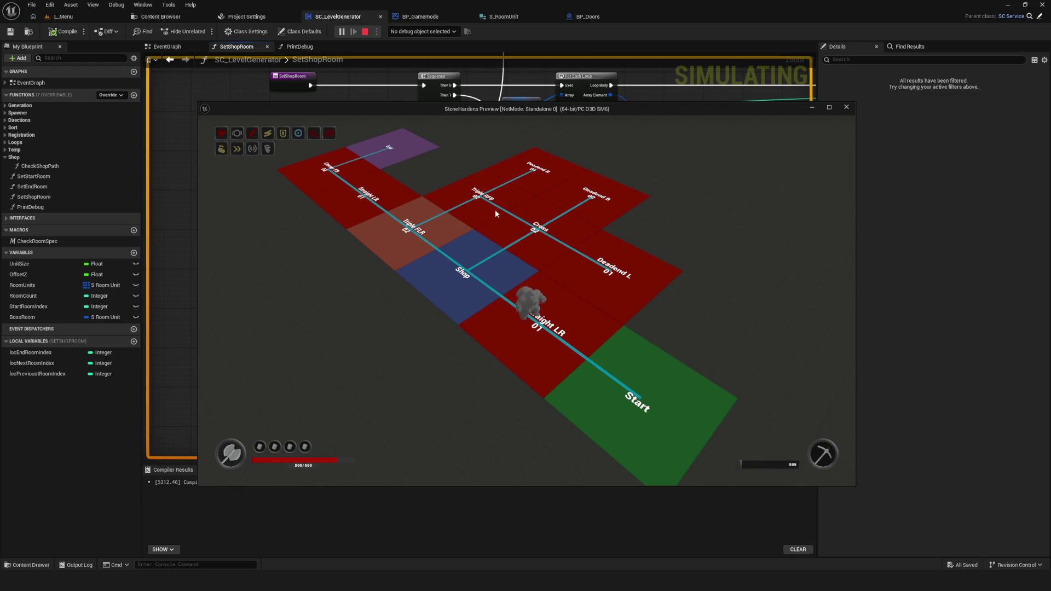
{"action": "left_click", "coordinate": [454, 269]}
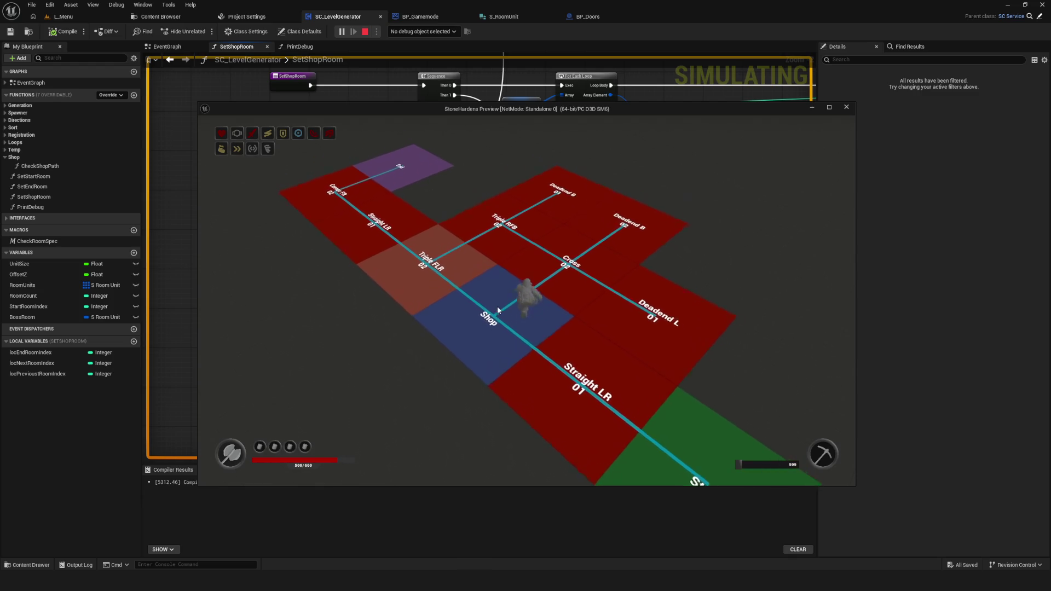
{"action": "left_click", "coordinate": [504, 328]}
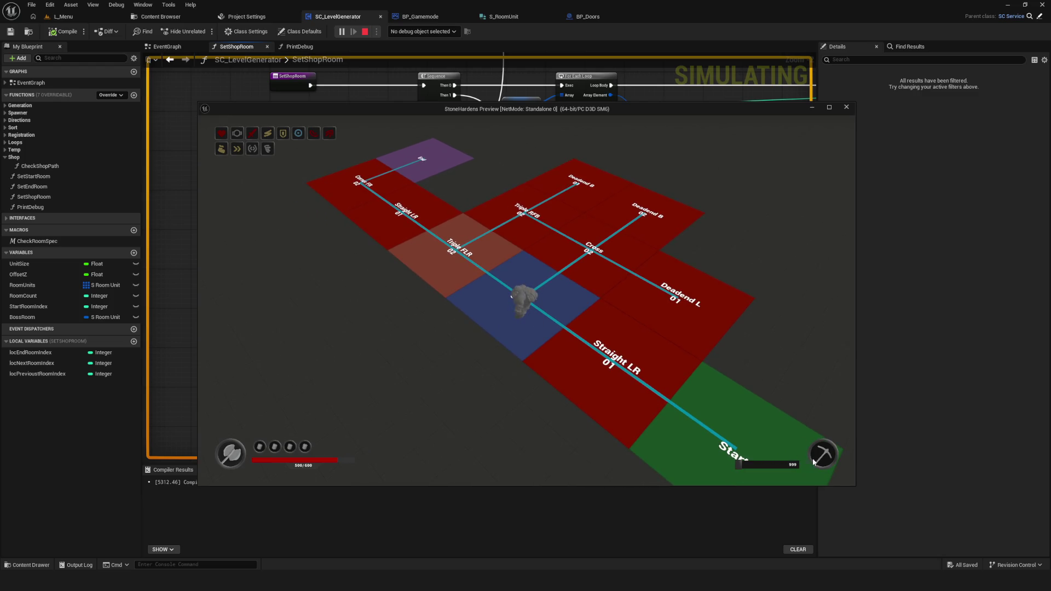
{"action": "left_click", "coordinate": [736, 444]}
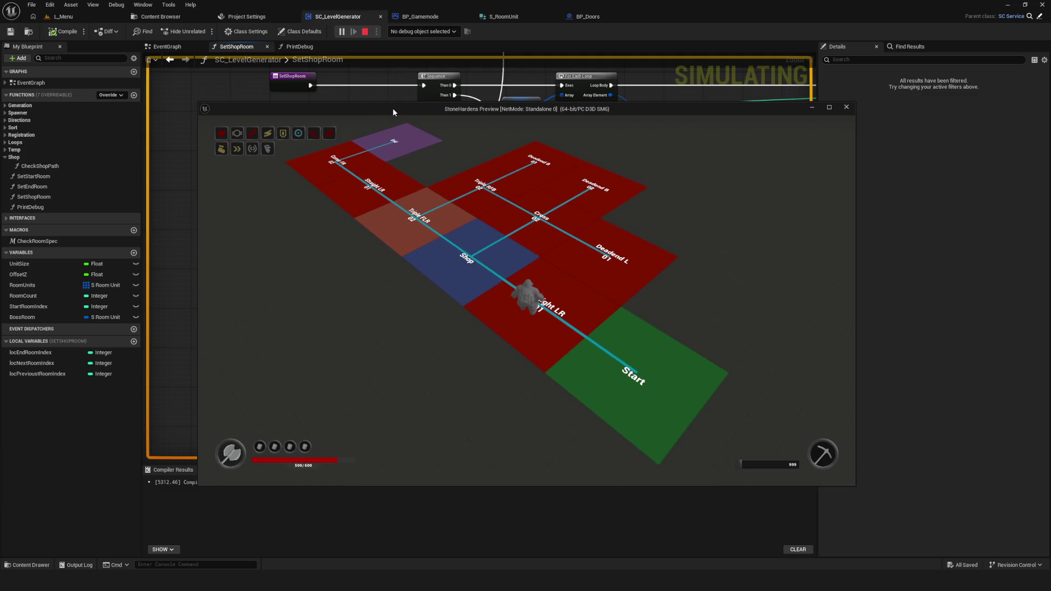
Restart the preview for a fresh layout and walk from Start through Shop to Straight LR
{"action": "key", "text": "Escape"}
{"action": "key", "text": "alt+p"}
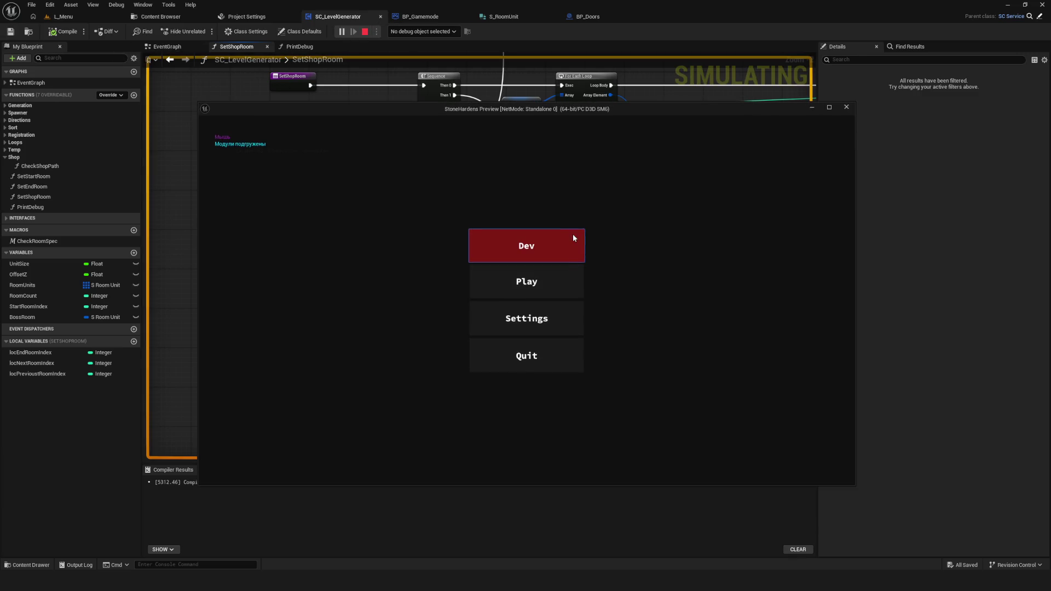
{"action": "left_click", "coordinate": [573, 235]}
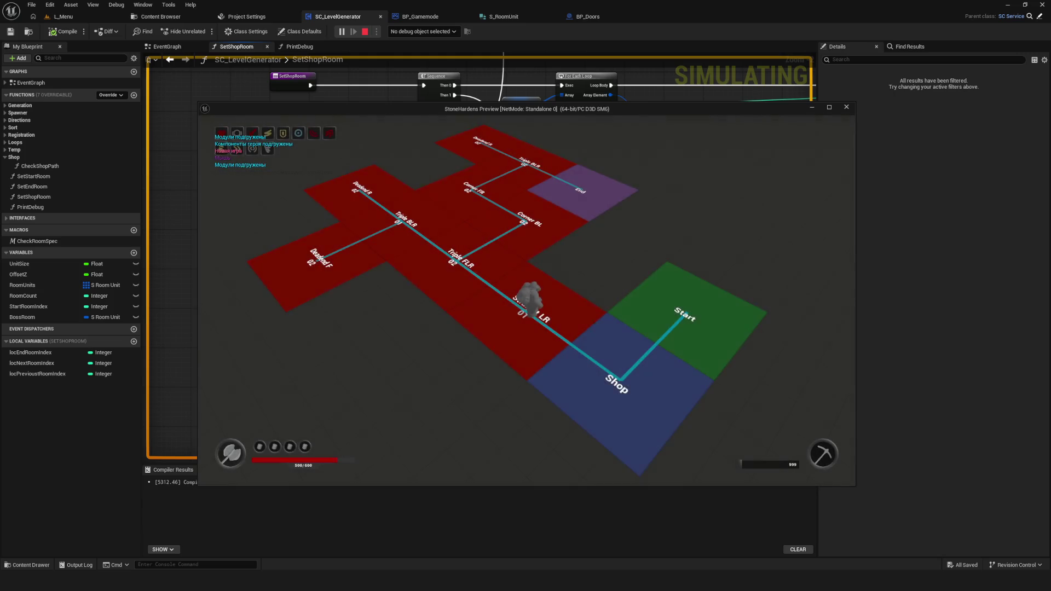
{"action": "left_click", "coordinate": [673, 323]}
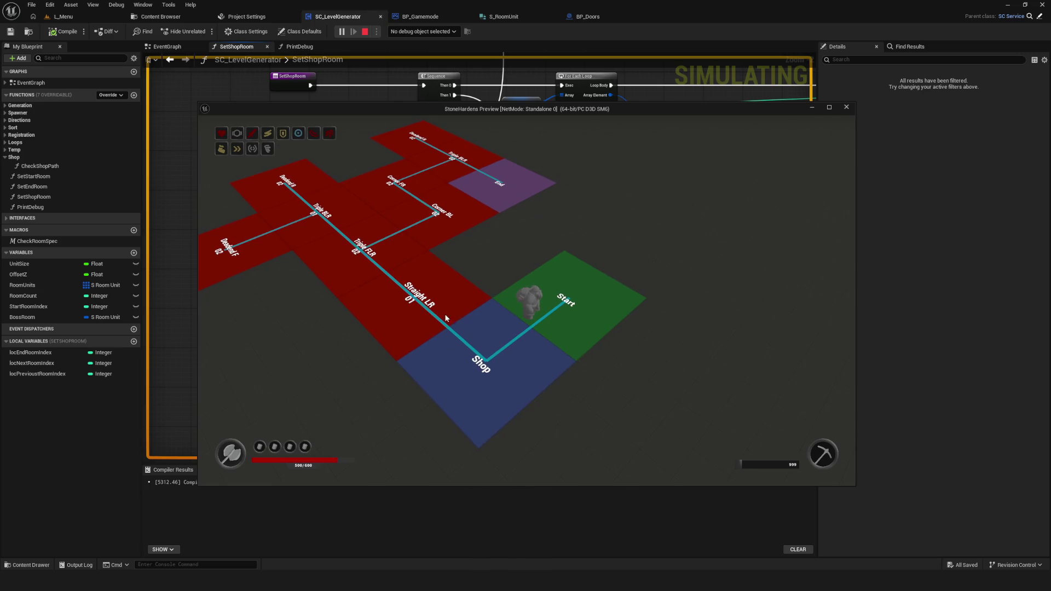
{"action": "left_click", "coordinate": [497, 345]}
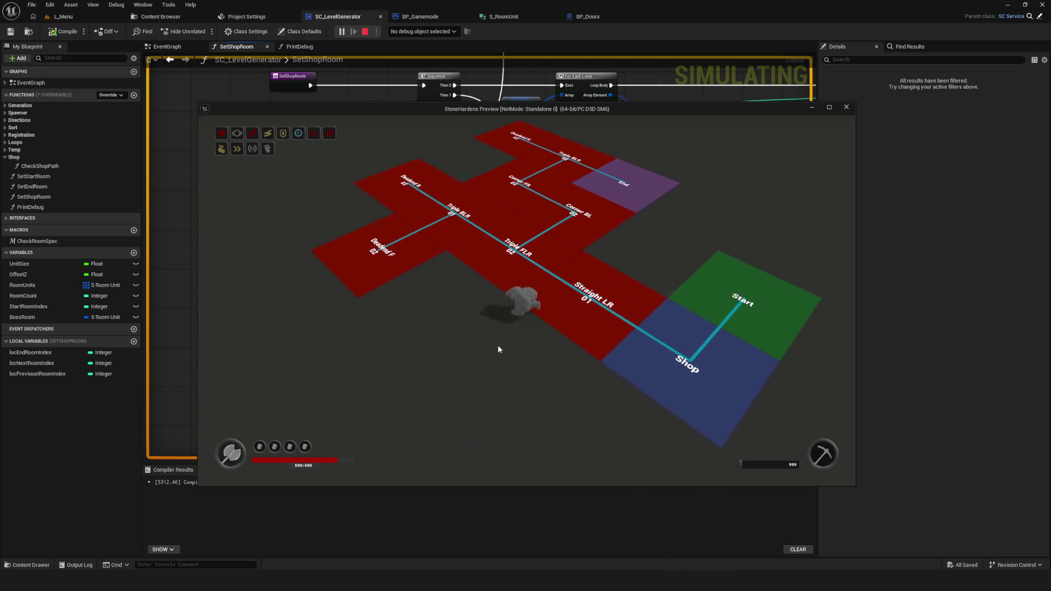
{"action": "left_click", "coordinate": [632, 432]}
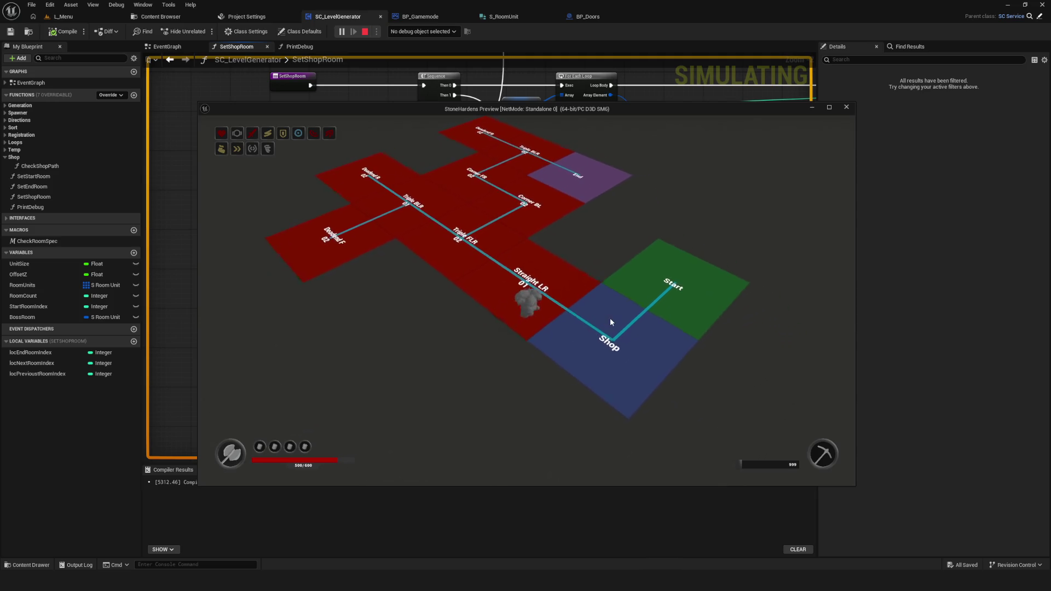
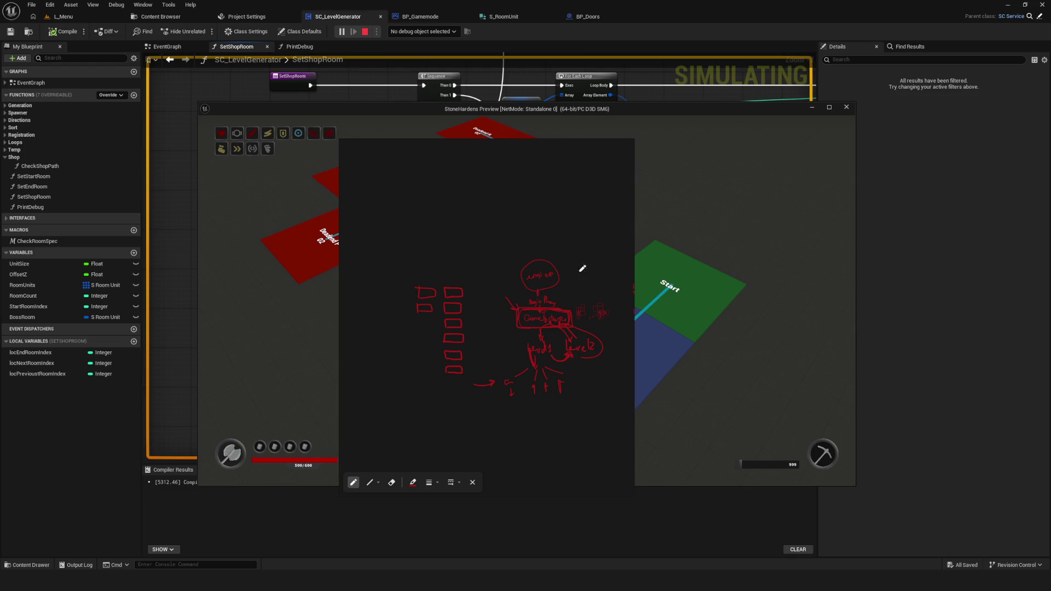
Widen the whiteboard and delete all the existing red sketches
{"action": "left_click_drag", "start_coordinate": [635, 255], "coordinate": [839, 260]}
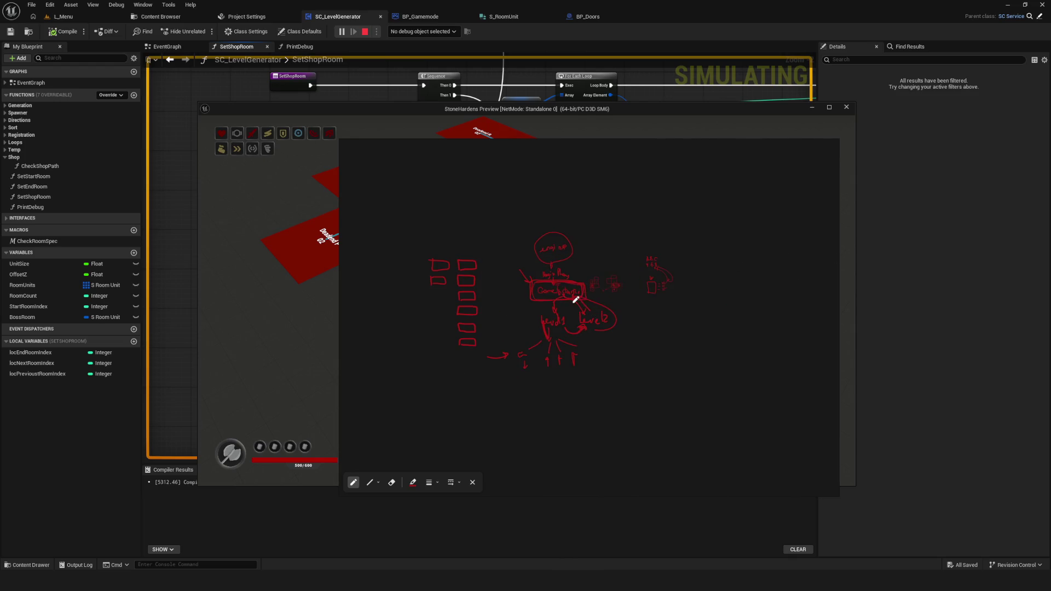
{"action": "mouse_move", "coordinate": [406, 195]}
{"action": "left_mouse_down"}
{"action": "mouse_move", "coordinate": [581, 392]}
{"action": "mouse_move", "coordinate": [741, 446]}
{"action": "left_mouse_up"}
{"action": "key", "text": "Delete"}
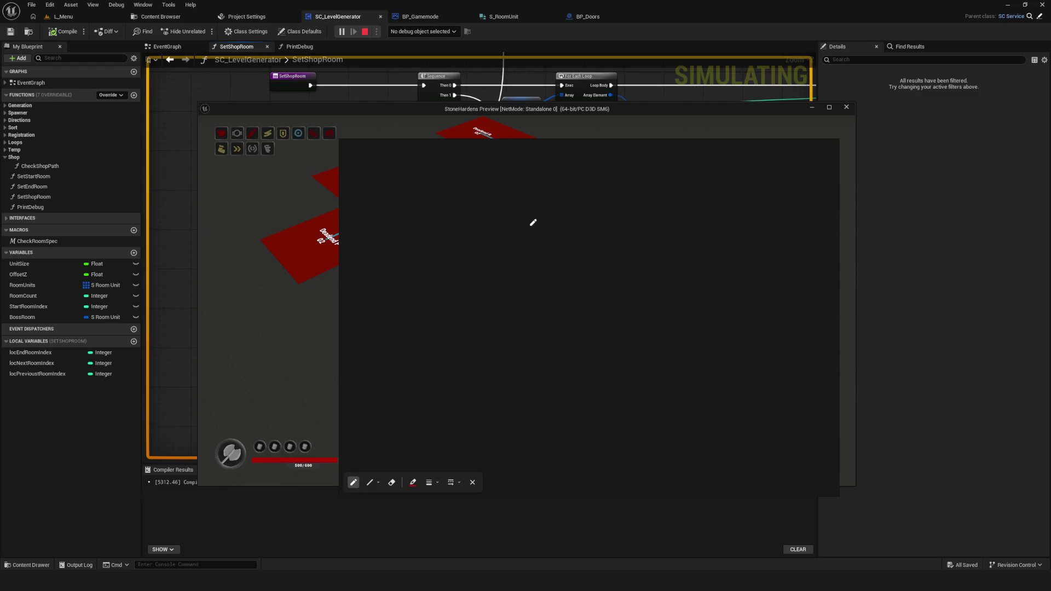
Sketch a rectangle with the handwritten word 'build' and an arrow, undoing stray boxes
{"action": "mouse_move", "coordinate": [530, 225]}
{"action": "left_mouse_down"}
{"action": "mouse_move", "coordinate": [587, 218]}
{"action": "mouse_move", "coordinate": [540, 220]}
{"action": "left_mouse_up"}
{"action": "key", "text": "ctrl+z"}
{"action": "mouse_move", "coordinate": [559, 231]}
{"action": "left_mouse_down"}
{"action": "mouse_move", "coordinate": [617, 211]}
{"action": "mouse_move", "coordinate": [566, 232]}
{"action": "mouse_move", "coordinate": [570, 219]}
{"action": "left_mouse_up"}
{"action": "key", "text": "ctrl+z"}
{"action": "mouse_move", "coordinate": [575, 257]}
{"action": "left_mouse_down"}
{"action": "mouse_move", "coordinate": [582, 277]}
{"action": "mouse_move", "coordinate": [593, 267]}
{"action": "mouse_move", "coordinate": [598, 276]}
{"action": "left_mouse_up"}
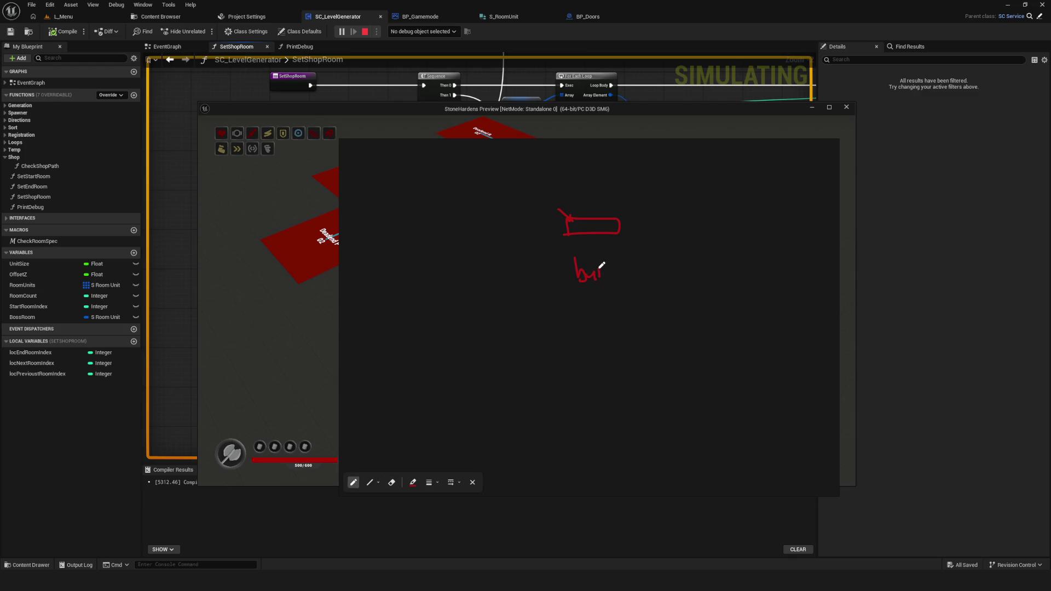
{"action": "mouse_move", "coordinate": [606, 255]}
{"action": "left_mouse_down"}
{"action": "mouse_move", "coordinate": [610, 275]}
{"action": "mouse_move", "coordinate": [625, 266]}
{"action": "mouse_move", "coordinate": [628, 283]}
{"action": "left_mouse_up"}
{"action": "left_click_drag", "start_coordinate": [591, 236], "coordinate": [591, 252]}
{"action": "left_click_drag", "start_coordinate": [588, 247], "coordinate": [596, 247]}
{"action": "mouse_move", "coordinate": [544, 197]}
{"action": "left_mouse_down"}
{"action": "mouse_move", "coordinate": [569, 217]}
{"action": "mouse_move", "coordinate": [569, 199]}
{"action": "left_mouse_up"}
{"action": "key", "text": "ctrl+z"}
Circle the box and 'build' with an ellipse and number it 1
{"action": "mouse_move", "coordinate": [551, 355]}
{"action": "left_mouse_down"}
{"action": "mouse_move", "coordinate": [592, 344]}
{"action": "mouse_move", "coordinate": [612, 357]}
{"action": "left_mouse_up"}
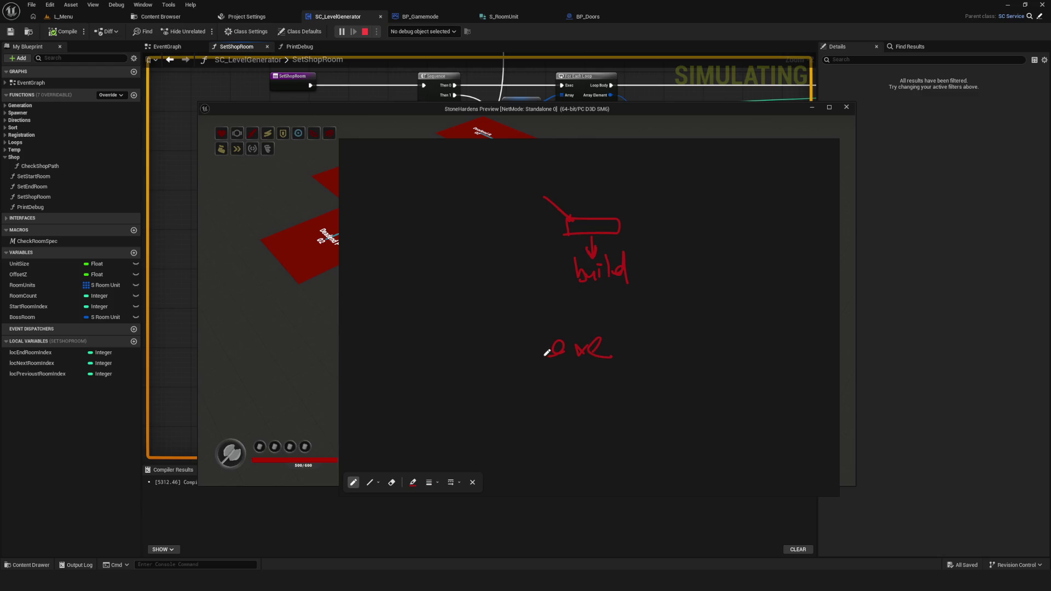
{"action": "key", "text": "ctrl+z"}
{"action": "key", "text": "ctrl+z"}
{"action": "key", "text": "ctrl+z"}
{"action": "mouse_move", "coordinate": [577, 215]}
{"action": "left_mouse_down"}
{"action": "mouse_move", "coordinate": [695, 300]}
{"action": "mouse_move", "coordinate": [684, 246]}
{"action": "left_mouse_up"}
{"action": "mouse_move", "coordinate": [489, 192]}
{"action": "left_mouse_down"}
{"action": "mouse_move", "coordinate": [484, 220]}
{"action": "mouse_move", "coordinate": [499, 217]}
{"action": "mouse_move", "coordinate": [489, 195]}
{"action": "left_mouse_up"}
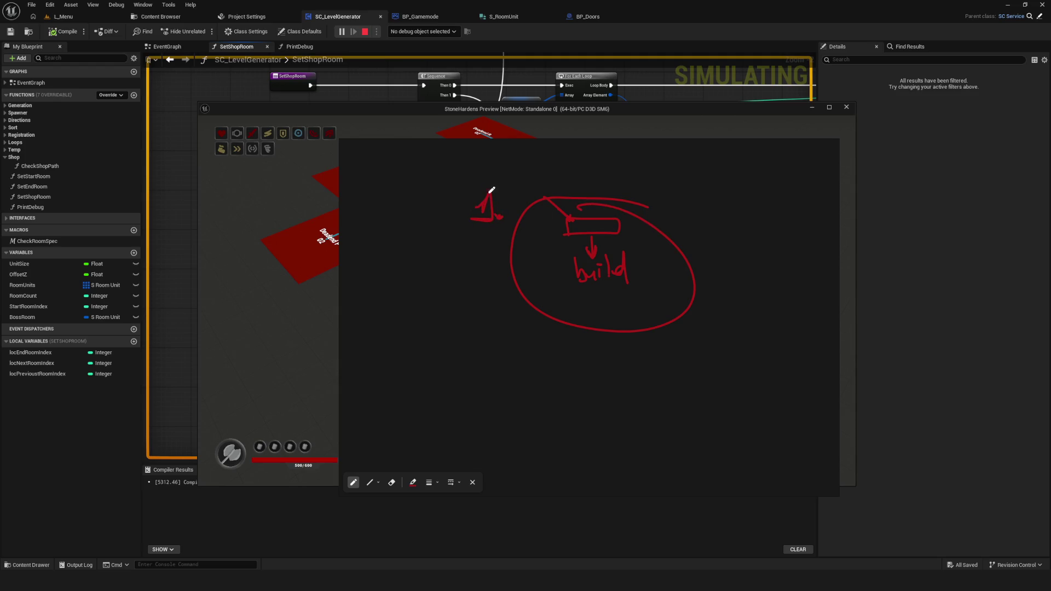
Add a mark inside the box, then erase the diagram and clear the board
{"action": "scroll", "coordinate": [485, 206], "scroll_direction": "down", "scroll_amount": 3}
{"action": "scroll", "coordinate": [412, 227], "scroll_direction": "right", "scroll_amount": 5}
{"action": "scroll", "coordinate": [480, 234], "scroll_direction": "left", "scroll_amount": 3}
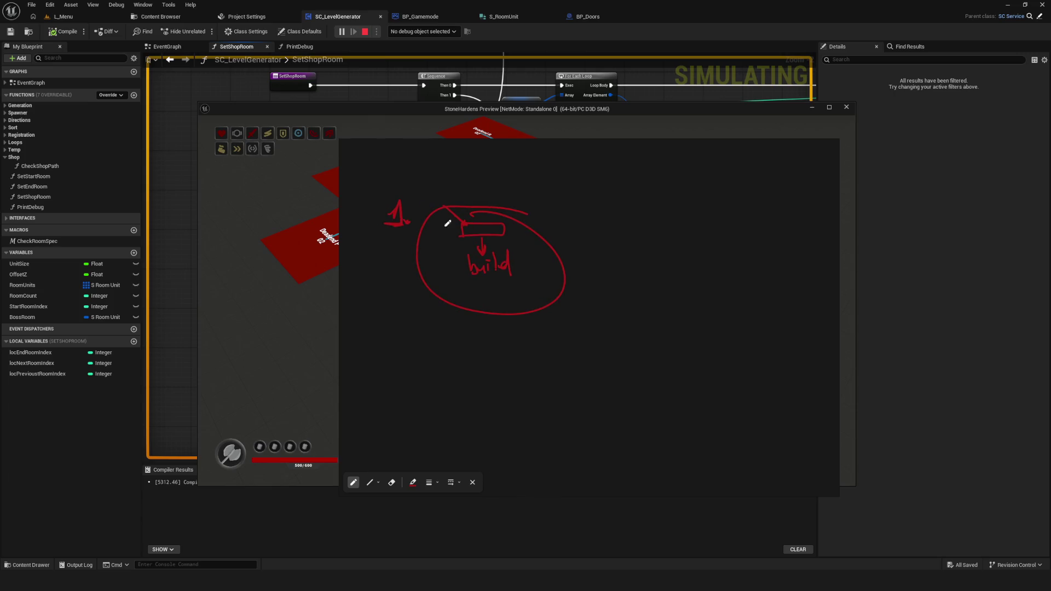
{"action": "scroll", "coordinate": [593, 280], "scroll_direction": "right", "scroll_amount": 2}
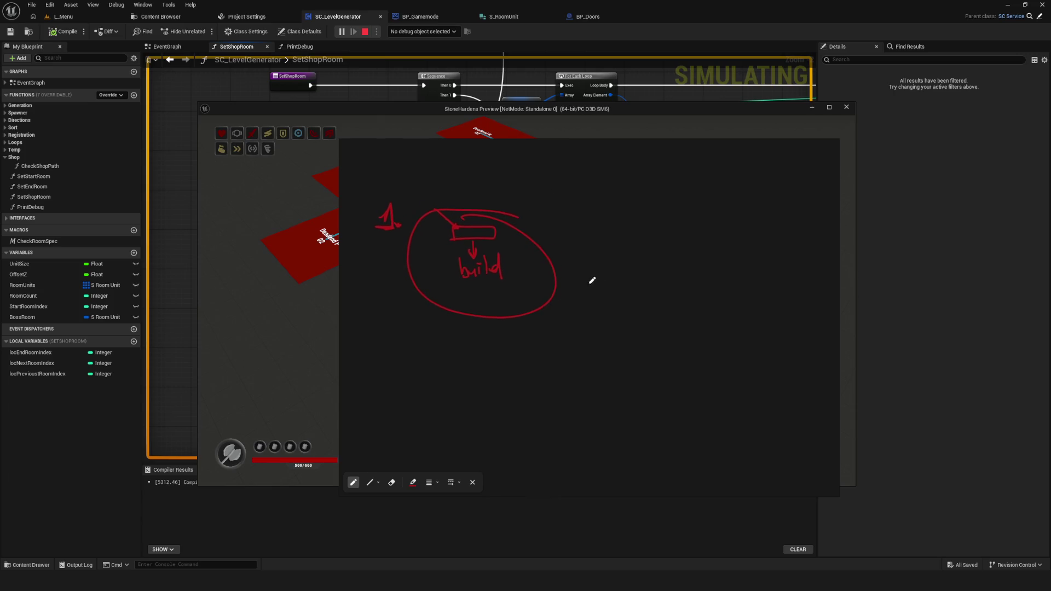
{"action": "scroll", "coordinate": [441, 227], "scroll_direction": "up", "scroll_amount": 5}
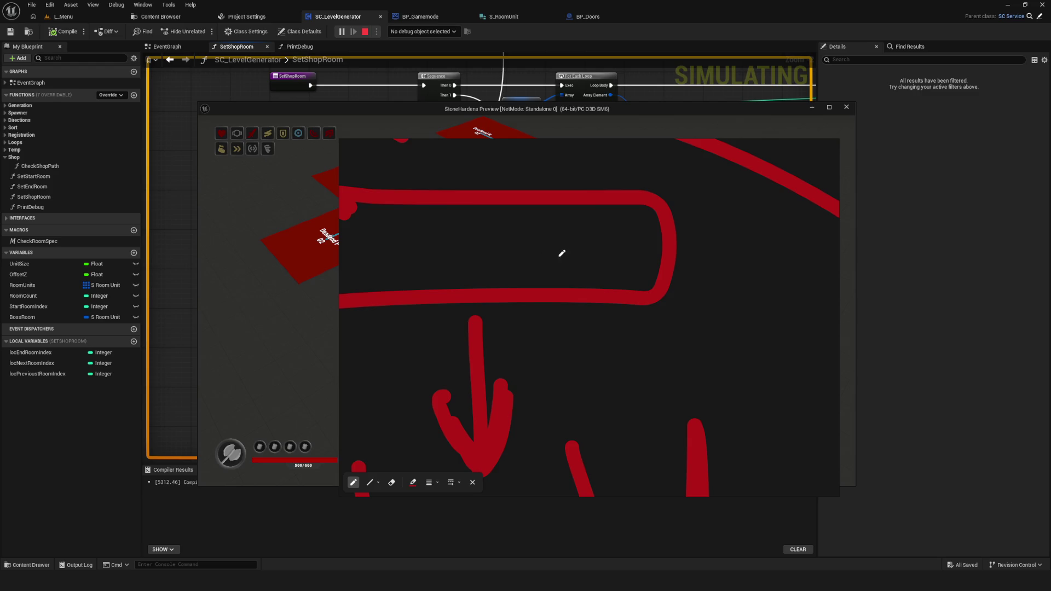
{"action": "left_click_drag", "start_coordinate": [561, 206], "coordinate": [530, 251]}
{"action": "scroll", "coordinate": [490, 309], "scroll_direction": "down", "scroll_amount": 5}
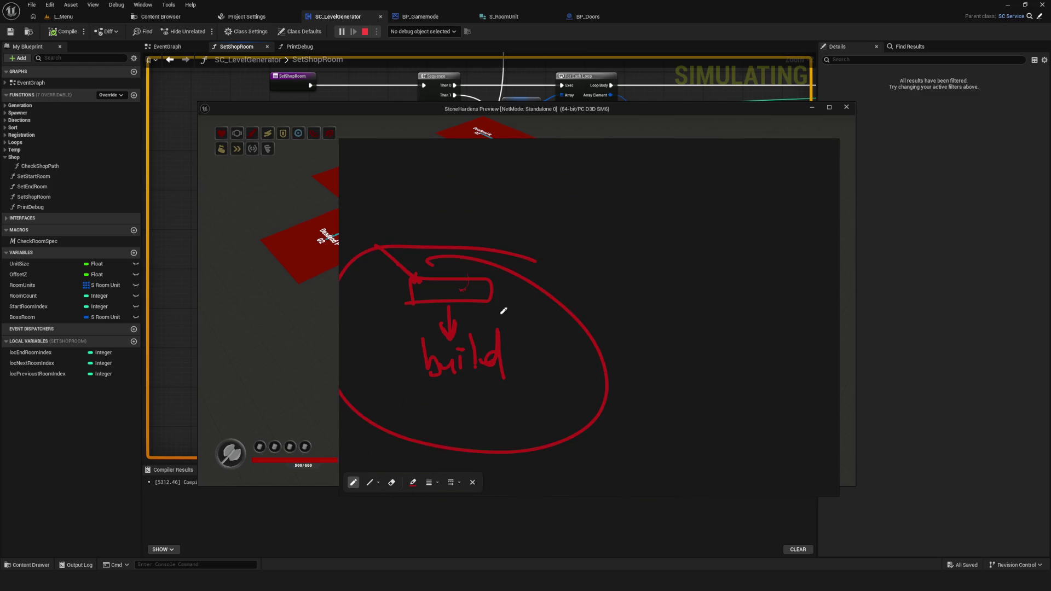
{"action": "key", "text": "e"}
{"action": "key", "text": "ctrl+z"}
{"action": "key", "text": "ctrl+z"}
{"action": "key", "text": "ctrl+z"}
{"action": "key", "text": "ctrl+z"}
{"action": "key", "text": "ctrl+z"}
{"action": "key", "text": "ctrl+z"}
{"action": "key", "text": "ctrl+z"}
{"action": "key", "text": "ctrl+z"}
{"action": "key", "text": "ctrl+z"}
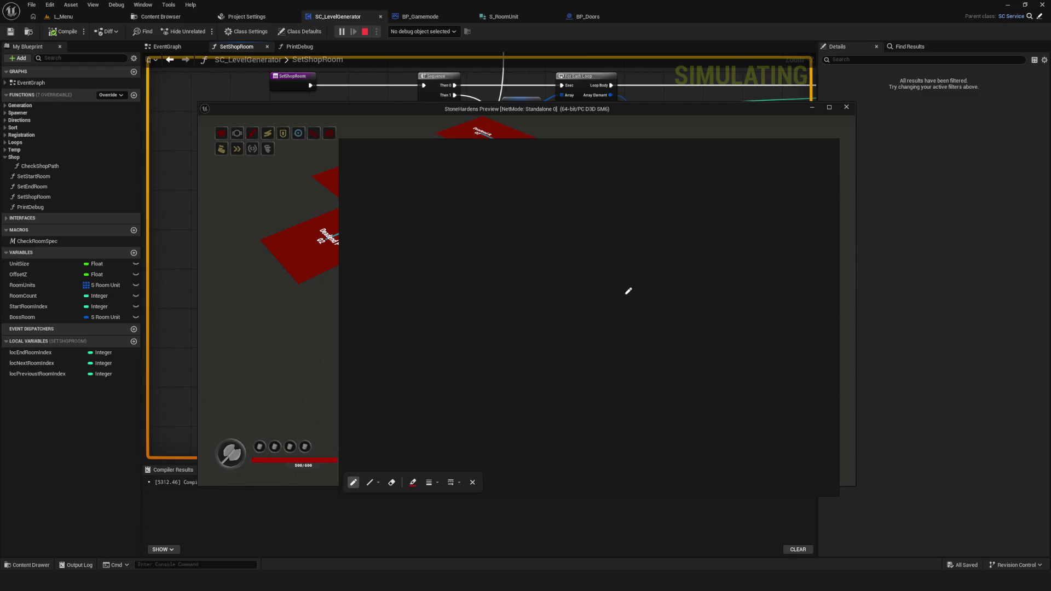
{"action": "key", "text": "ctrl+y"}
{"action": "key", "text": "ctrl+y"}
{"action": "key", "text": "ctrl+y"}
Clear the board and handwrite the list '1. build' and '2. Controller ?'
{"action": "key", "text": "ctrl+z"}
{"action": "key", "text": "ctrl+z"}
{"action": "key", "text": "ctrl+z"}
{"action": "mouse_move", "coordinate": [474, 208]}
{"action": "left_mouse_down"}
{"action": "mouse_move", "coordinate": [486, 202]}
{"action": "mouse_move", "coordinate": [491, 225]}
{"action": "mouse_move", "coordinate": [530, 206]}
{"action": "mouse_move", "coordinate": [559, 218]}
{"action": "left_mouse_up"}
{"action": "left_click", "coordinate": [496, 223]}
{"action": "mouse_move", "coordinate": [483, 244]}
{"action": "left_mouse_down"}
{"action": "mouse_move", "coordinate": [499, 246]}
{"action": "mouse_move", "coordinate": [500, 262]}
{"action": "left_mouse_up"}
{"action": "left_click", "coordinate": [500, 259]}
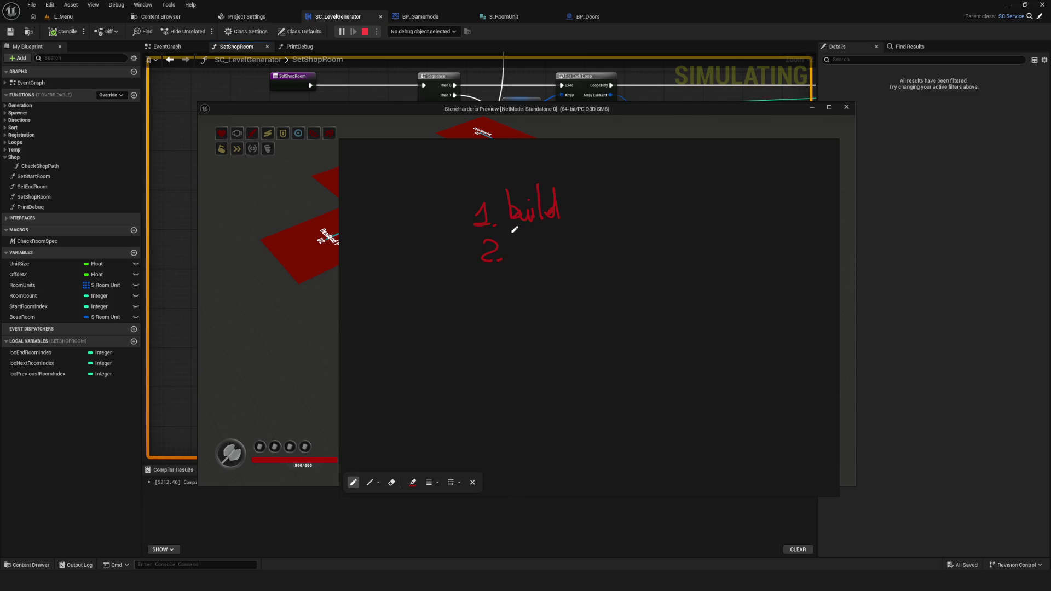
{"action": "mouse_move", "coordinate": [526, 241]}
{"action": "left_mouse_down"}
{"action": "mouse_move", "coordinate": [518, 253]}
{"action": "mouse_move", "coordinate": [548, 254]}
{"action": "mouse_move", "coordinate": [542, 235]}
{"action": "mouse_move", "coordinate": [559, 240]}
{"action": "mouse_move", "coordinate": [559, 250]}
{"action": "mouse_move", "coordinate": [625, 243]}
{"action": "left_mouse_up"}
{"action": "left_click", "coordinate": [625, 257]}
Draw a small triangle and a rectangle below the list, erasing and redrawing its inner marks
{"action": "mouse_move", "coordinate": [657, 202]}
{"action": "left_mouse_down"}
{"action": "mouse_move", "coordinate": [704, 196]}
{"action": "mouse_move", "coordinate": [723, 207]}
{"action": "mouse_move", "coordinate": [683, 200]}
{"action": "mouse_move", "coordinate": [705, 204]}
{"action": "mouse_move", "coordinate": [695, 171]}
{"action": "left_mouse_up"}
{"action": "mouse_move", "coordinate": [655, 360]}
{"action": "left_mouse_down"}
{"action": "mouse_move", "coordinate": [781, 296]}
{"action": "mouse_move", "coordinate": [666, 353]}
{"action": "left_mouse_up"}
{"action": "mouse_move", "coordinate": [706, 312]}
{"action": "left_mouse_down"}
{"action": "mouse_move", "coordinate": [711, 327]}
{"action": "mouse_move", "coordinate": [721, 325]}
{"action": "mouse_move", "coordinate": [715, 305]}
{"action": "mouse_move", "coordinate": [704, 315]}
{"action": "mouse_move", "coordinate": [721, 317]}
{"action": "left_mouse_up"}
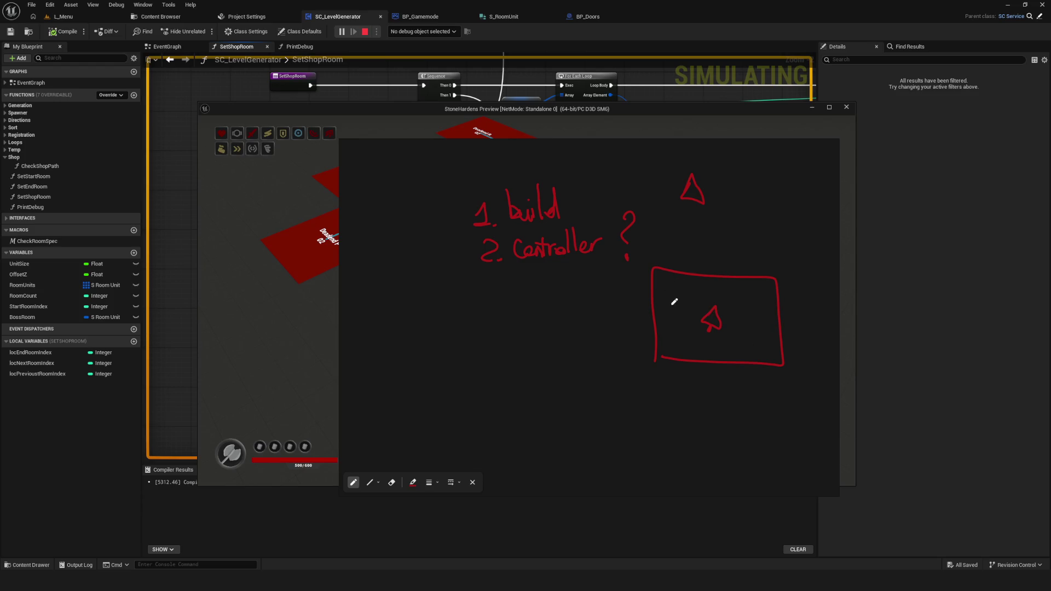
{"action": "left_click", "coordinate": [710, 319]}
{"action": "mouse_move", "coordinate": [678, 339]}
{"action": "left_mouse_down"}
{"action": "mouse_move", "coordinate": [666, 300]}
{"action": "mouse_move", "coordinate": [767, 345]}
{"action": "mouse_move", "coordinate": [678, 338]}
{"action": "left_mouse_up"}
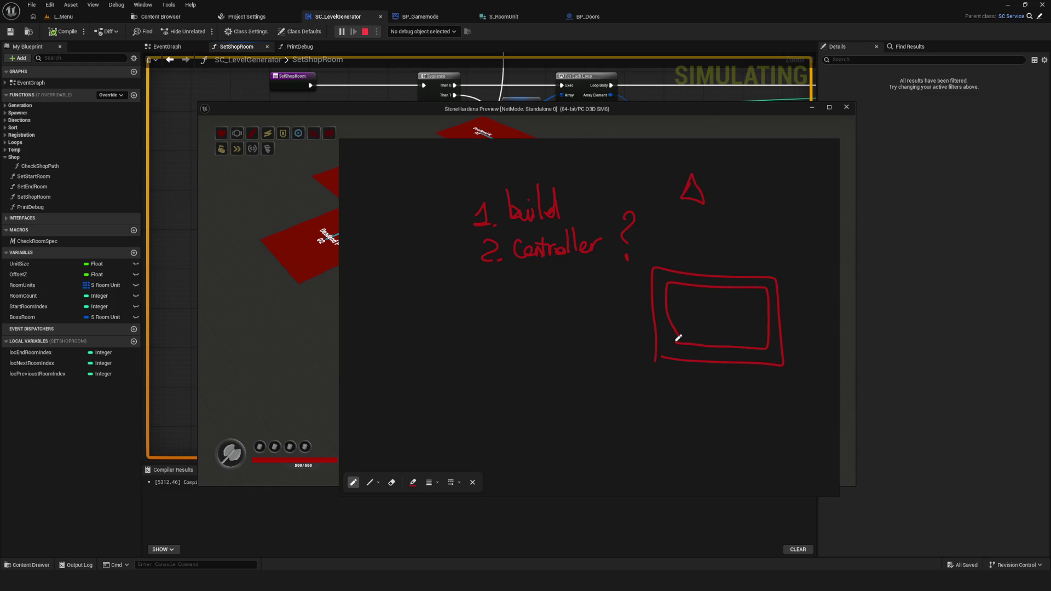
{"action": "left_click", "coordinate": [745, 285]}
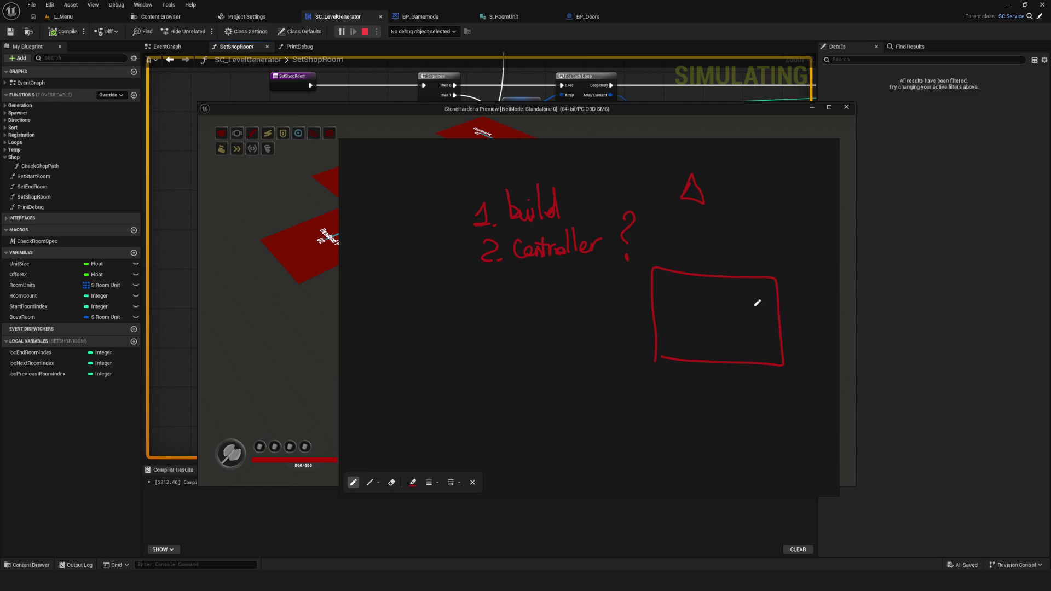
{"action": "mouse_move", "coordinate": [669, 321]}
{"action": "left_mouse_down"}
{"action": "mouse_move", "coordinate": [666, 301]}
{"action": "mouse_move", "coordinate": [769, 351]}
{"action": "mouse_move", "coordinate": [665, 310]}
{"action": "mouse_move", "coordinate": [726, 214]}
{"action": "left_mouse_up"}
{"action": "key", "text": "e"}
{"action": "key", "text": "p"}
{"action": "mouse_move", "coordinate": [653, 349]}
{"action": "left_mouse_down"}
{"action": "mouse_move", "coordinate": [763, 294]}
{"action": "mouse_move", "coordinate": [665, 349]}
{"action": "mouse_move", "coordinate": [683, 296]}
{"action": "mouse_move", "coordinate": [674, 313]}
{"action": "mouse_move", "coordinate": [717, 324]}
{"action": "mouse_move", "coordinate": [672, 304]}
{"action": "mouse_move", "coordinate": [669, 313]}
{"action": "mouse_move", "coordinate": [690, 318]}
{"action": "mouse_move", "coordinate": [681, 302]}
{"action": "mouse_move", "coordinate": [708, 326]}
{"action": "left_mouse_up"}
Erase the mark inside the rectangle and walk the character left and right away from the Shop
{"action": "key", "text": "e"}
{"action": "key", "text": "p"}
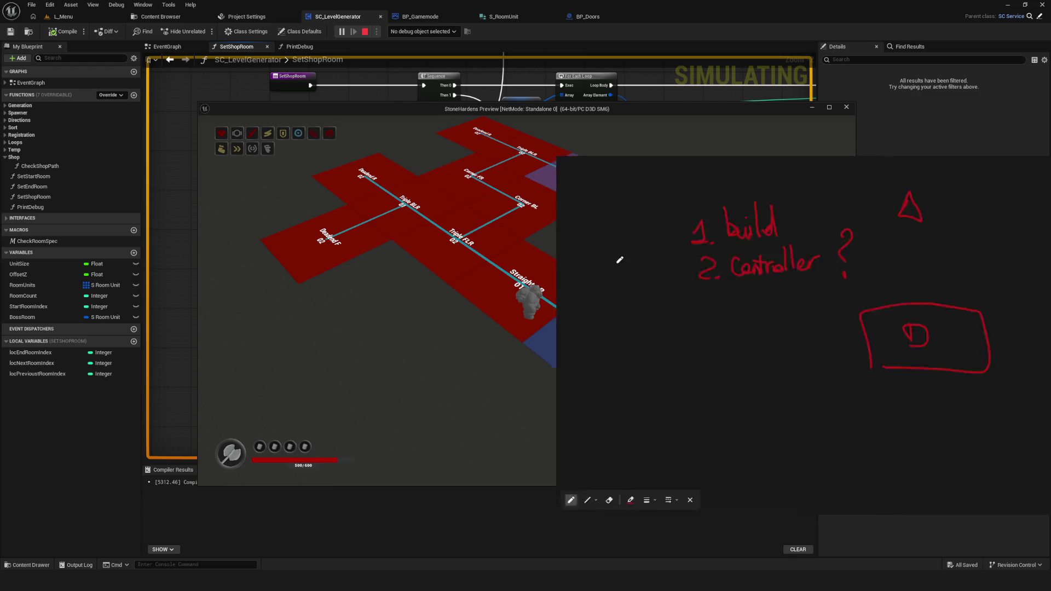
{"action": "key", "text": "a"}
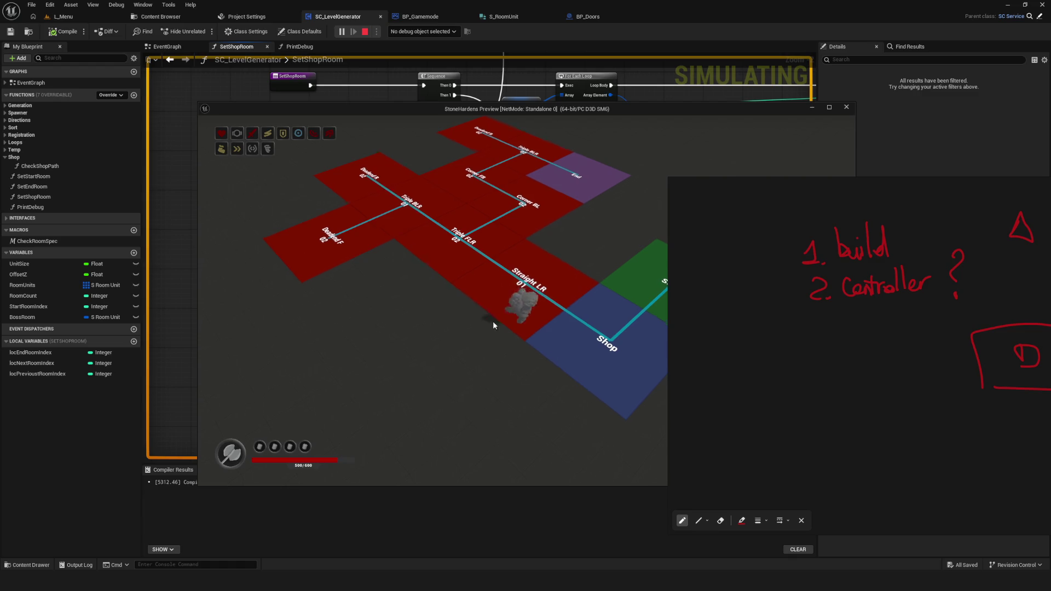
{"action": "key", "text": "d"}
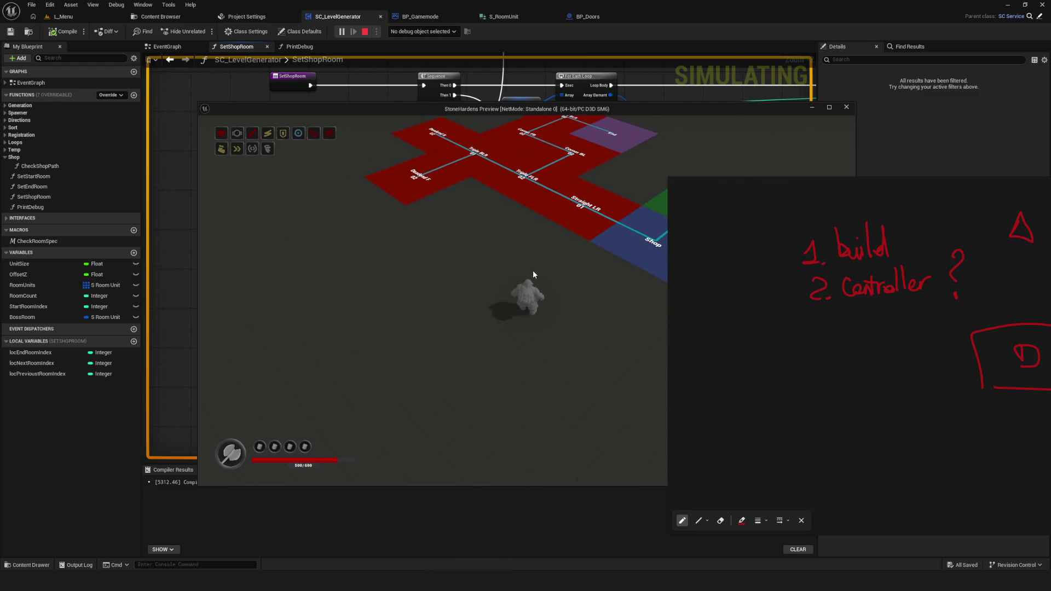
{"action": "key", "text": "a"}
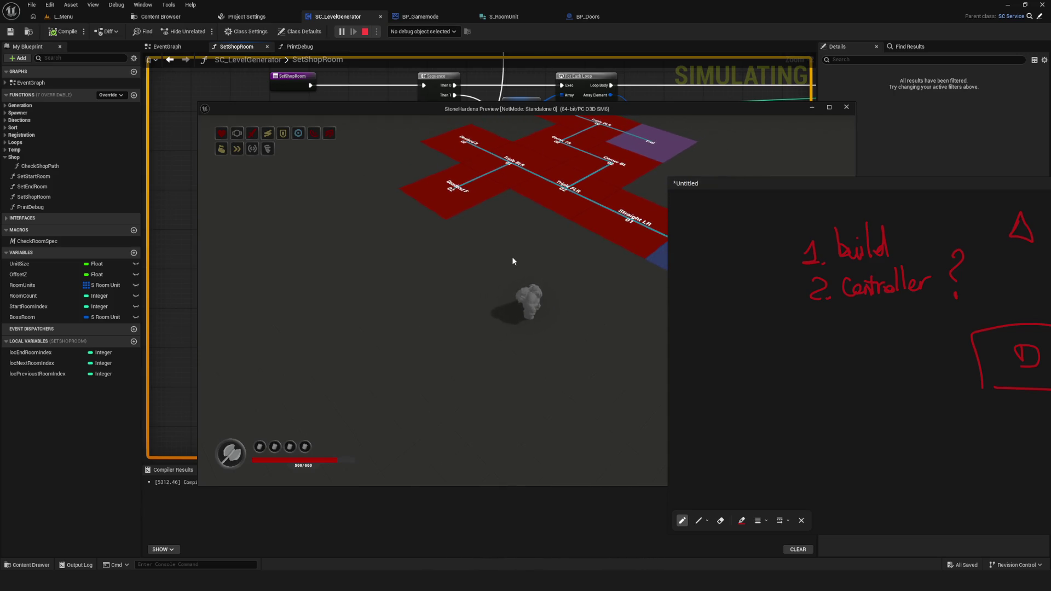
{"action": "key", "text": "a"}
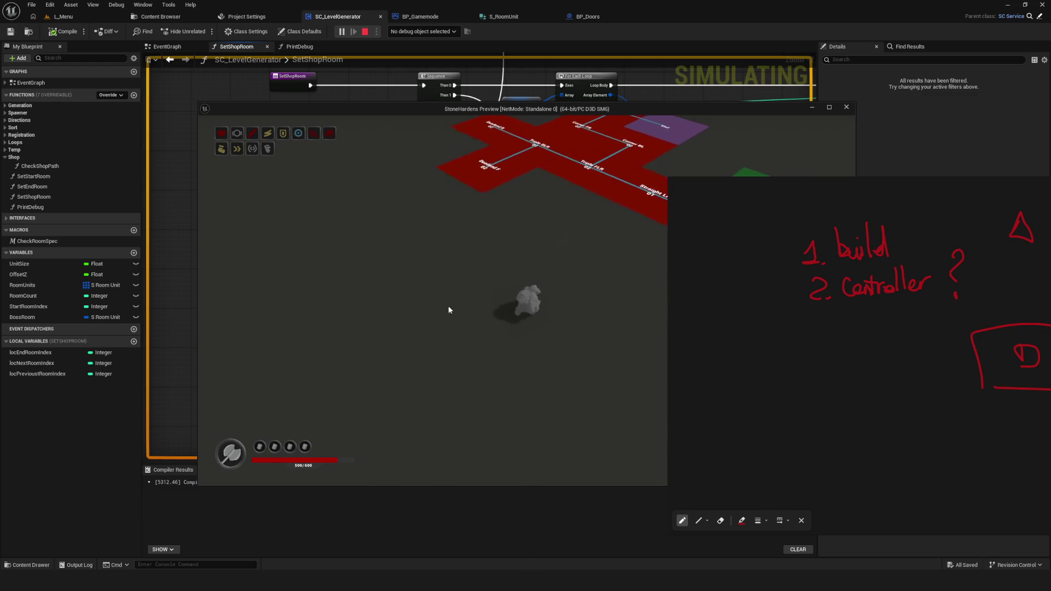
Move the overlay left and underline '1. build' and '2. Controller', adding a divider below
{"action": "mouse_move", "coordinate": [1015, 326]}
{"action": "left_mouse_down"}
{"action": "mouse_move", "coordinate": [617, 310]}
{"action": "mouse_move", "coordinate": [925, 336]}
{"action": "left_mouse_up"}
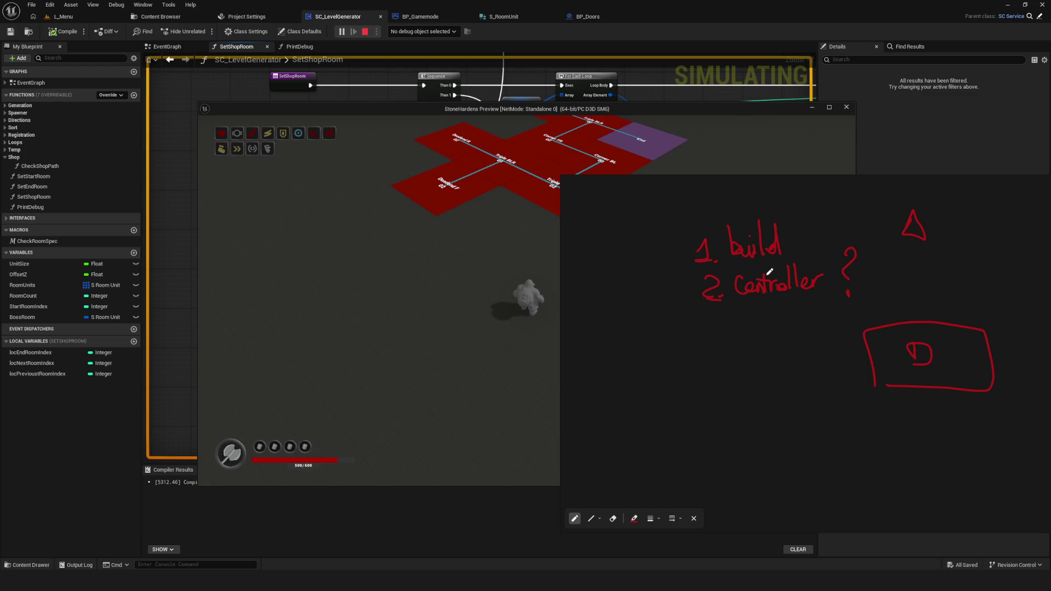
{"action": "left_click_drag", "start_coordinate": [731, 302], "coordinate": [854, 296]}
{"action": "left_click_drag", "start_coordinate": [715, 265], "coordinate": [855, 263]}
{"action": "mouse_move", "coordinate": [689, 323]}
{"action": "left_mouse_down"}
{"action": "mouse_move", "coordinate": [728, 323]}
{"action": "mouse_move", "coordinate": [733, 390]}
{"action": "left_mouse_up"}
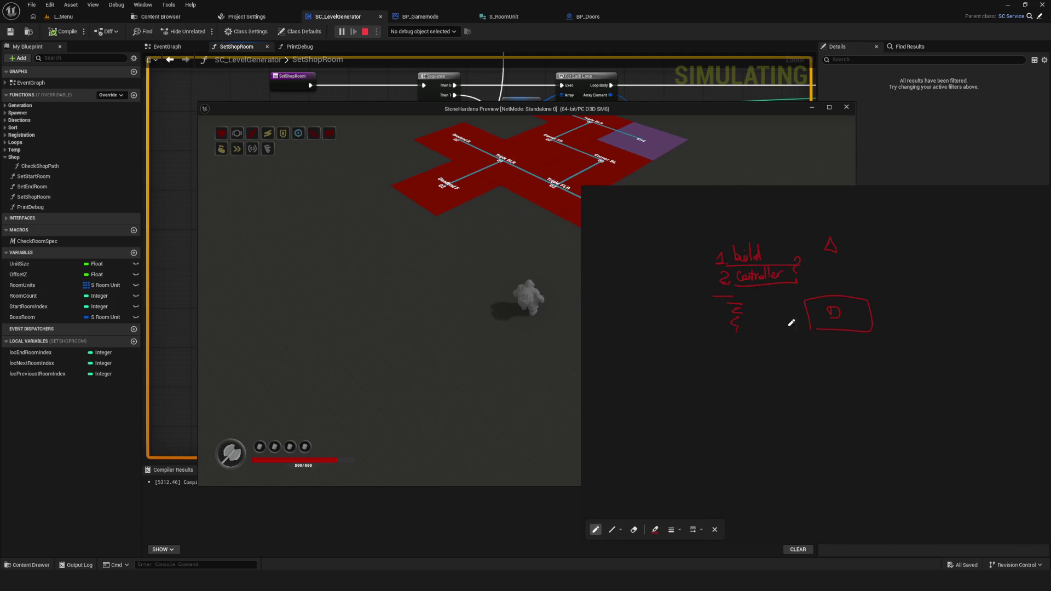
Write '3.', 'start' and a note, then draw a chain of boxes linked by arcing arrows
{"action": "mouse_move", "coordinate": [673, 297]}
{"action": "left_mouse_down"}
{"action": "mouse_move", "coordinate": [684, 305]}
{"action": "mouse_move", "coordinate": [674, 316]}
{"action": "left_mouse_up"}
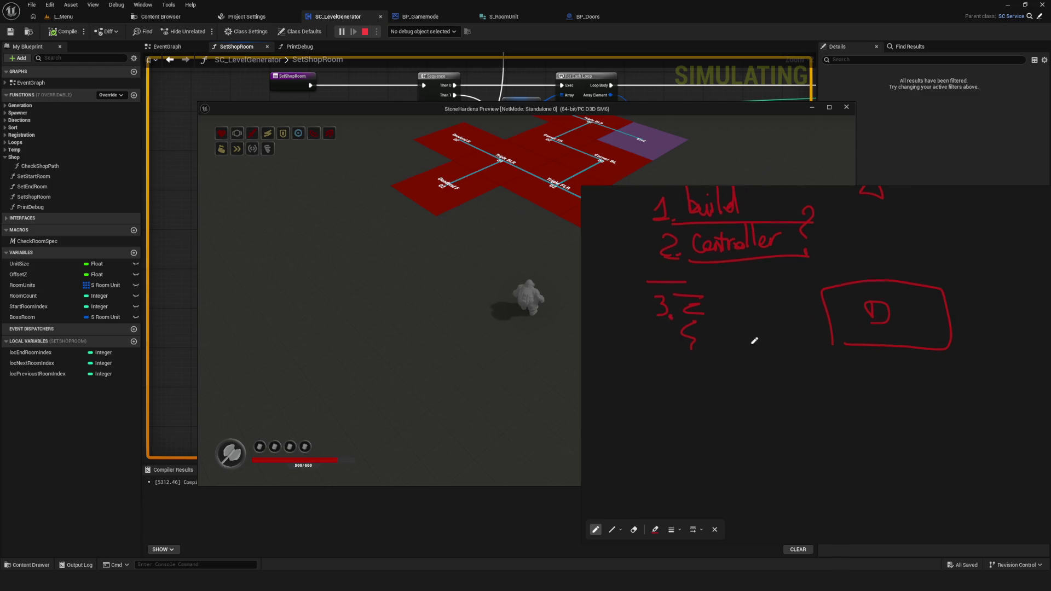
{"action": "mouse_move", "coordinate": [664, 363]}
{"action": "left_mouse_down"}
{"action": "mouse_move", "coordinate": [671, 352]}
{"action": "mouse_move", "coordinate": [685, 372]}
{"action": "mouse_move", "coordinate": [695, 368]}
{"action": "mouse_move", "coordinate": [683, 358]}
{"action": "mouse_move", "coordinate": [703, 360]}
{"action": "left_mouse_up"}
{"action": "left_click_drag", "start_coordinate": [648, 418], "coordinate": [680, 422]}
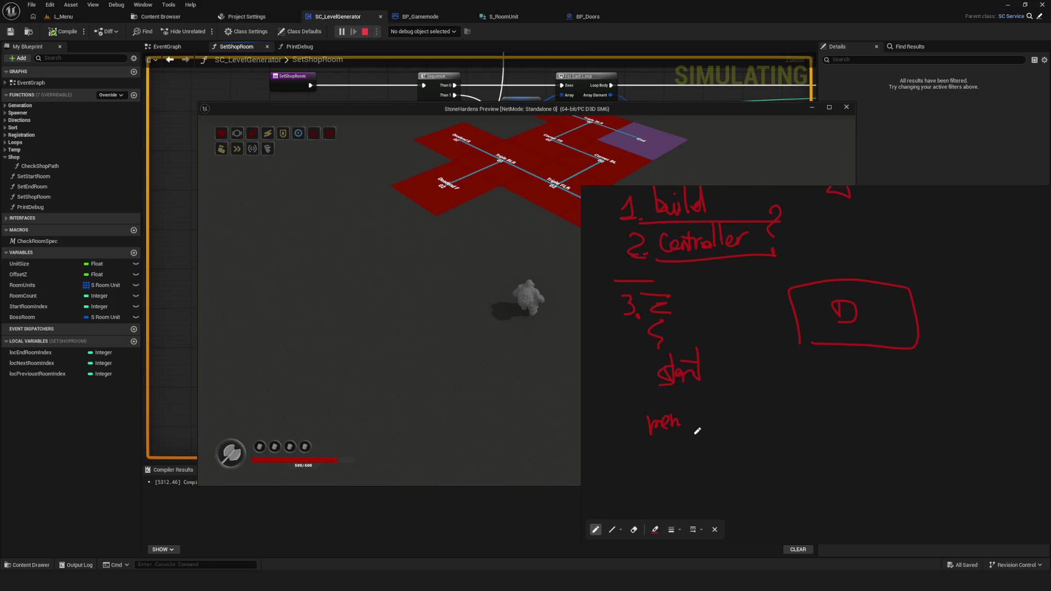
{"action": "mouse_move", "coordinate": [684, 421]}
{"action": "left_mouse_down"}
{"action": "mouse_move", "coordinate": [697, 427]}
{"action": "mouse_move", "coordinate": [680, 417]}
{"action": "mouse_move", "coordinate": [668, 436]}
{"action": "mouse_move", "coordinate": [789, 417]}
{"action": "left_mouse_up"}
{"action": "scroll", "coordinate": [721, 409], "scroll_direction": "down", "scroll_amount": 1}
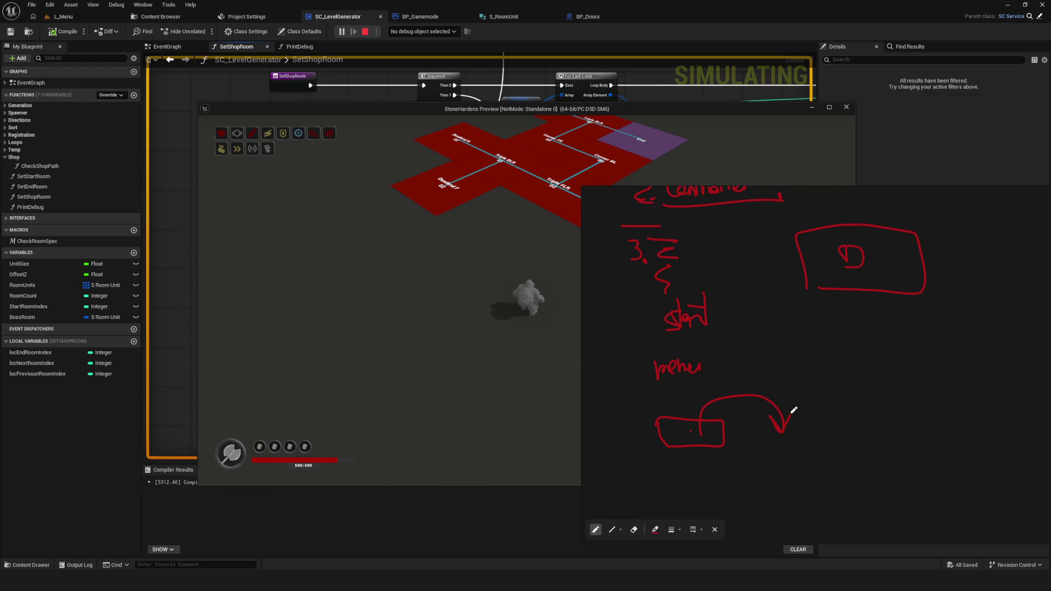
{"action": "mouse_move", "coordinate": [760, 457]}
{"action": "left_mouse_down"}
{"action": "mouse_move", "coordinate": [793, 422]}
{"action": "mouse_move", "coordinate": [799, 449]}
{"action": "mouse_move", "coordinate": [745, 449]}
{"action": "left_mouse_up"}
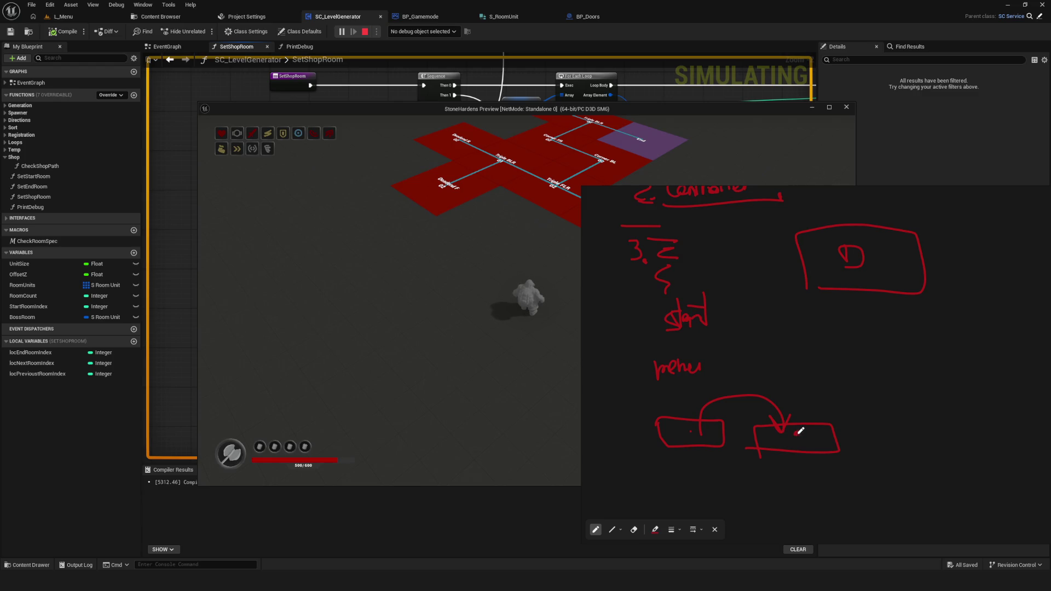
{"action": "mouse_move", "coordinate": [796, 432]}
{"action": "left_mouse_down"}
{"action": "mouse_move", "coordinate": [826, 385]}
{"action": "mouse_move", "coordinate": [872, 429]}
{"action": "mouse_move", "coordinate": [942, 423]}
{"action": "mouse_move", "coordinate": [869, 447]}
{"action": "mouse_move", "coordinate": [906, 430]}
{"action": "mouse_move", "coordinate": [943, 436]}
{"action": "left_mouse_up"}
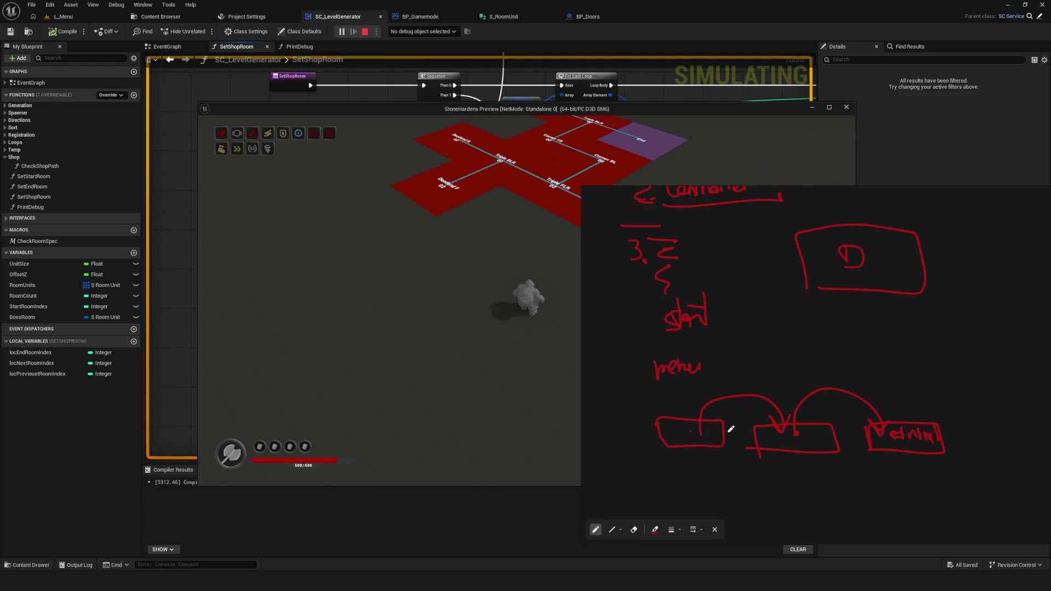
Loop around the three boxes, add a question mark by the third and an arrow back to the first
{"action": "scroll", "coordinate": [776, 442], "scroll_direction": "down", "scroll_amount": 1}
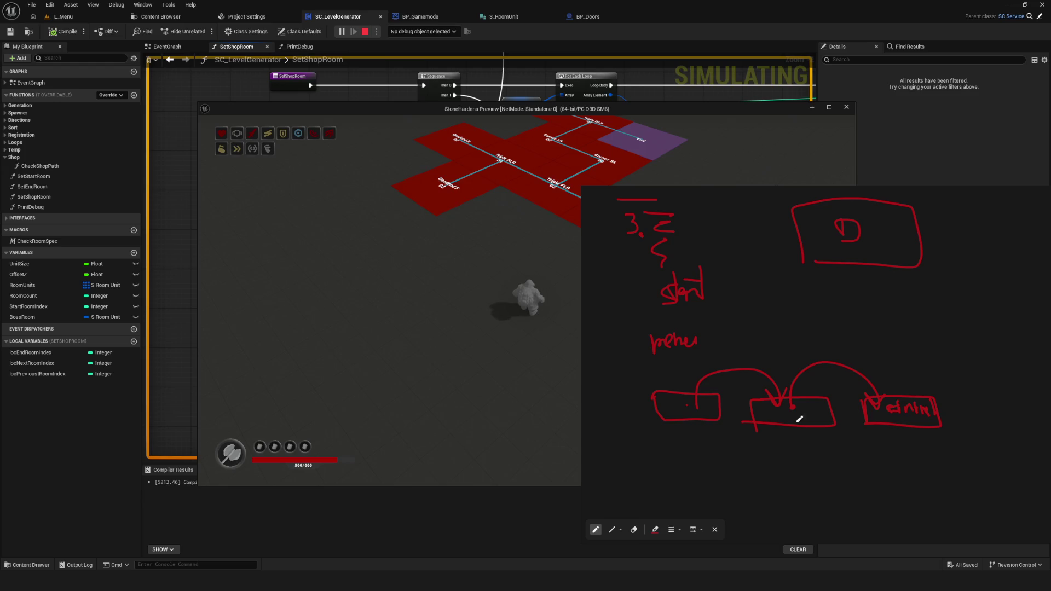
{"action": "mouse_move", "coordinate": [890, 364]}
{"action": "left_mouse_down"}
{"action": "mouse_move", "coordinate": [678, 363]}
{"action": "mouse_move", "coordinate": [692, 453]}
{"action": "mouse_move", "coordinate": [809, 347]}
{"action": "mouse_move", "coordinate": [775, 347]}
{"action": "left_mouse_up"}
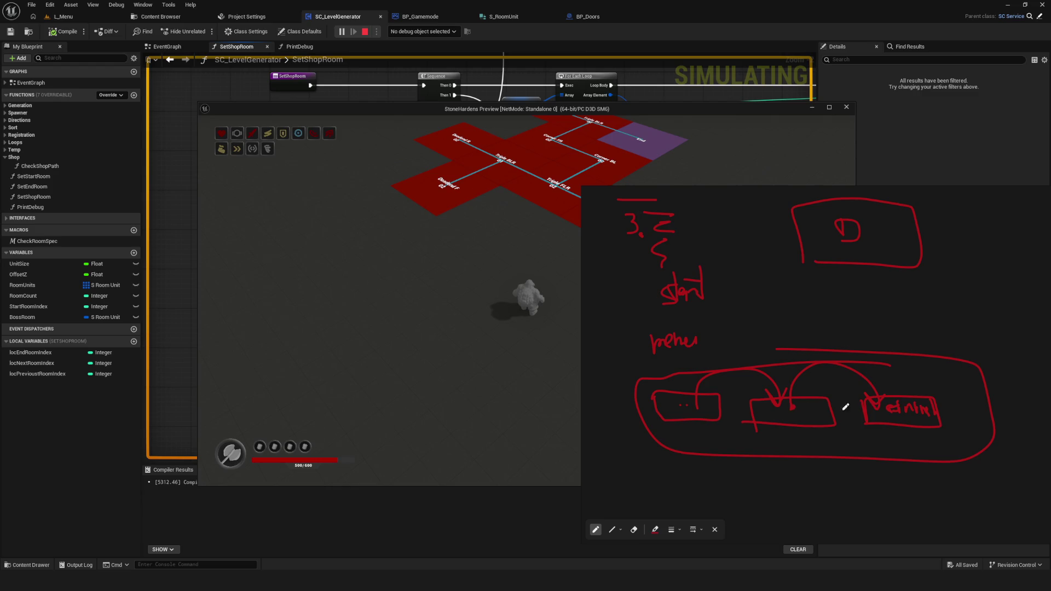
{"action": "left_click_drag", "start_coordinate": [944, 375], "coordinate": [959, 385]}
{"action": "mouse_move", "coordinate": [963, 405]}
{"action": "left_mouse_down"}
{"action": "mouse_move", "coordinate": [705, 444]}
{"action": "mouse_move", "coordinate": [716, 446]}
{"action": "left_mouse_up"}
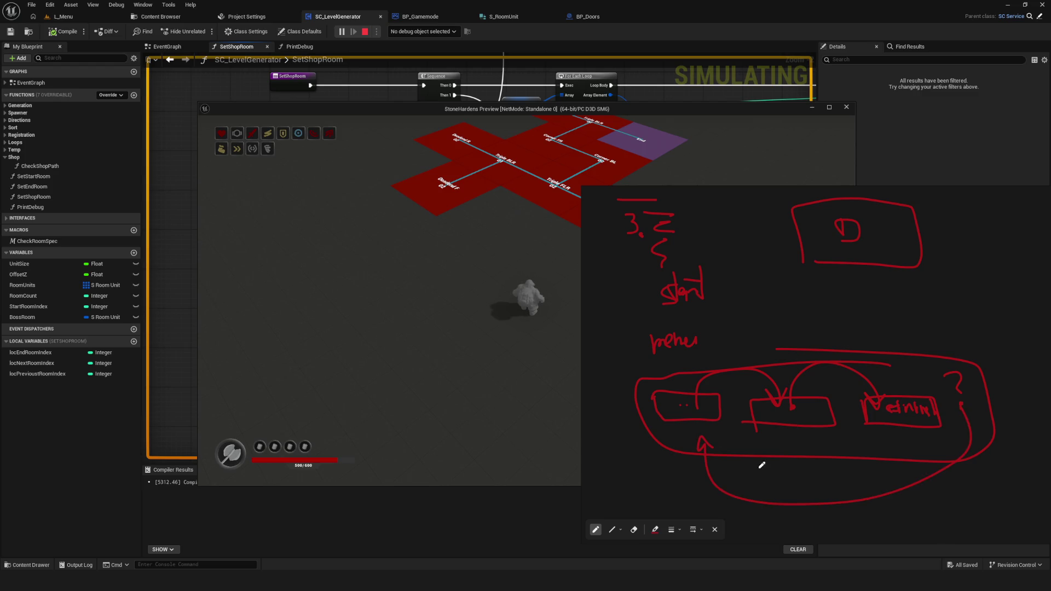
{"action": "scroll", "coordinate": [846, 348], "scroll_direction": "down", "scroll_amount": 2}
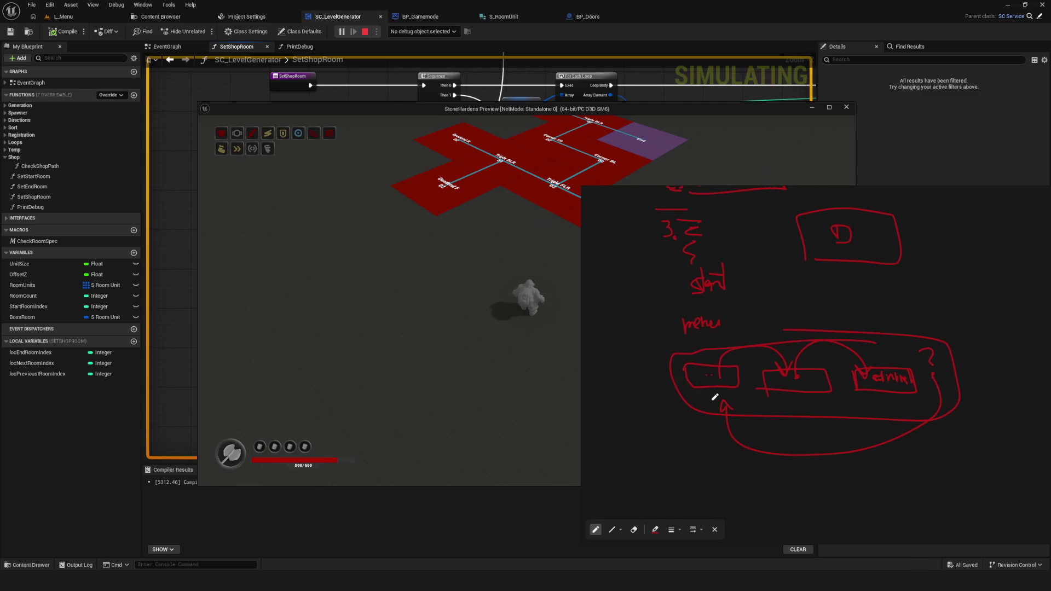
{"action": "scroll", "coordinate": [790, 392], "scroll_direction": "up", "scroll_amount": 5}
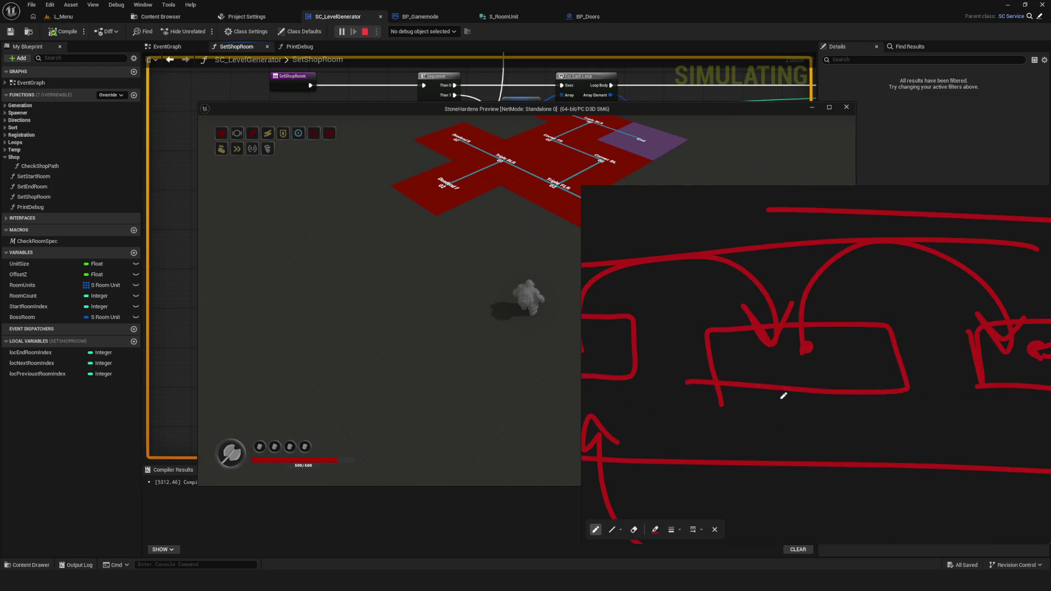
Add small marks, a wavy line, an 'r' and a curved arrow inside the middle box
{"action": "left_click_drag", "start_coordinate": [779, 354], "coordinate": [786, 356]}
{"action": "scroll", "coordinate": [779, 348], "scroll_direction": "up", "scroll_amount": 3}
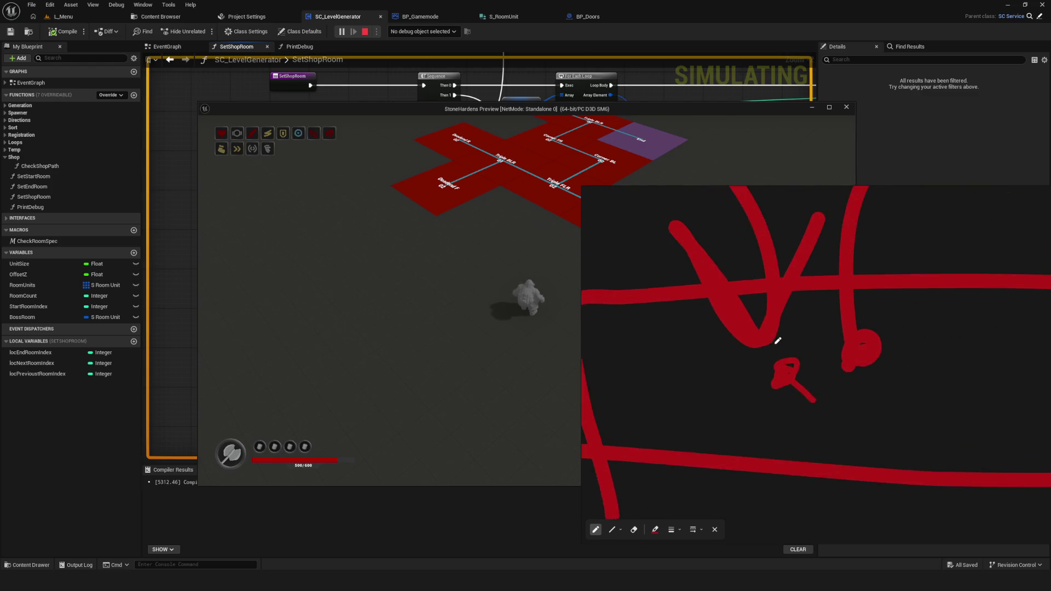
{"action": "scroll", "coordinate": [805, 349], "scroll_direction": "down", "scroll_amount": 8}
{"action": "scroll", "coordinate": [837, 351], "scroll_direction": "up", "scroll_amount": 1}
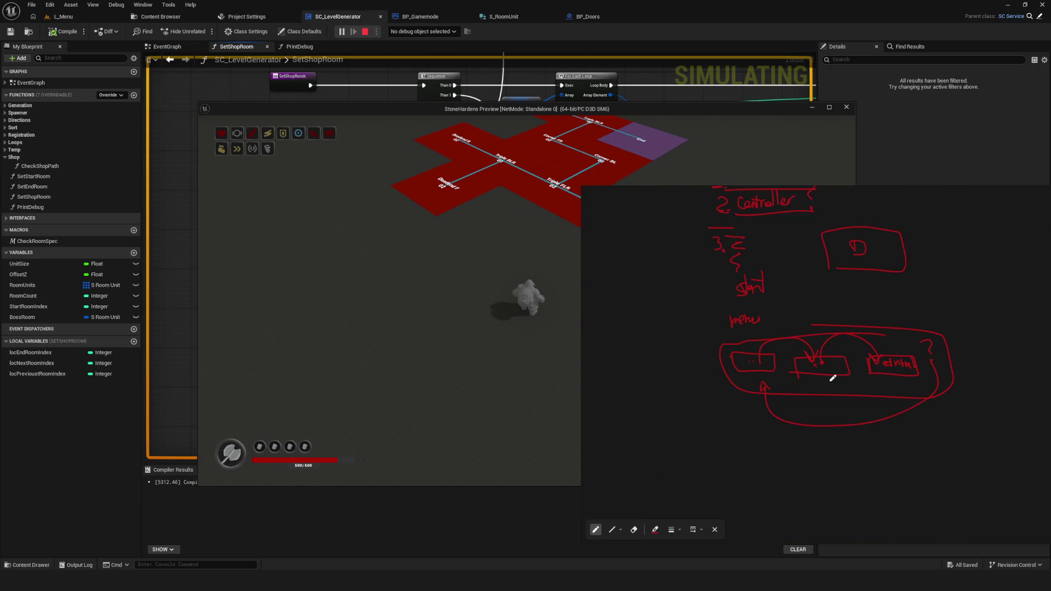
{"action": "left_click_drag", "start_coordinate": [739, 425], "coordinate": [746, 439]}
{"action": "scroll", "coordinate": [797, 328], "scroll_direction": "up", "scroll_amount": 5}
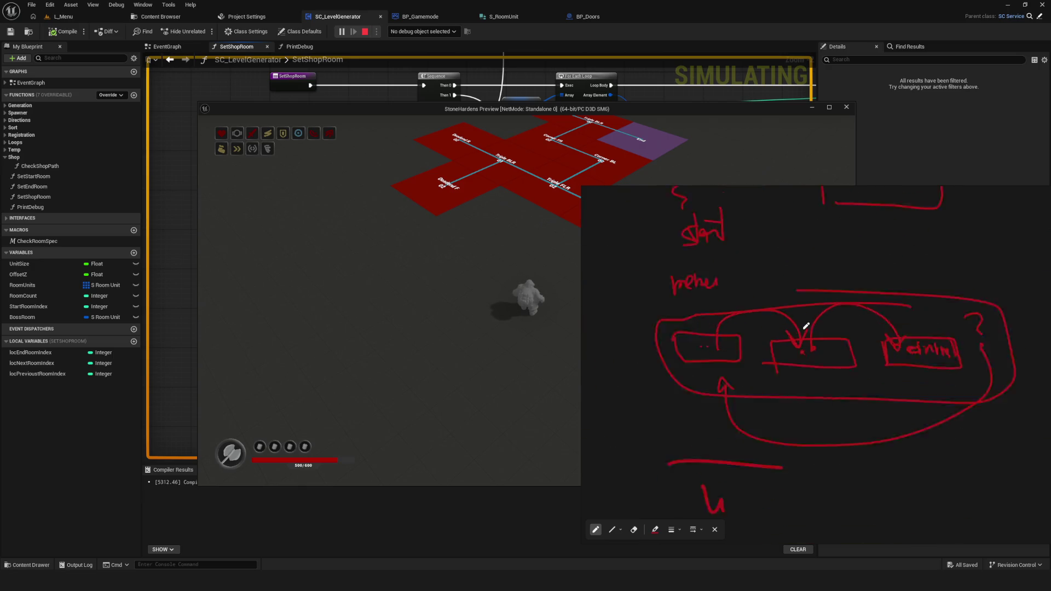
{"action": "scroll", "coordinate": [763, 352], "scroll_direction": "down", "scroll_amount": 2}
{"action": "scroll", "coordinate": [739, 293], "scroll_direction": "up", "scroll_amount": 4}
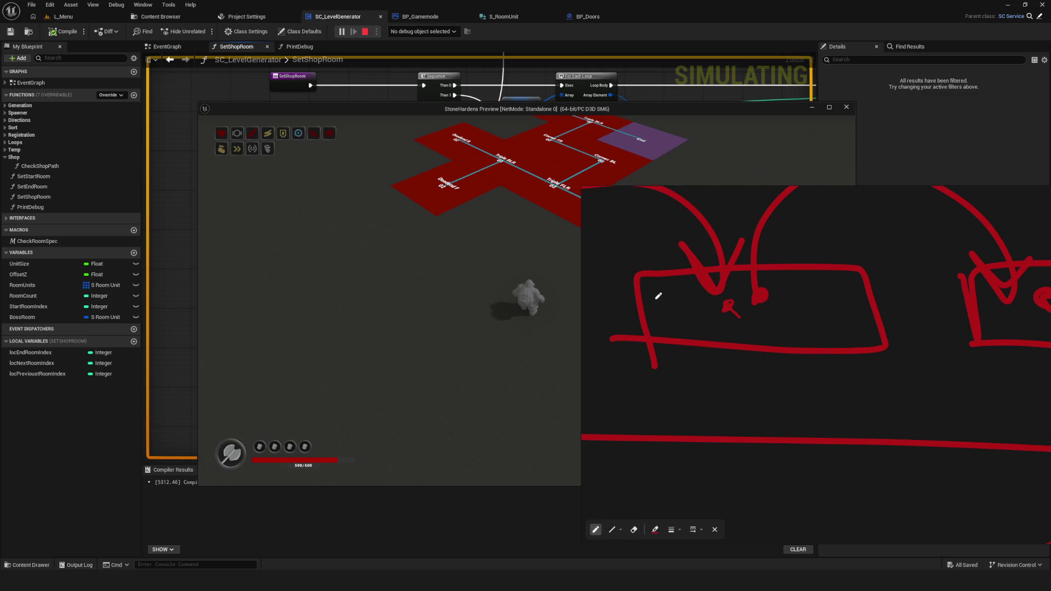
{"action": "left_click_drag", "start_coordinate": [659, 314], "coordinate": [804, 302]}
{"action": "left_click_drag", "start_coordinate": [661, 311], "coordinate": [670, 311]}
{"action": "mouse_move", "coordinate": [613, 266]}
{"action": "left_mouse_down"}
{"action": "mouse_move", "coordinate": [694, 331]}
{"action": "mouse_move", "coordinate": [707, 316]}
{"action": "left_mouse_up"}
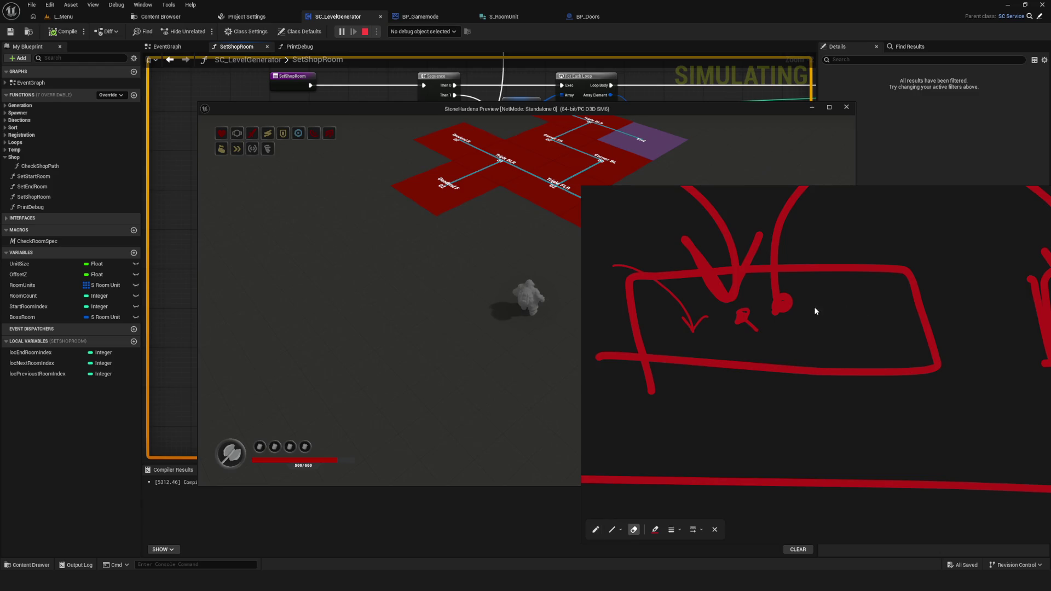
{"action": "key", "text": "ctrl+s"}
{"action": "key", "text": "Escape"}
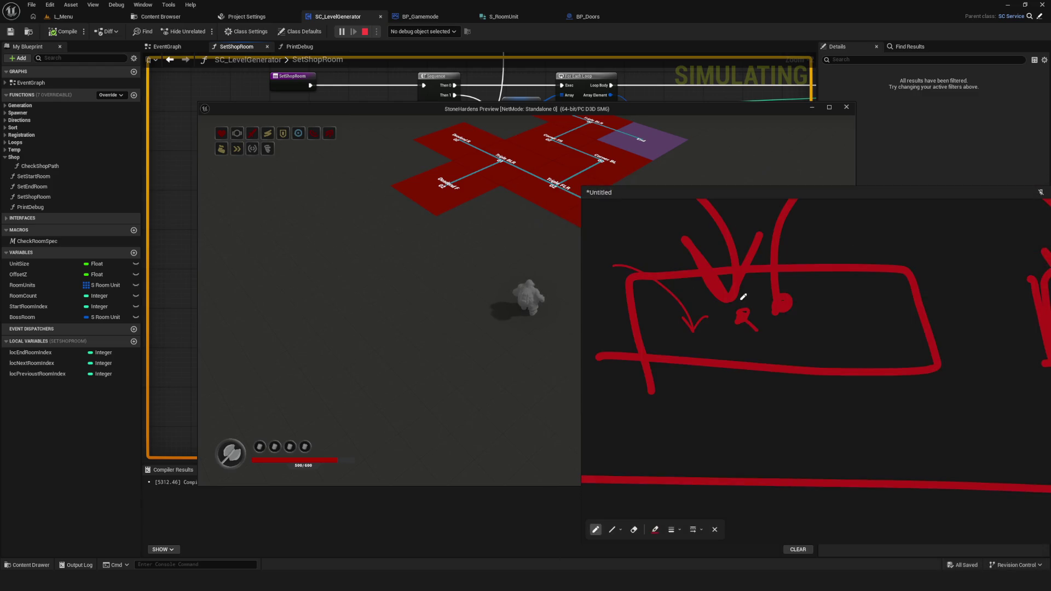
Reveal the numbered notes, cross out 'build' and 'Controller', then undo the cross-out
{"action": "scroll", "coordinate": [734, 295], "scroll_direction": "down", "scroll_amount": 5}
{"action": "left_click_drag", "start_coordinate": [797, 342], "coordinate": [788, 369]}
{"action": "scroll", "coordinate": [761, 380], "scroll_direction": "up", "scroll_amount": 3}
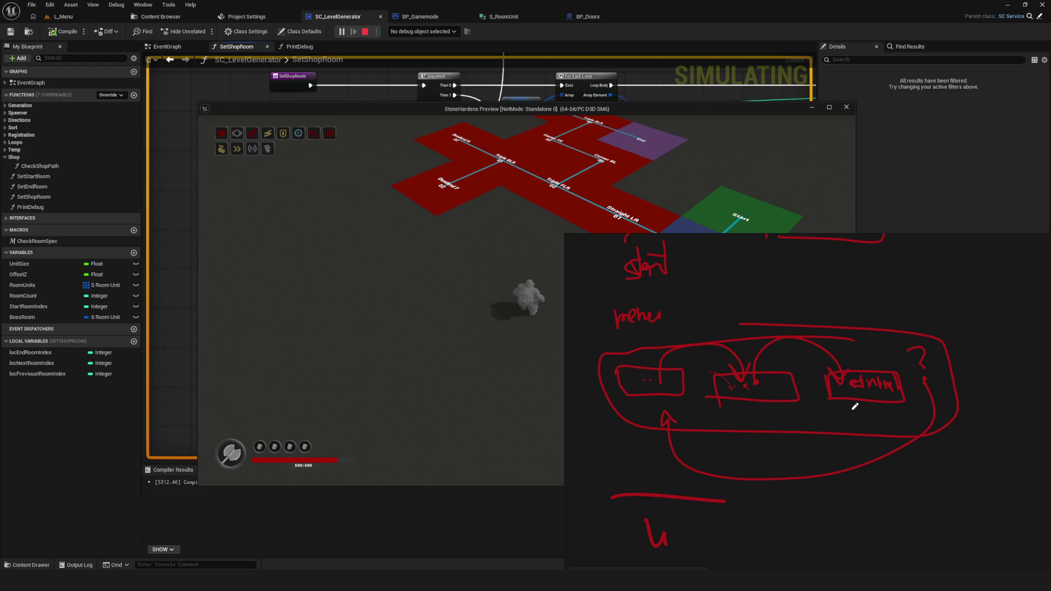
{"action": "scroll", "coordinate": [762, 390], "scroll_direction": "down", "scroll_amount": 3}
{"action": "left_click_drag", "start_coordinate": [728, 369], "coordinate": [728, 425]}
{"action": "left_click_drag", "start_coordinate": [777, 334], "coordinate": [767, 331]}
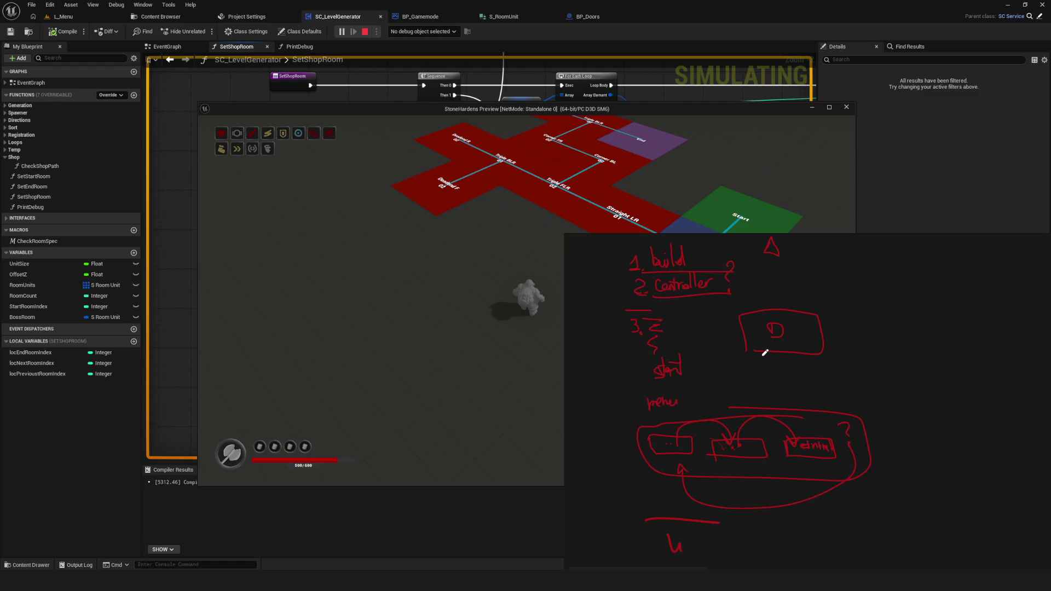
{"action": "scroll", "coordinate": [766, 355], "scroll_direction": "down", "scroll_amount": 1}
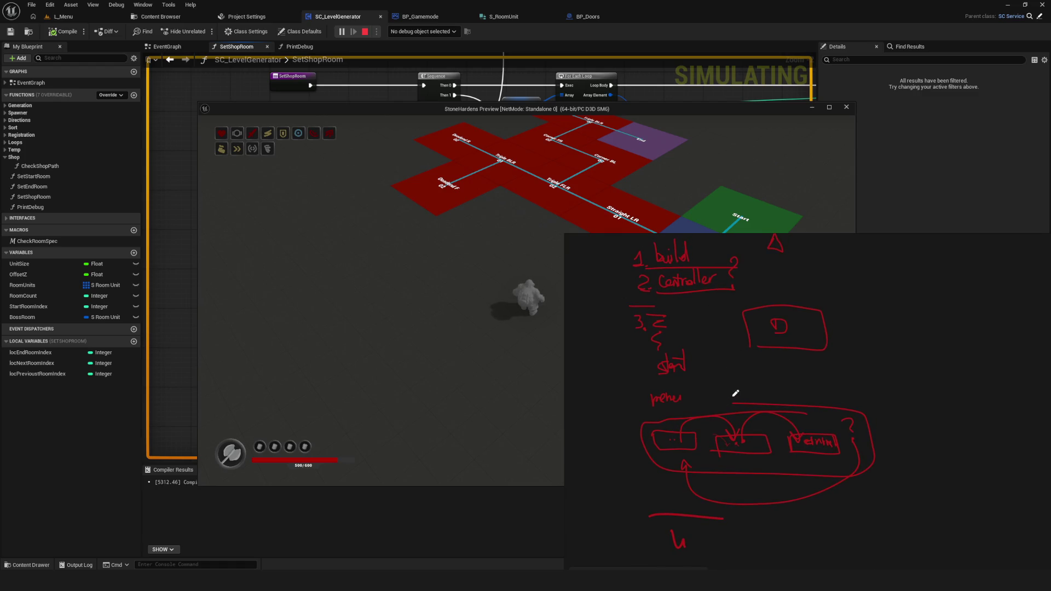
{"action": "left_click_drag", "start_coordinate": [719, 249], "coordinate": [619, 285]}
{"action": "left_click_drag", "start_coordinate": [627, 252], "coordinate": [722, 296]}
{"action": "key", "text": "ctrl+z"}
{"action": "key", "text": "ctrl+z"}
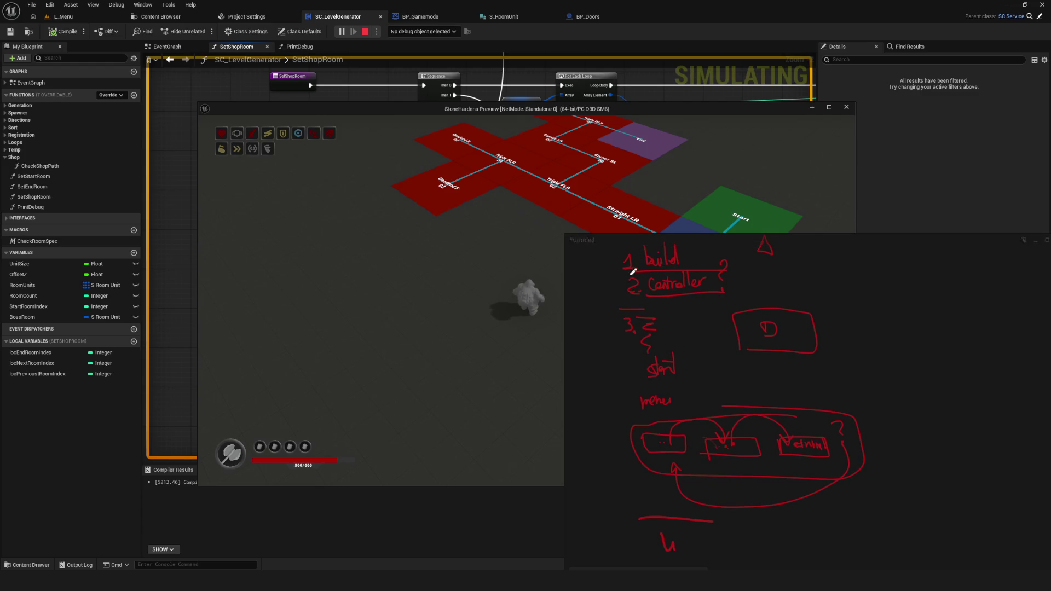
Dot the middle box and slide the sketch overlay aside to reveal the dungeon
{"action": "scroll", "coordinate": [599, 323], "scroll_direction": "right", "scroll_amount": 1}
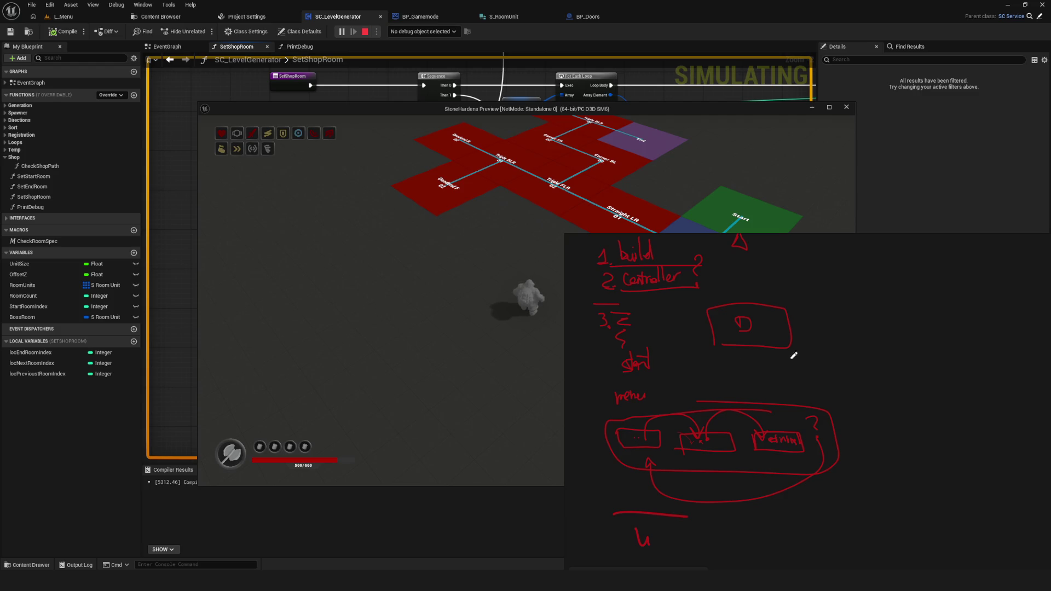
{"action": "left_click", "coordinate": [707, 442]}
{"action": "left_click_drag", "start_coordinate": [629, 362], "coordinate": [1003, 359]}
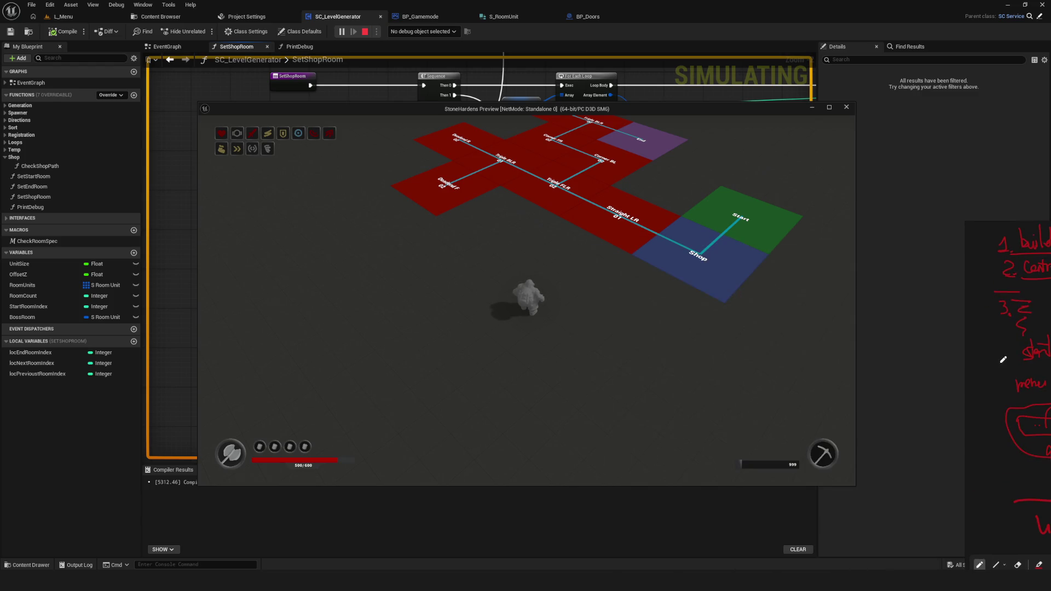
Close the game preview and save the project's changed packages with Ctrl+S
{"action": "scroll", "coordinate": [675, 241], "scroll_direction": "up", "scroll_amount": 3}
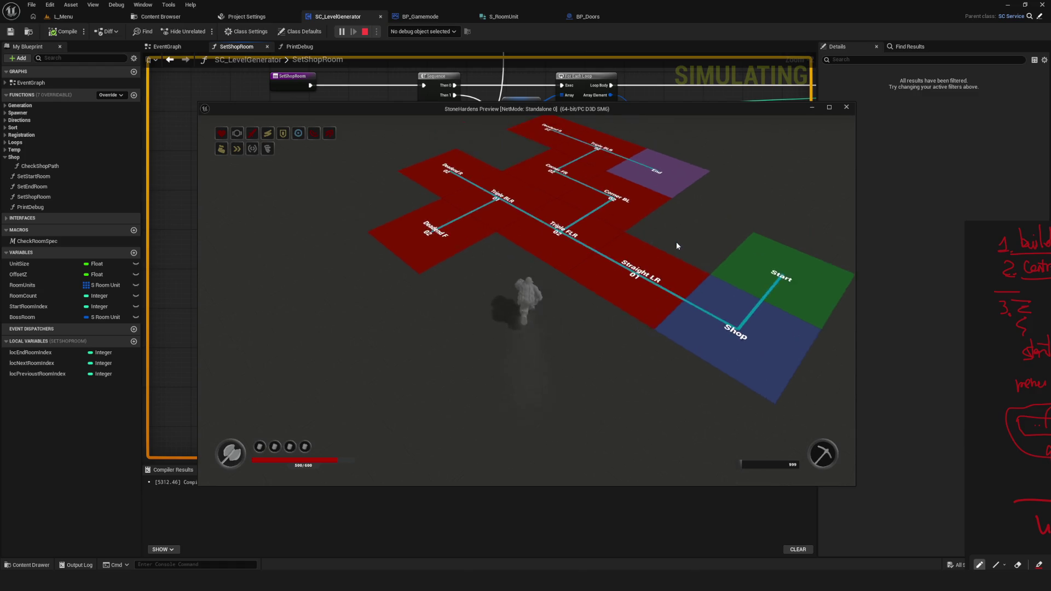
{"action": "left_click", "coordinate": [843, 108]}
{"action": "scroll", "coordinate": [507, 227], "scroll_direction": "down", "scroll_amount": 5}
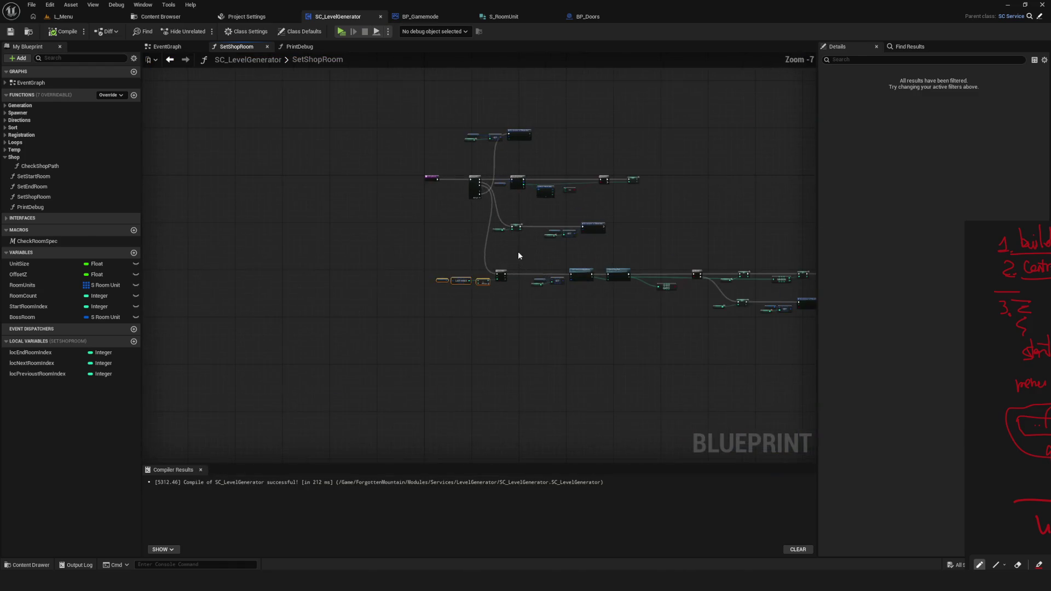
{"action": "key", "text": "ctrl+s"}
Pan SetShopRoom to the SET and RANDOM nodes and select the room index SET, GET and Set members nodes
{"action": "scroll", "coordinate": [517, 275], "scroll_direction": "up", "scroll_amount": 4}
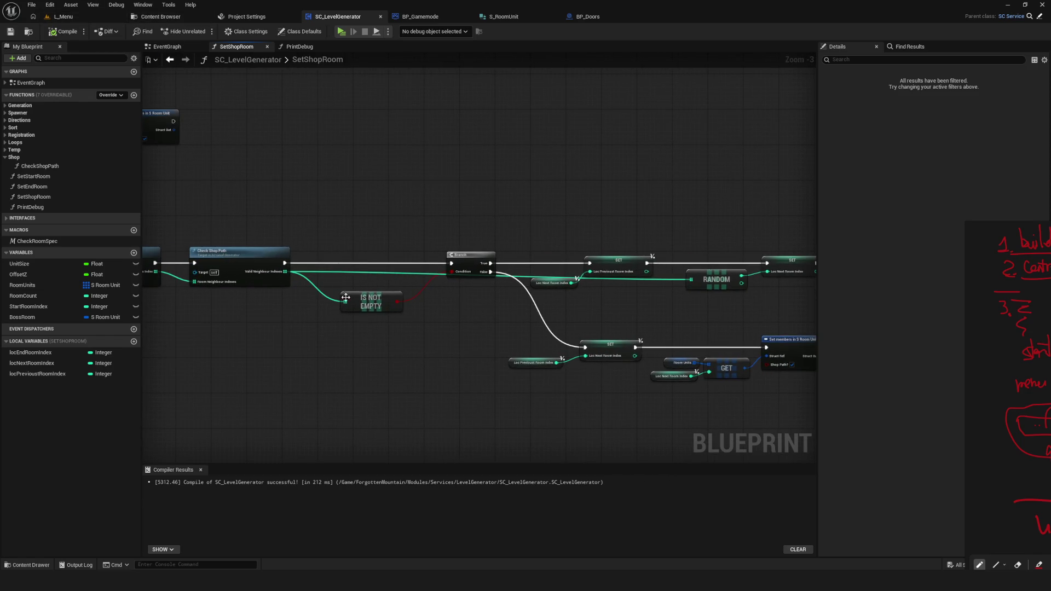
{"action": "scroll", "coordinate": [570, 285], "scroll_direction": "down", "scroll_amount": 6}
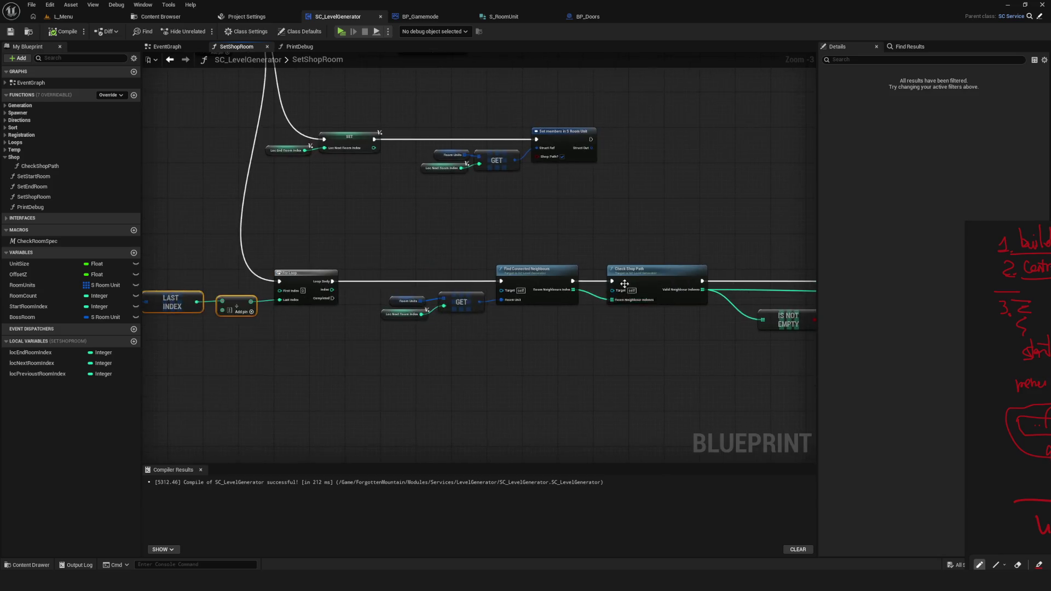
{"action": "scroll", "coordinate": [459, 298], "scroll_direction": "up", "scroll_amount": 4}
{"action": "scroll", "coordinate": [460, 298], "scroll_direction": "up", "scroll_amount": 4}
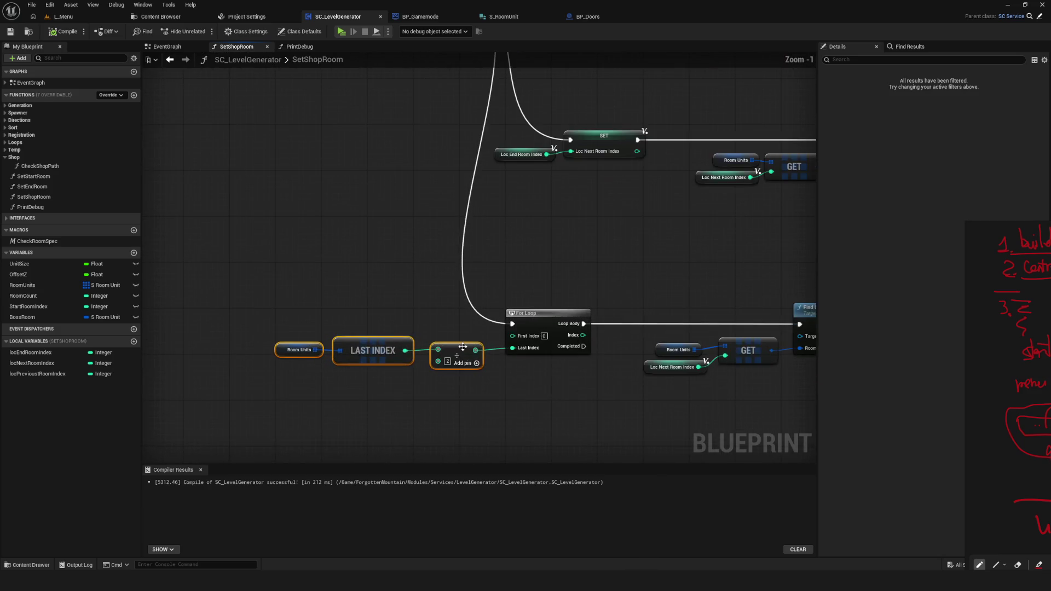
{"action": "scroll", "coordinate": [389, 331], "scroll_direction": "down", "scroll_amount": 4}
{"action": "scroll", "coordinate": [482, 295], "scroll_direction": "up", "scroll_amount": 6}
{"action": "left_click_drag", "start_coordinate": [496, 256], "coordinate": [718, 256]}
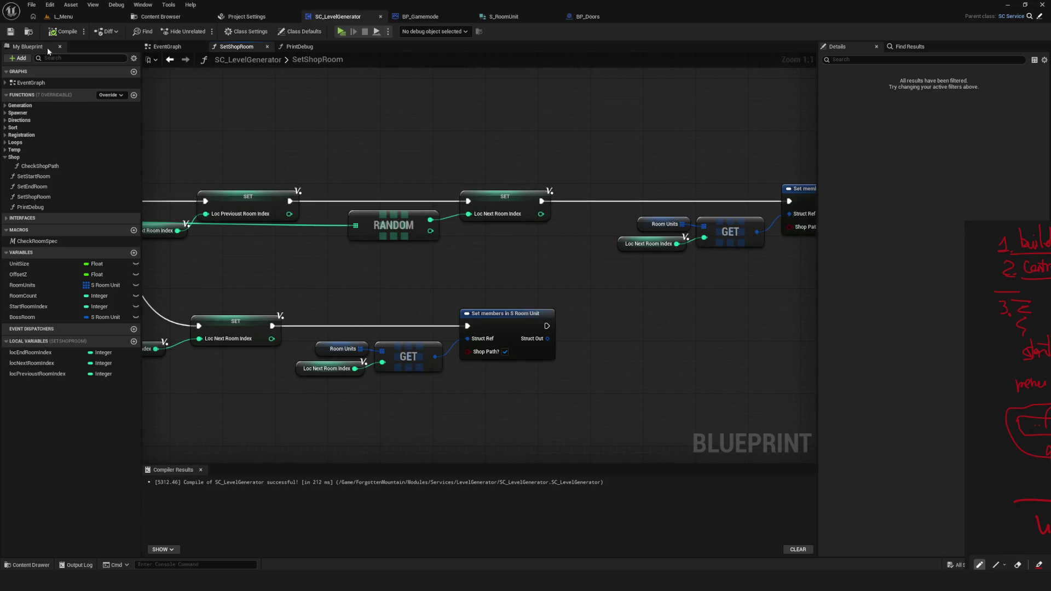
{"action": "scroll", "coordinate": [502, 263], "scroll_direction": "down", "scroll_amount": 3}
{"action": "scroll", "coordinate": [387, 297], "scroll_direction": "up", "scroll_amount": 3}
{"action": "mouse_move", "coordinate": [387, 298]}
{"action": "left_mouse_down"}
{"action": "mouse_move", "coordinate": [829, 399]}
{"action": "mouse_move", "coordinate": [818, 397]}
{"action": "left_mouse_up"}
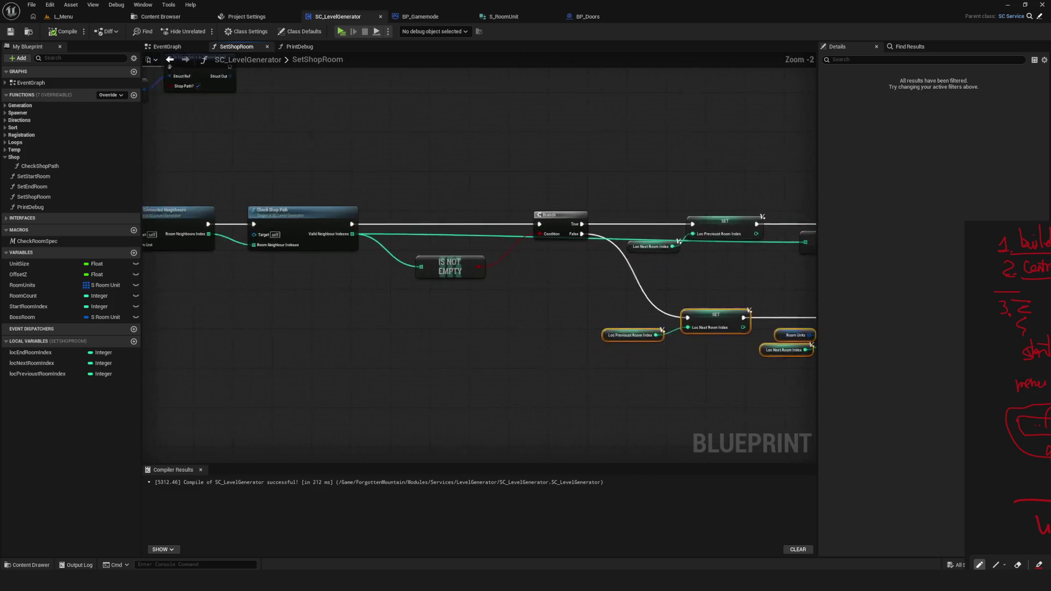
Pan the graph to the Find Connected Neighbours and Check Shop Path nodes
{"action": "scroll", "coordinate": [415, 308], "scroll_direction": "down", "scroll_amount": 4}
{"action": "scroll", "coordinate": [415, 308], "scroll_direction": "up", "scroll_amount": 4}
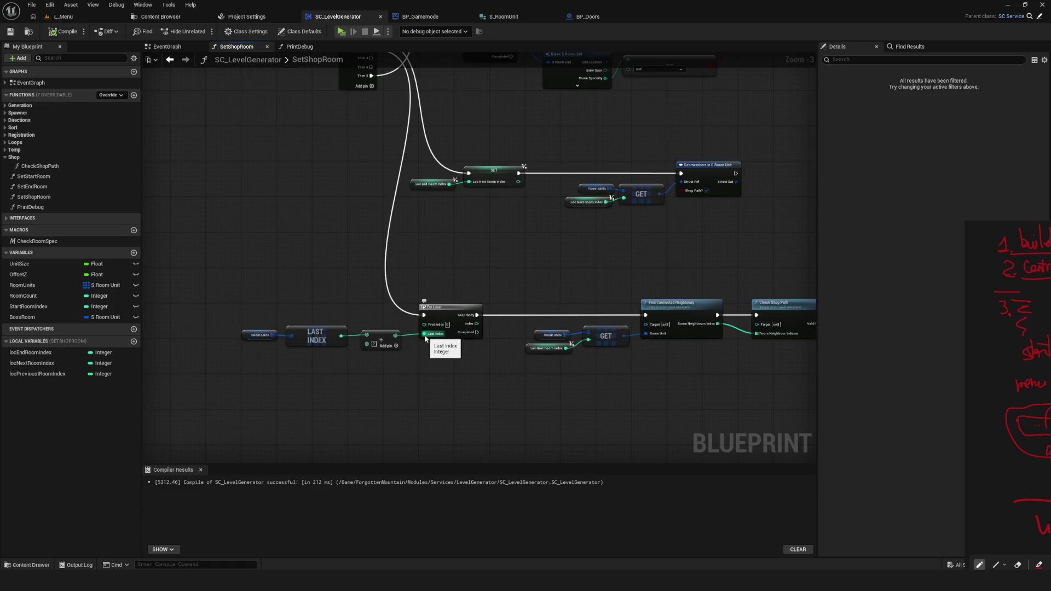
{"action": "scroll", "coordinate": [425, 339], "scroll_direction": "down", "scroll_amount": 4}
{"action": "scroll", "coordinate": [602, 338], "scroll_direction": "up", "scroll_amount": 2}
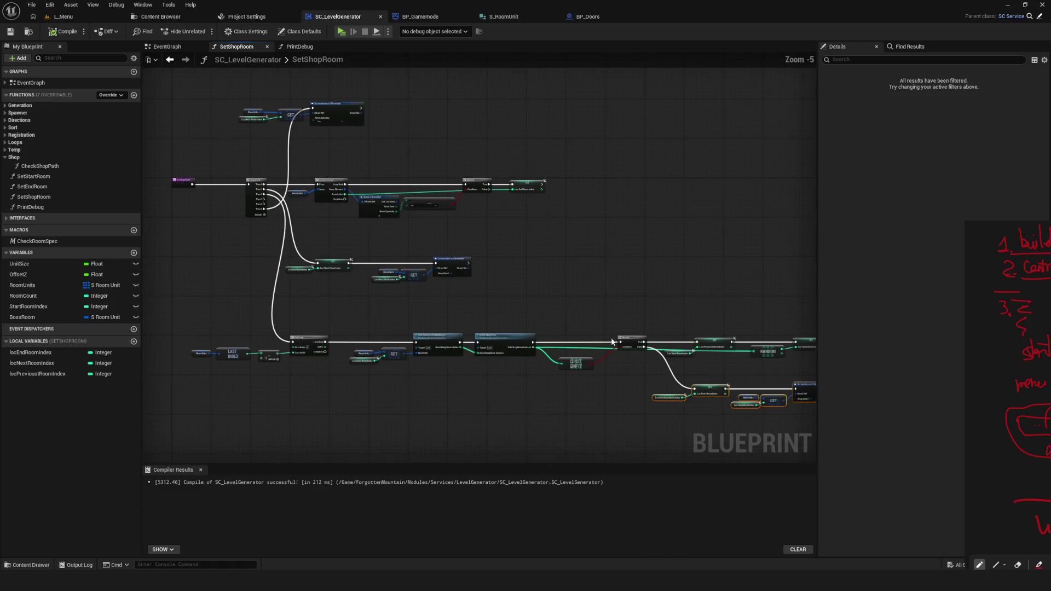
{"action": "scroll", "coordinate": [333, 337], "scroll_direction": "up", "scroll_amount": 5}
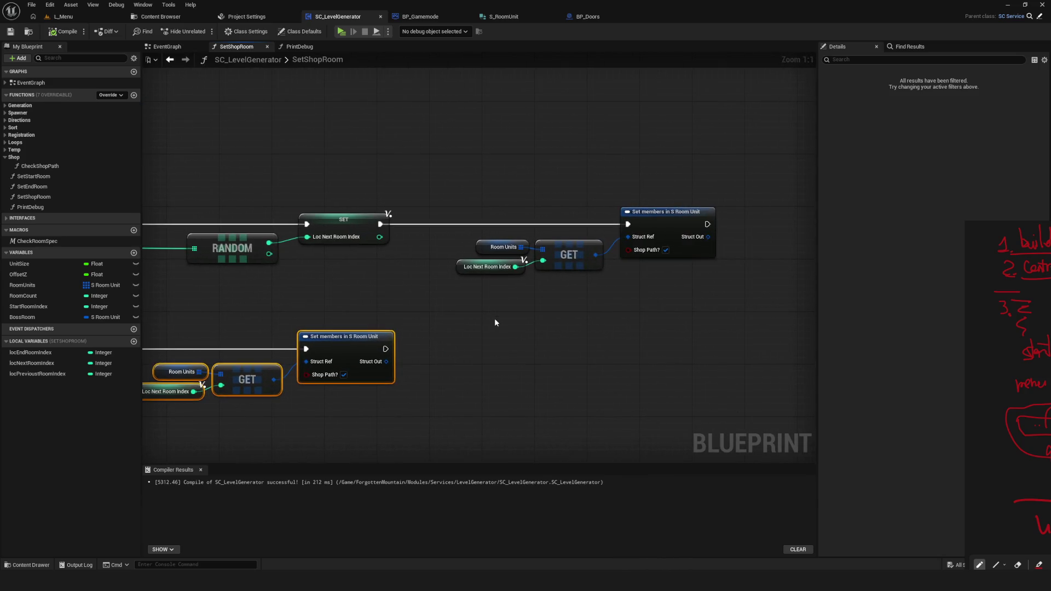
{"action": "mouse_move", "coordinate": [318, 301]}
{"action": "left_mouse_down"}
{"action": "mouse_move", "coordinate": [547, 345]}
{"action": "mouse_move", "coordinate": [495, 344]}
{"action": "mouse_move", "coordinate": [438, 296]}
{"action": "left_mouse_up"}
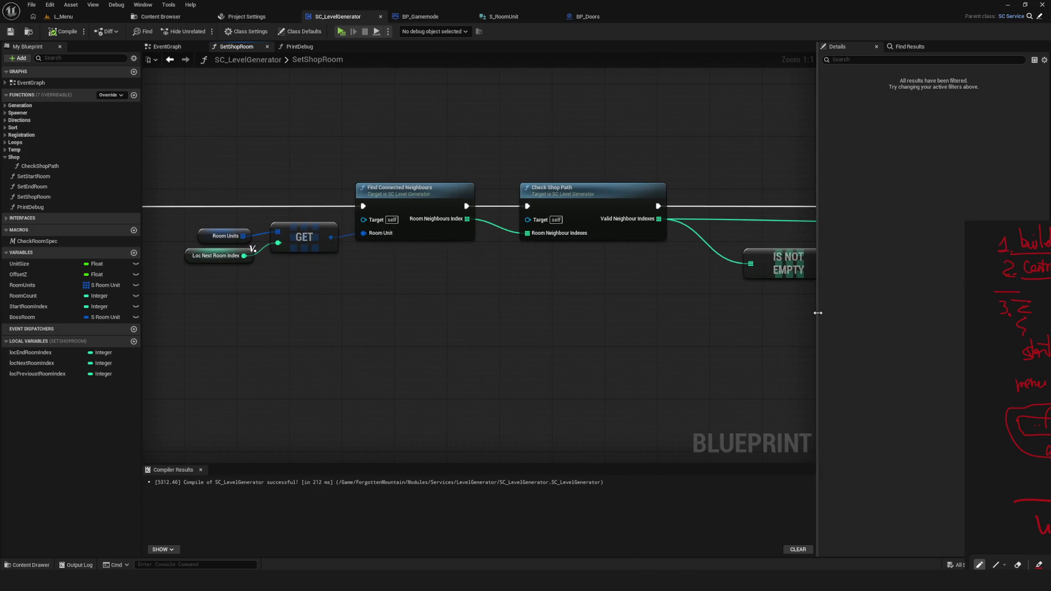
{"action": "scroll", "coordinate": [672, 280], "scroll_direction": "down", "scroll_amount": 6}
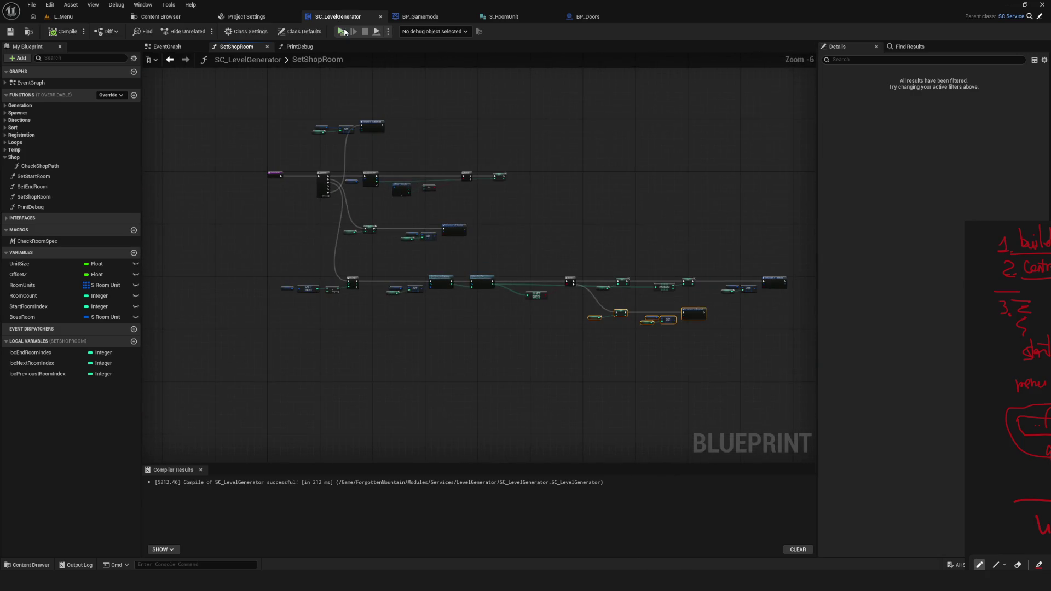
Launch the play preview, restart it and load the Dev level to generate a dungeon, then stop
{"action": "left_click", "coordinate": [342, 30]}
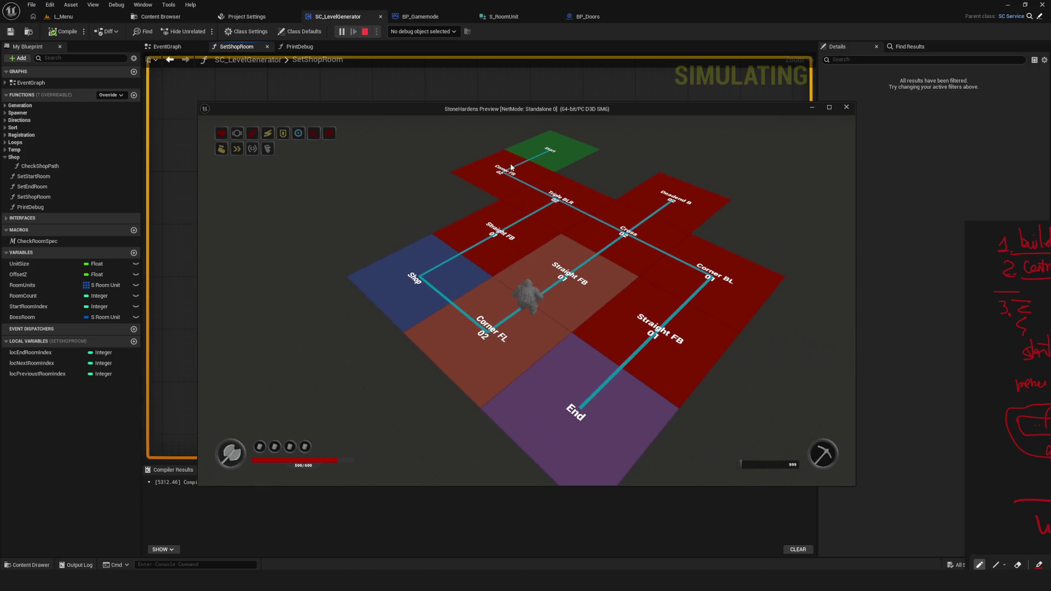
{"action": "key", "text": "Escape"}
{"action": "left_click", "coordinate": [353, 29]}
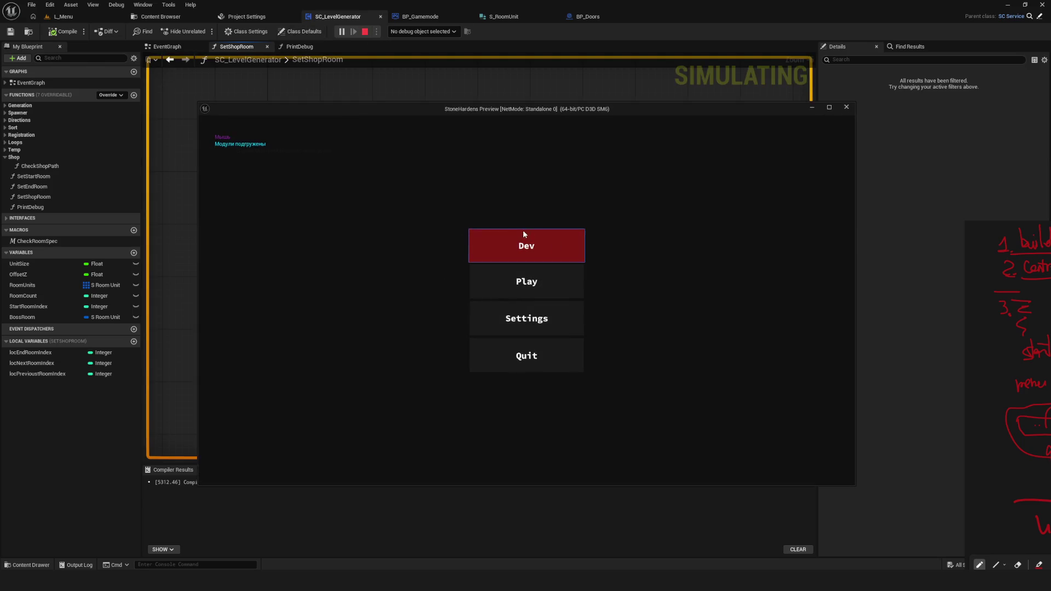
{"action": "left_click", "coordinate": [526, 236]}
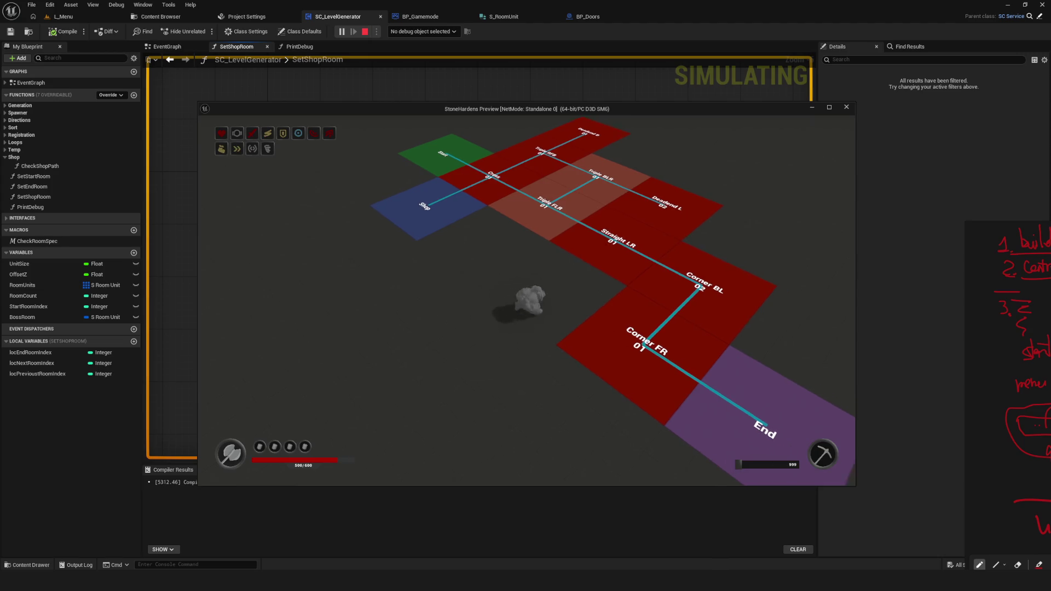
{"action": "key", "text": "Escape"}
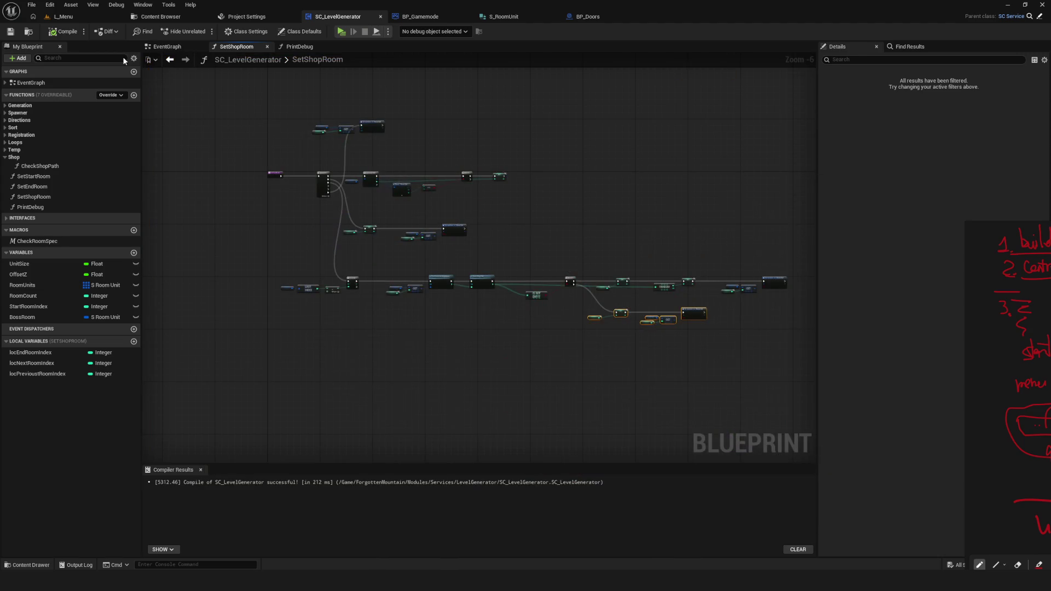
Regenerate the dungeon in Dev mode twice more, stopping the preview each time
{"action": "left_click", "coordinate": [341, 31]}
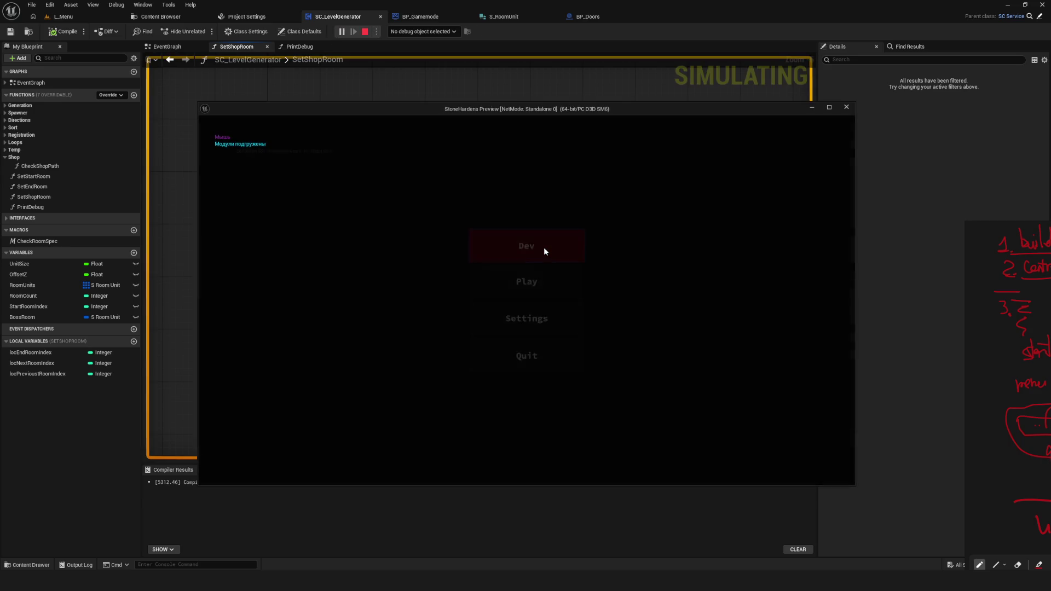
{"action": "left_click", "coordinate": [545, 251]}
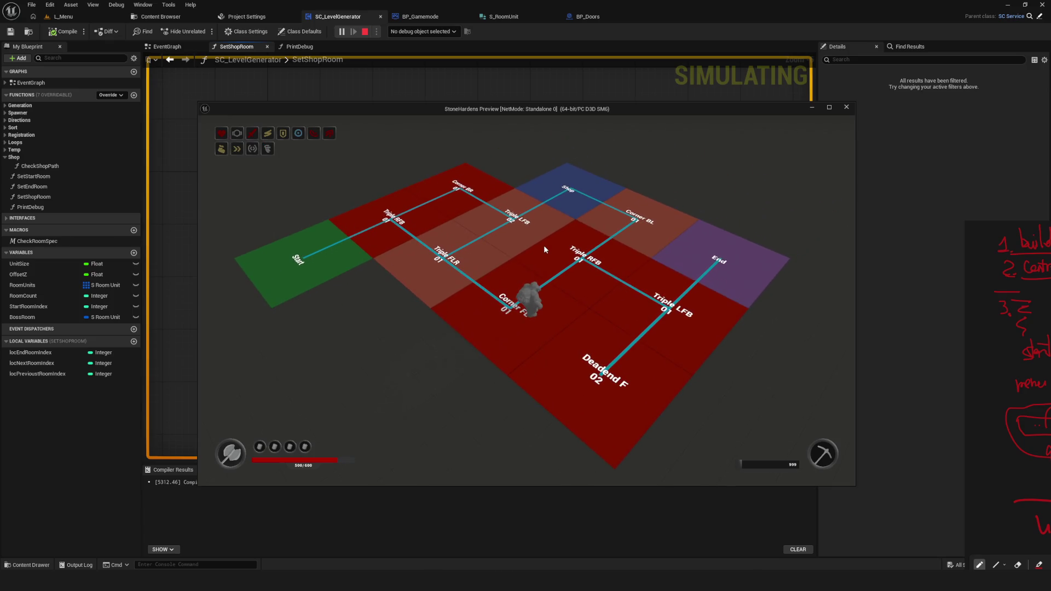
{"action": "key", "text": "Escape"}
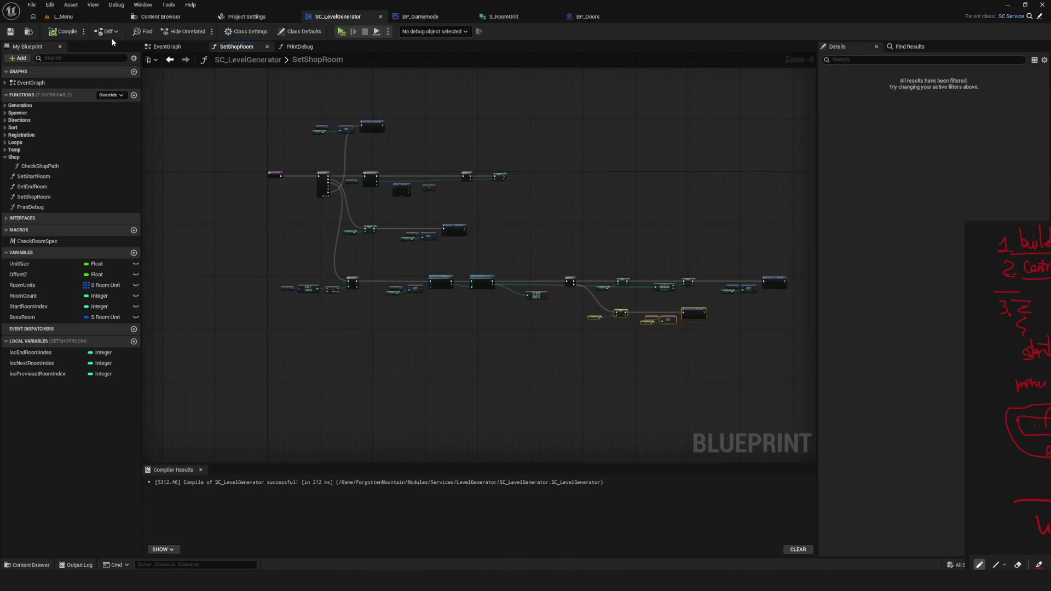
{"action": "left_click", "coordinate": [340, 32]}
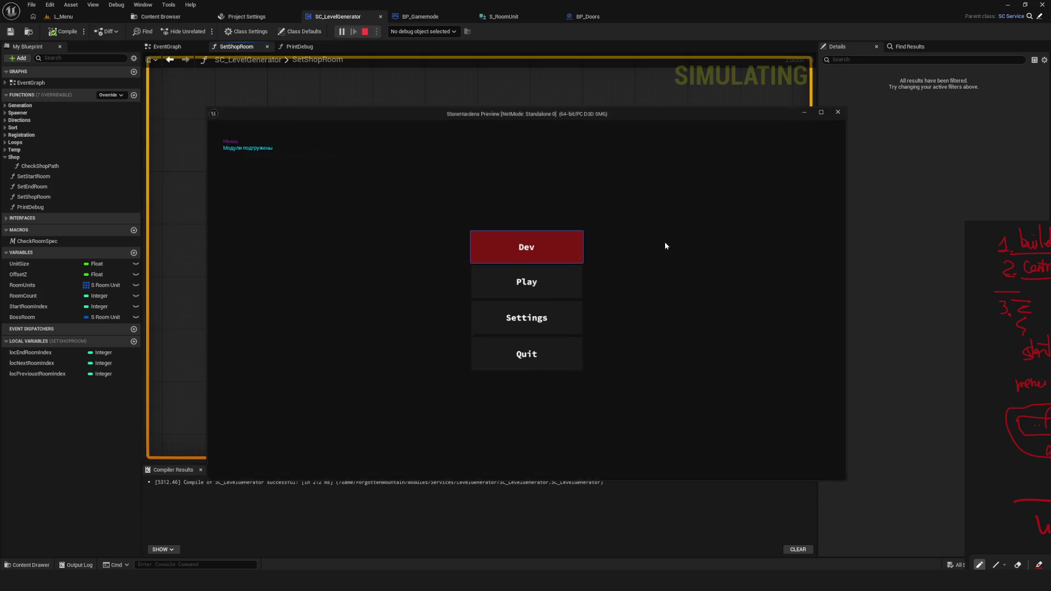
{"action": "left_click", "coordinate": [549, 245]}
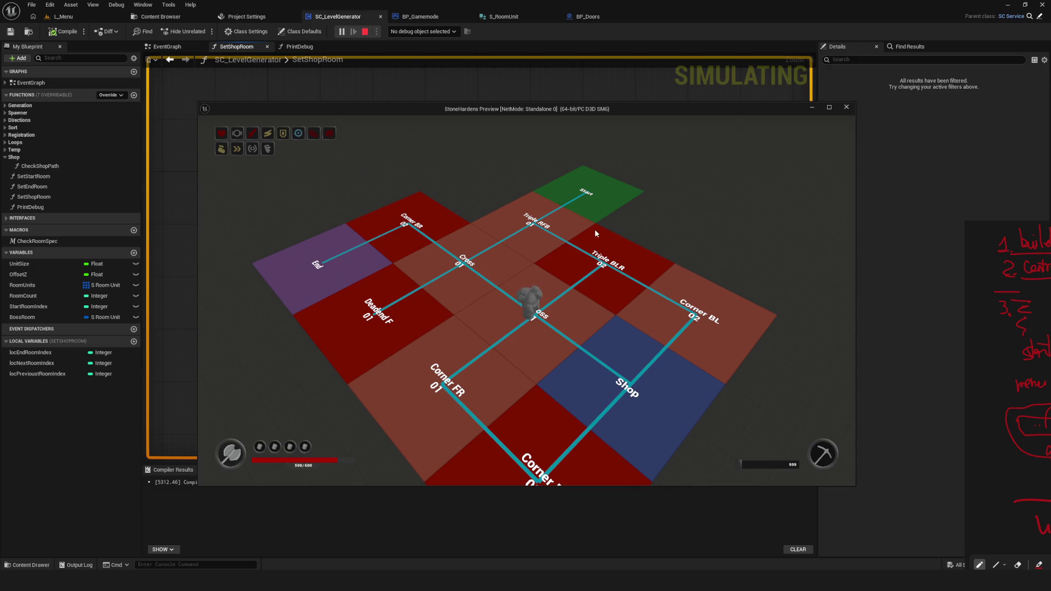
{"action": "key", "text": "Escape"}
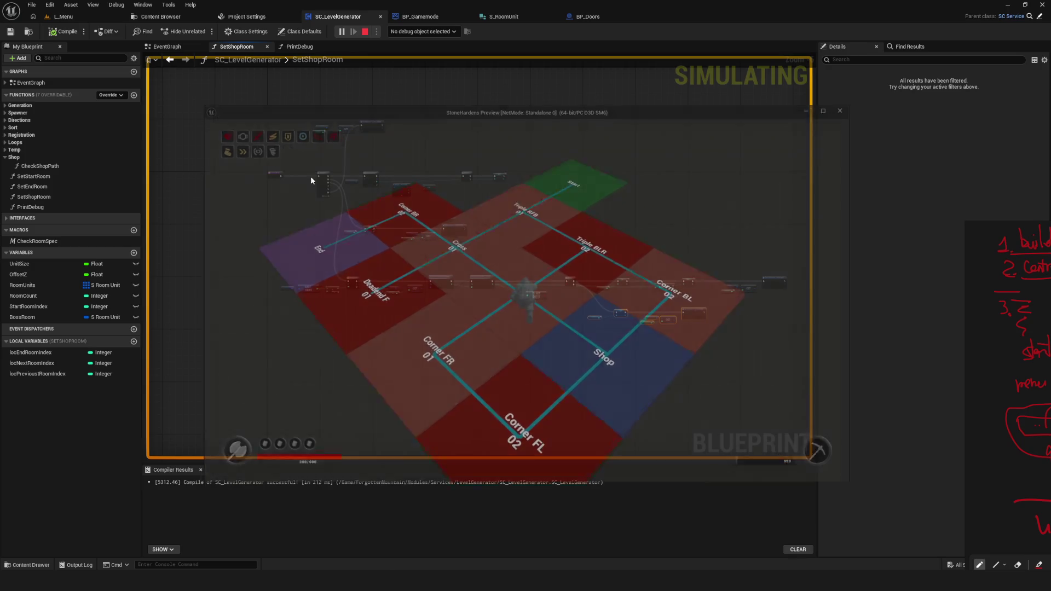
Generate a Dev dungeon, walk the character to the green Start room, then stop the preview
{"action": "left_click", "coordinate": [341, 32]}
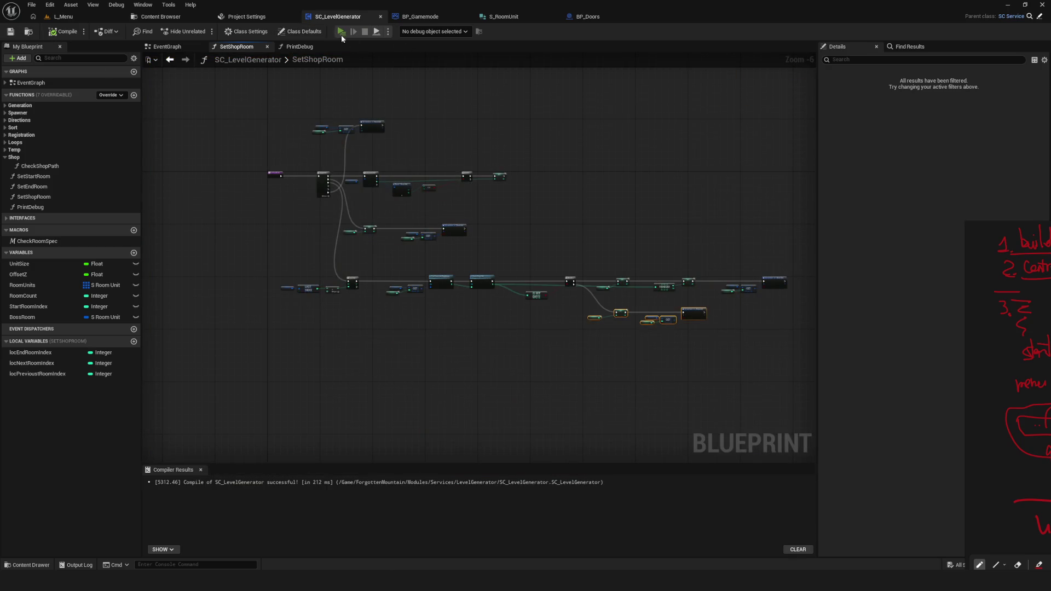
{"action": "left_click", "coordinate": [512, 246]}
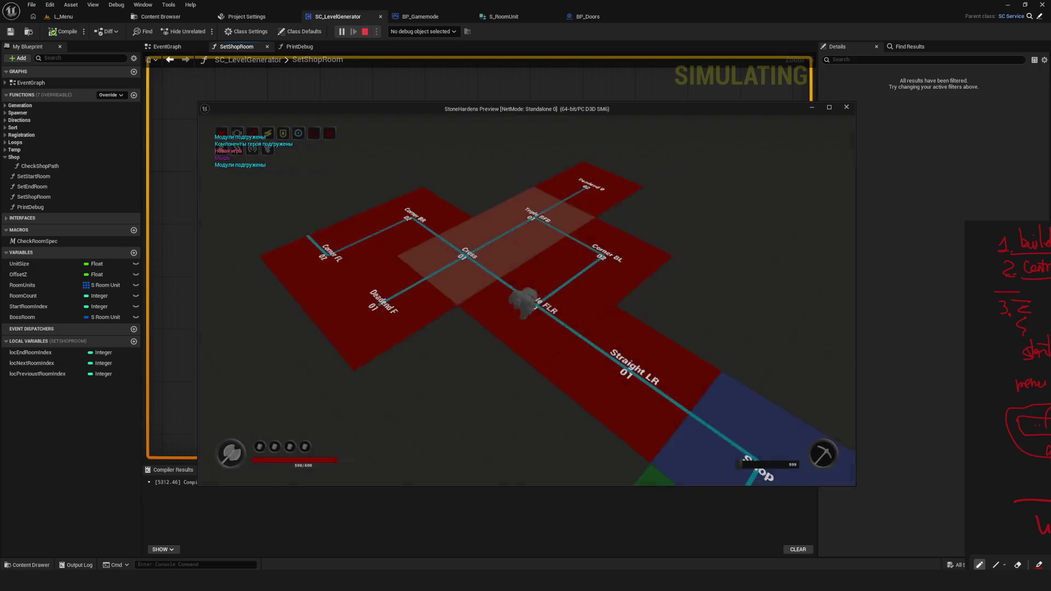
{"action": "key", "text": "s"}
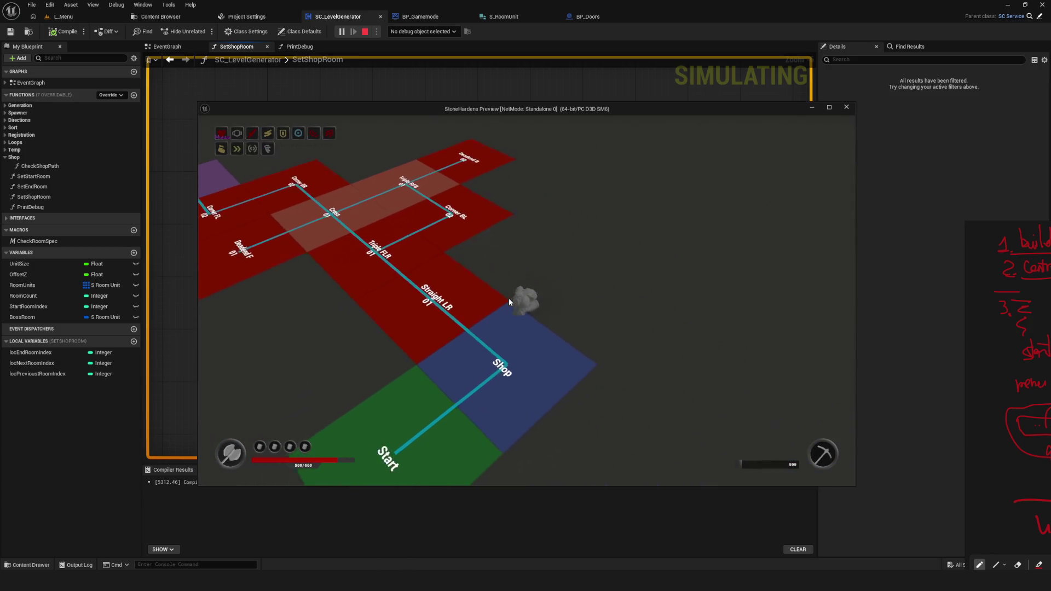
{"action": "key", "text": "w"}
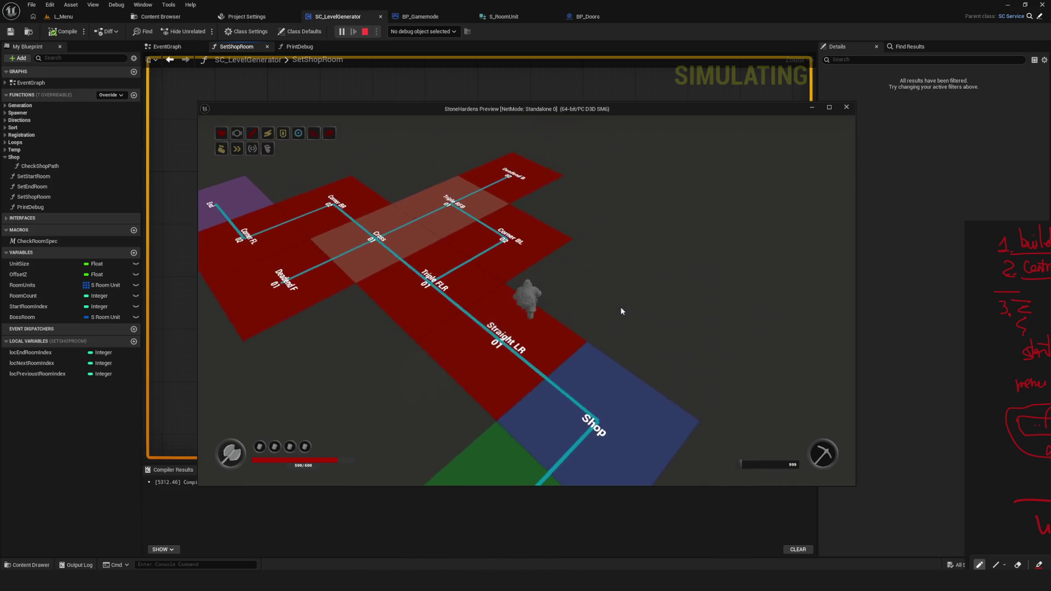
{"action": "key", "text": "Escape"}
Restart the preview in Dev mode for a new layout and walk from Shop toward Deadend L
{"action": "key", "text": "alt+p"}
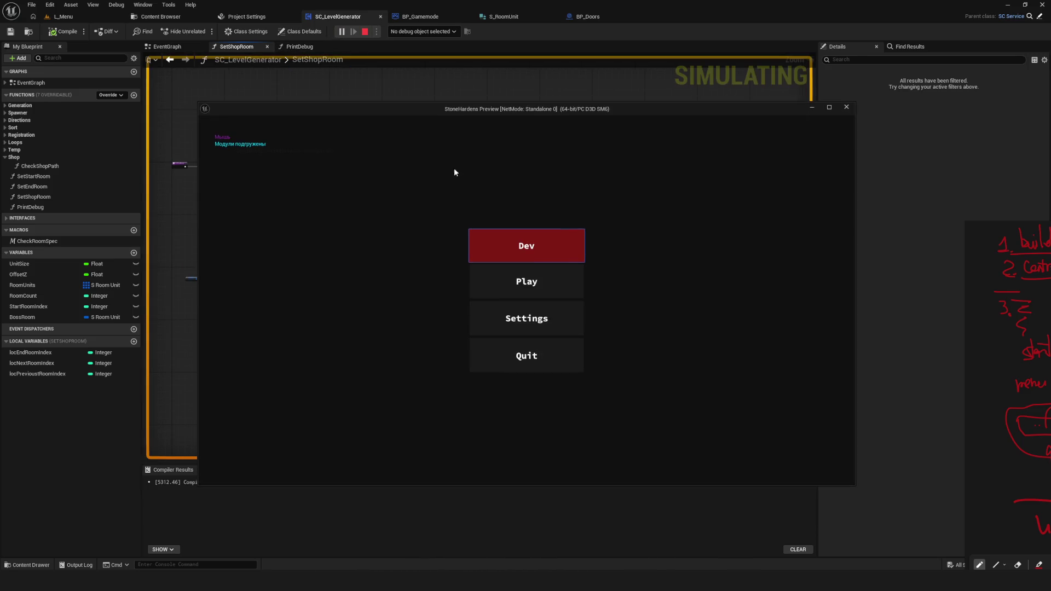
{"action": "left_click", "coordinate": [569, 260]}
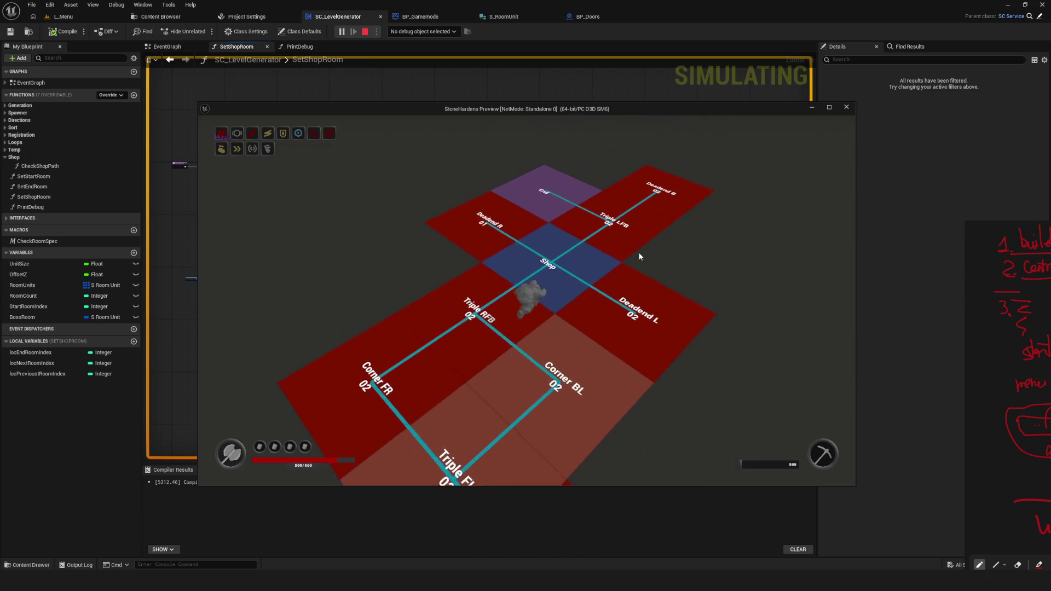
{"action": "key", "text": "d"}
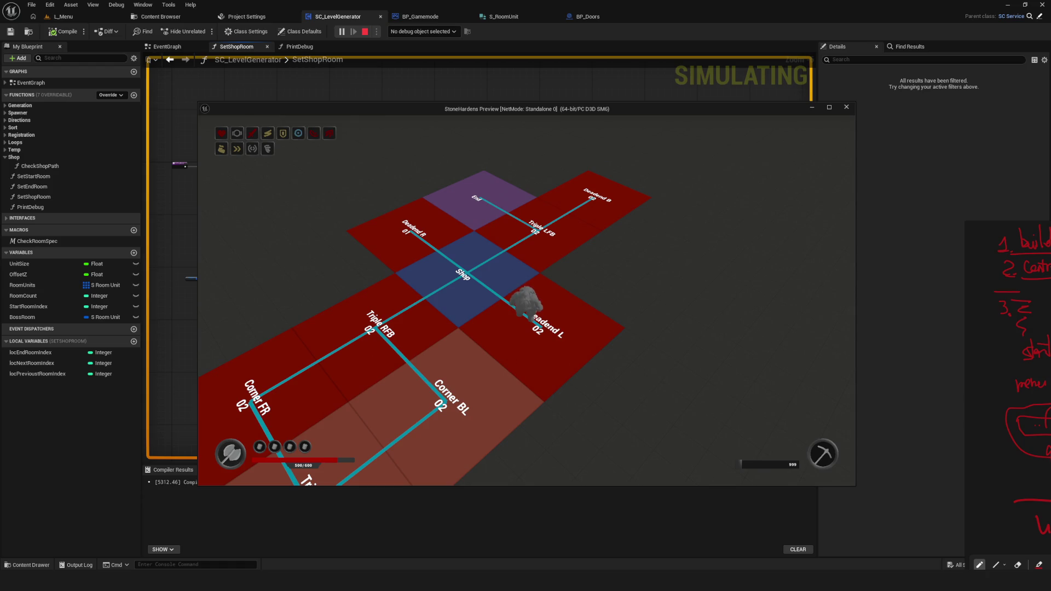
Walk the character around the Start, Corner BL and Triple RFB rooms
{"action": "key", "text": "s"}
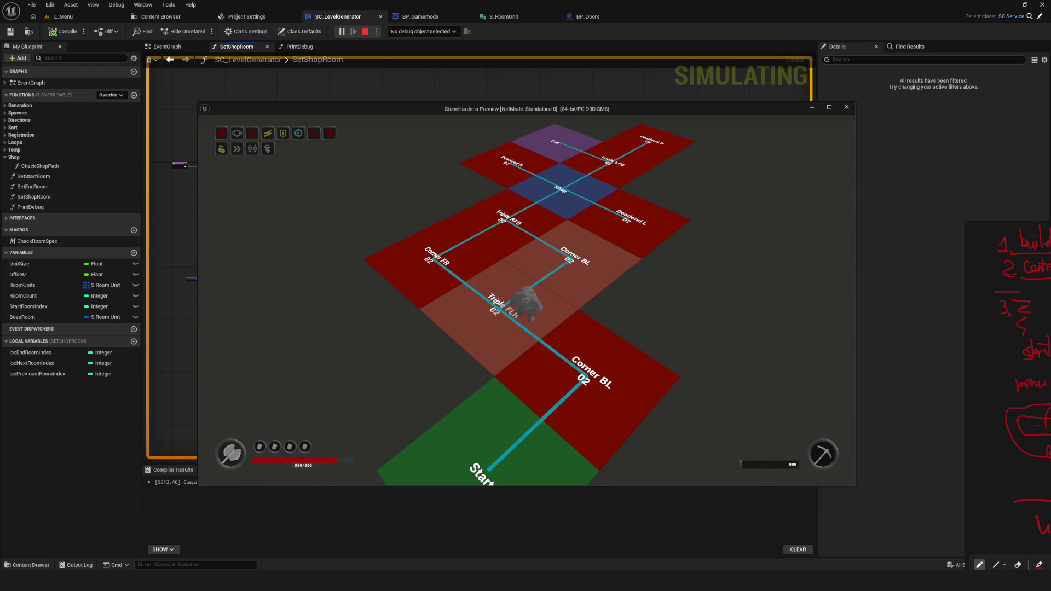
{"action": "key", "text": "w"}
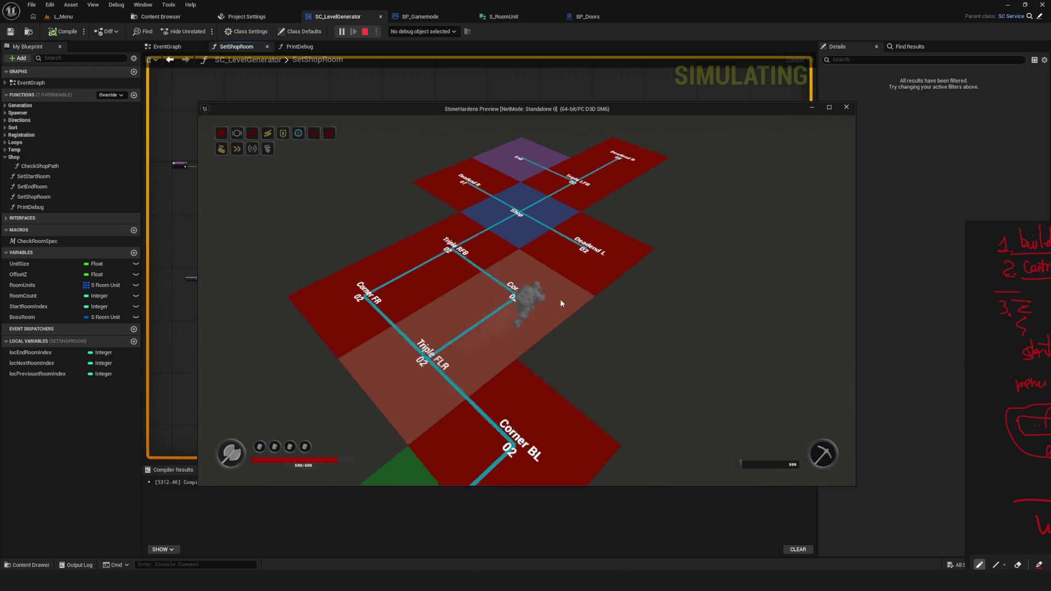
{"action": "key", "text": "a"}
{"action": "key", "text": "s"}
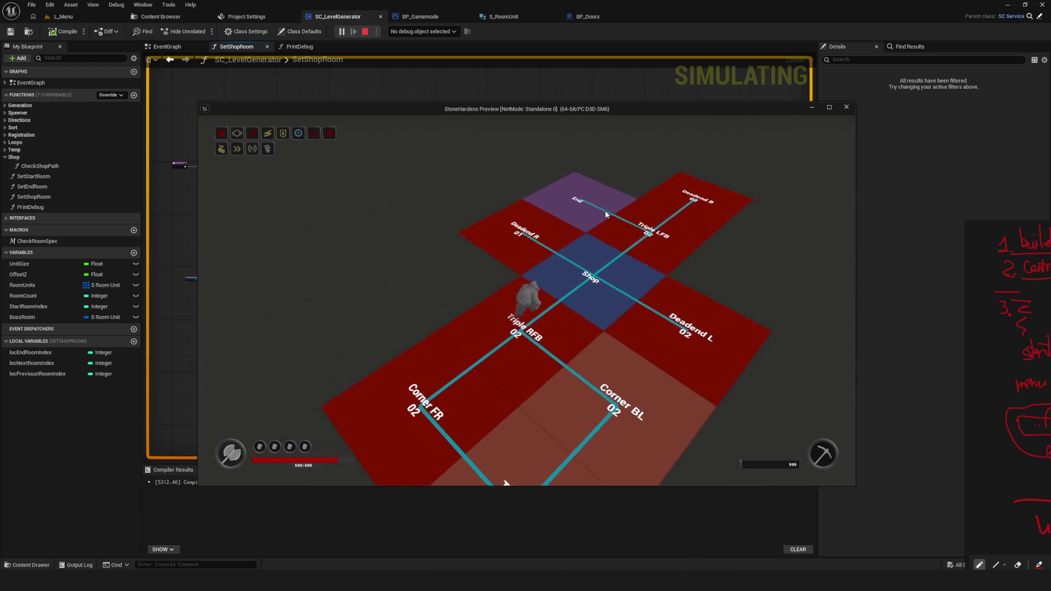
{"action": "key", "text": "s"}
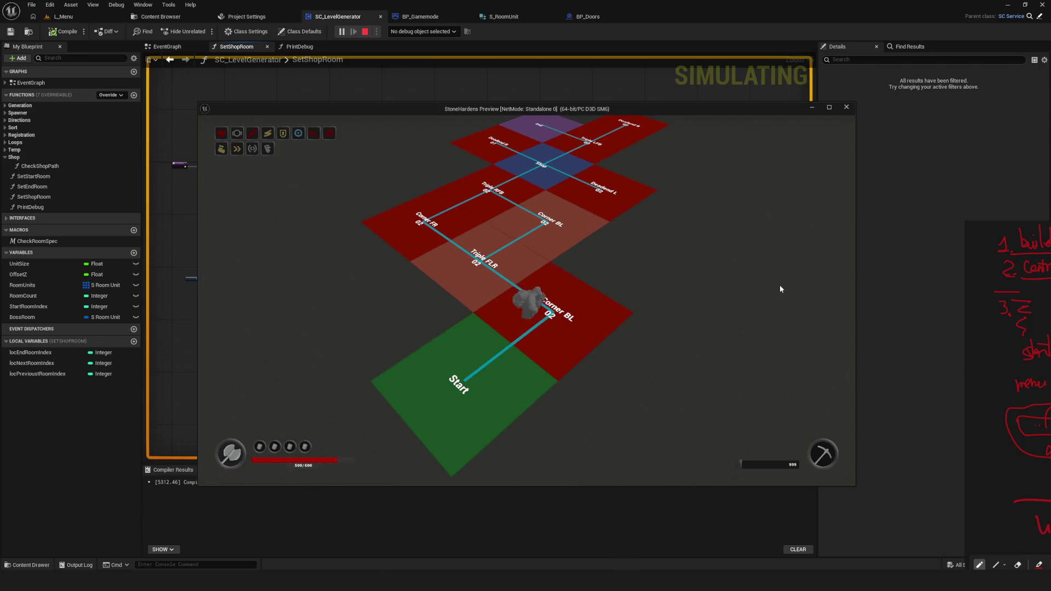
{"action": "key", "text": "w"}
{"action": "key", "text": "w"}
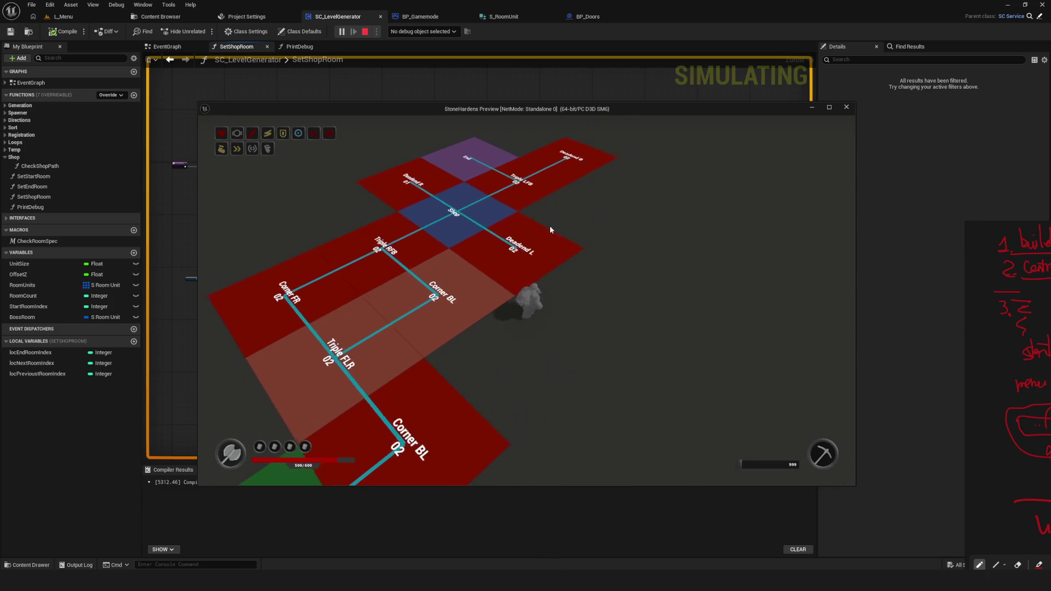
{"action": "key", "text": "s"}
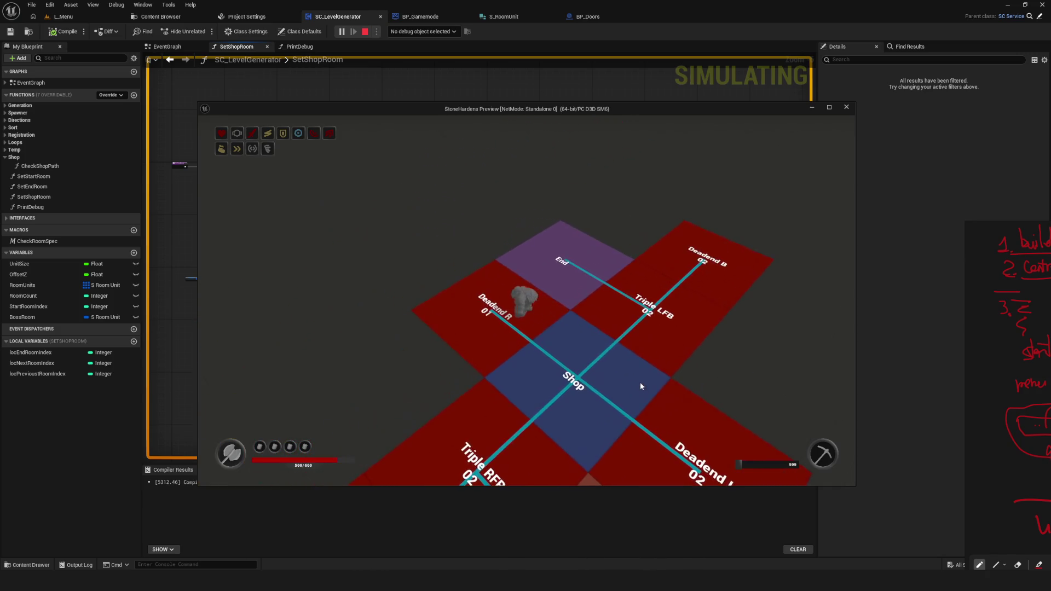
{"action": "key", "text": "s"}
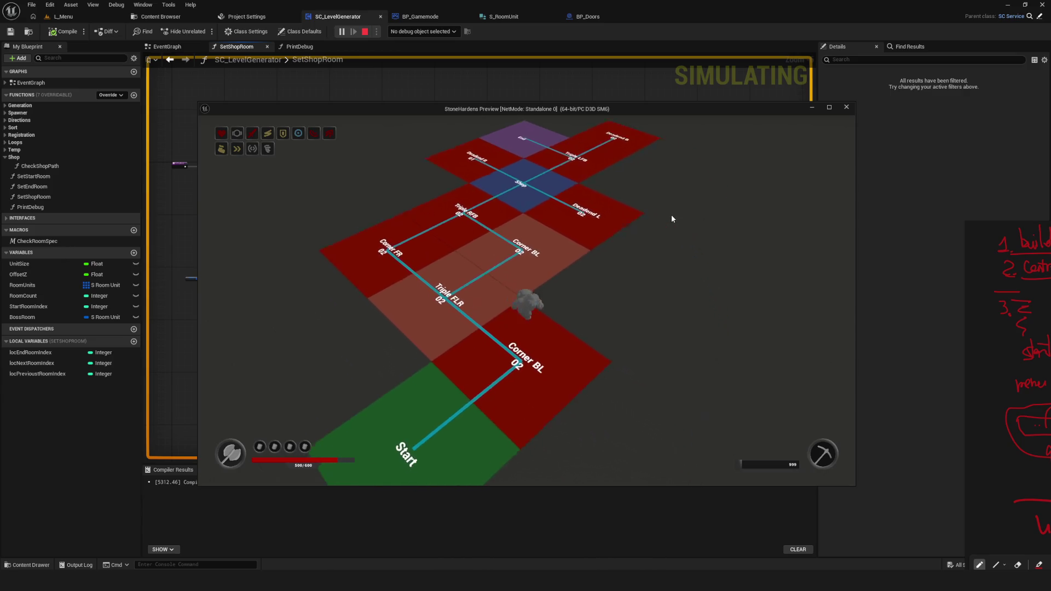
{"action": "key", "text": "w"}
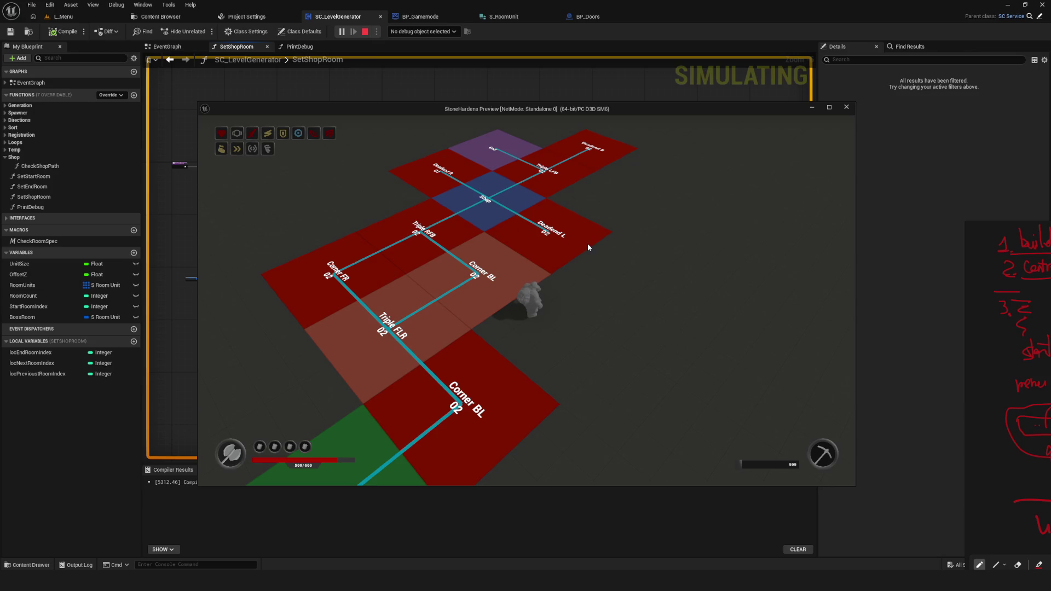
{"action": "key", "text": "a"}
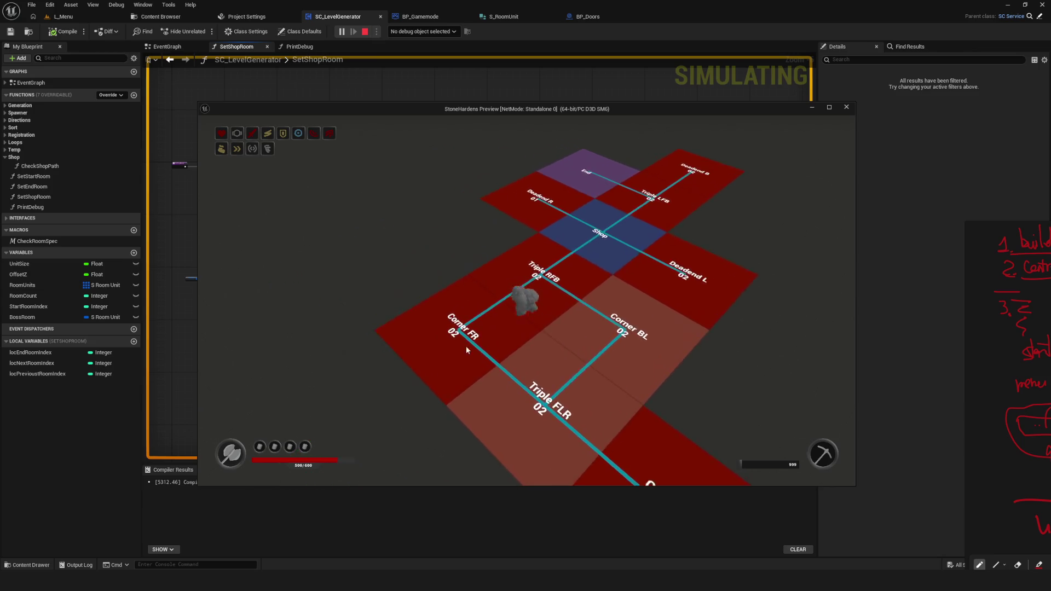
{"action": "key", "text": "s"}
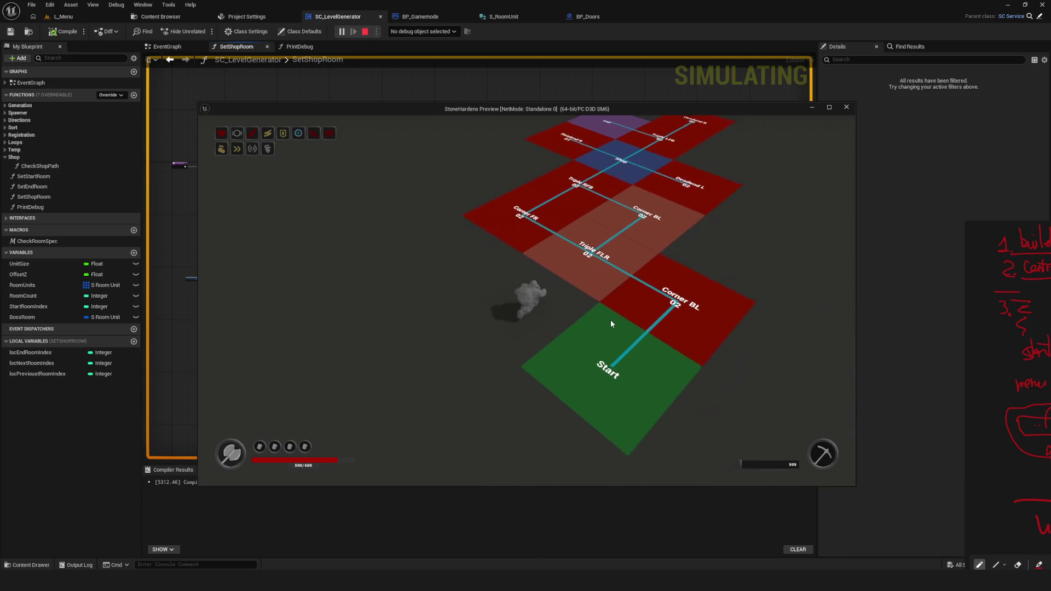
Walk back via Triple FLR onto the Shop room, then stop the play preview
{"action": "key", "text": "w"}
{"action": "key", "text": "w"}
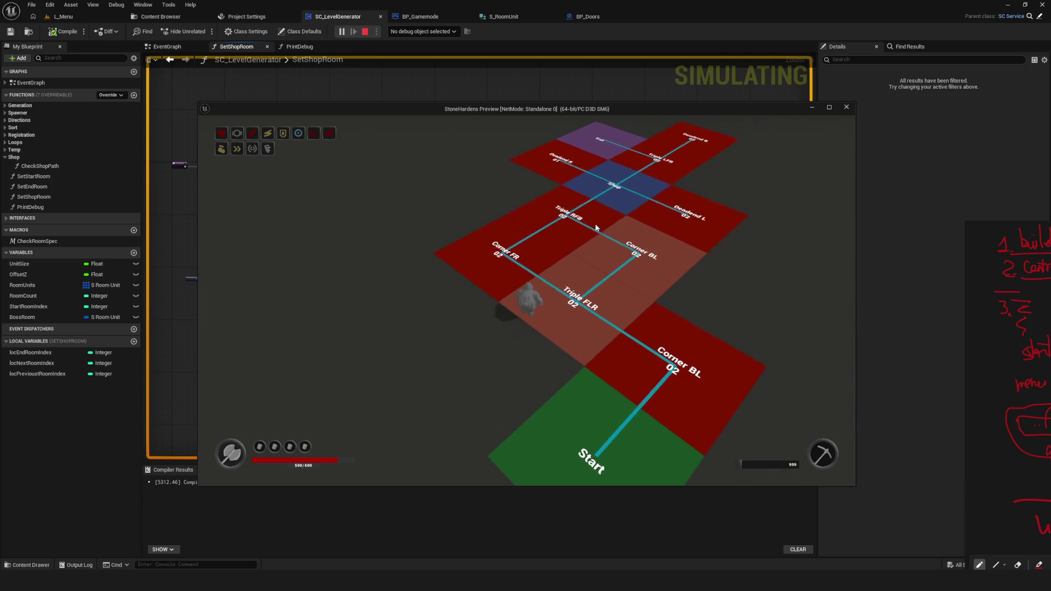
{"action": "key", "text": "w"}
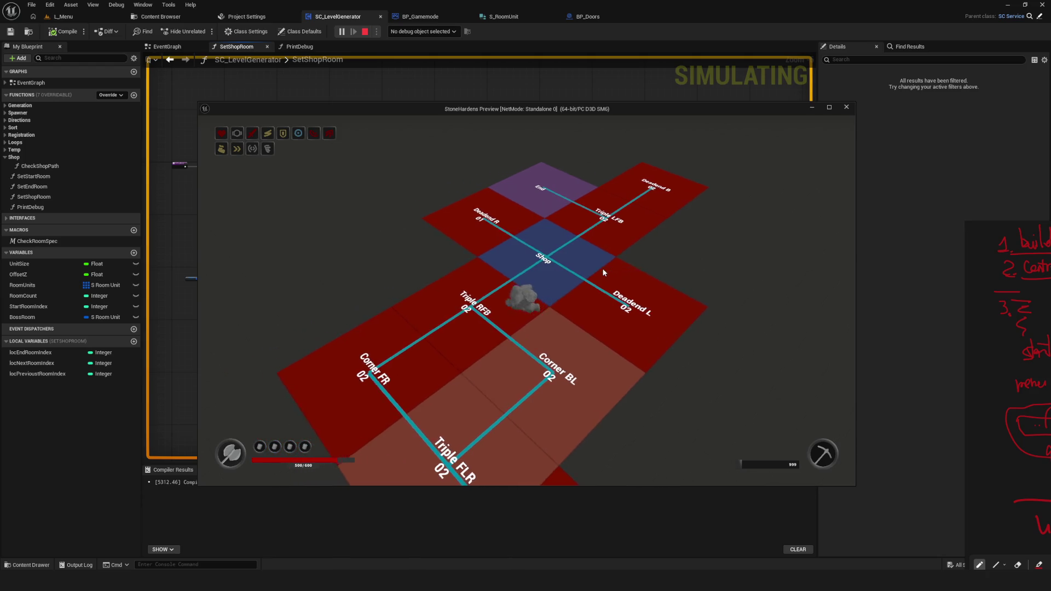
{"action": "key", "text": "s"}
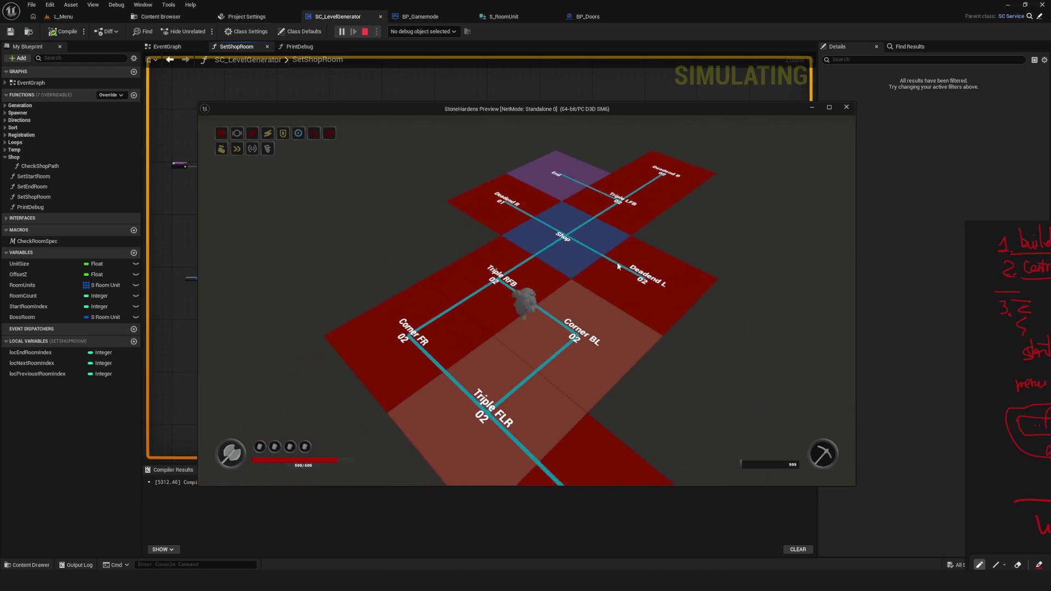
{"action": "key", "text": "w"}
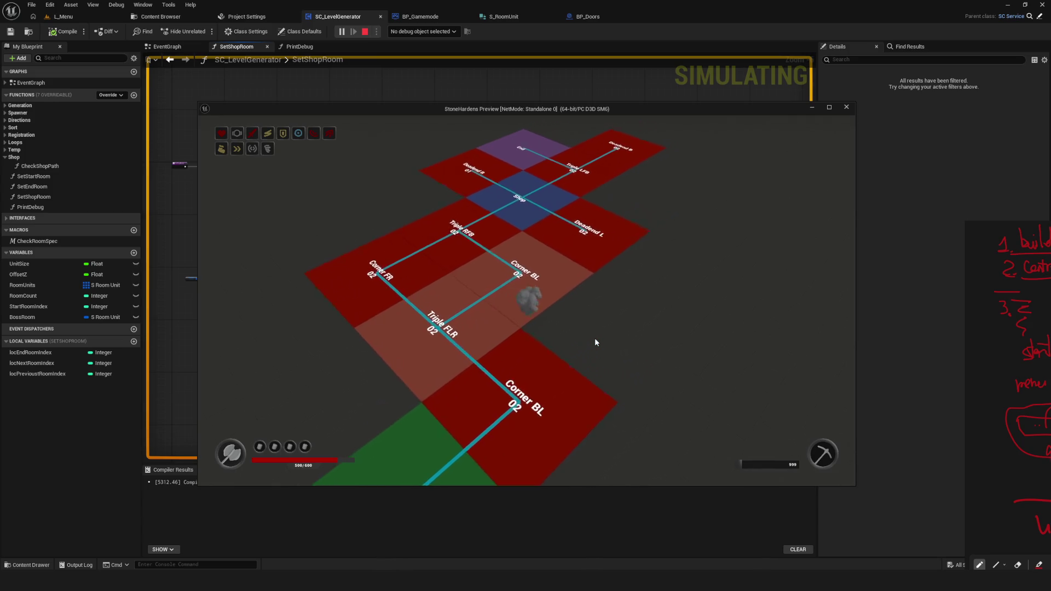
{"action": "key", "text": "s"}
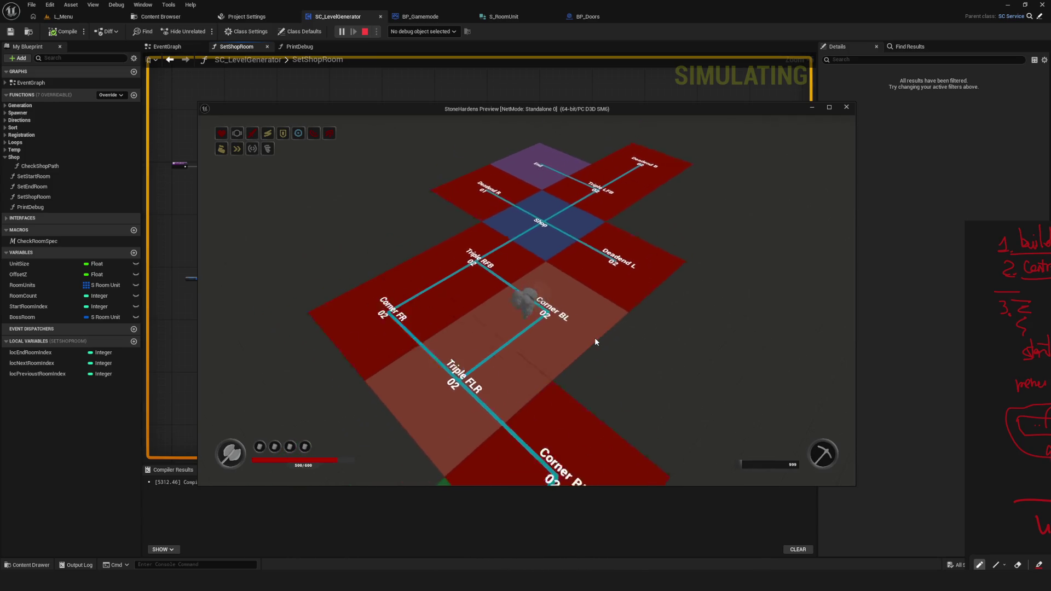
{"action": "key", "text": "w+a"}
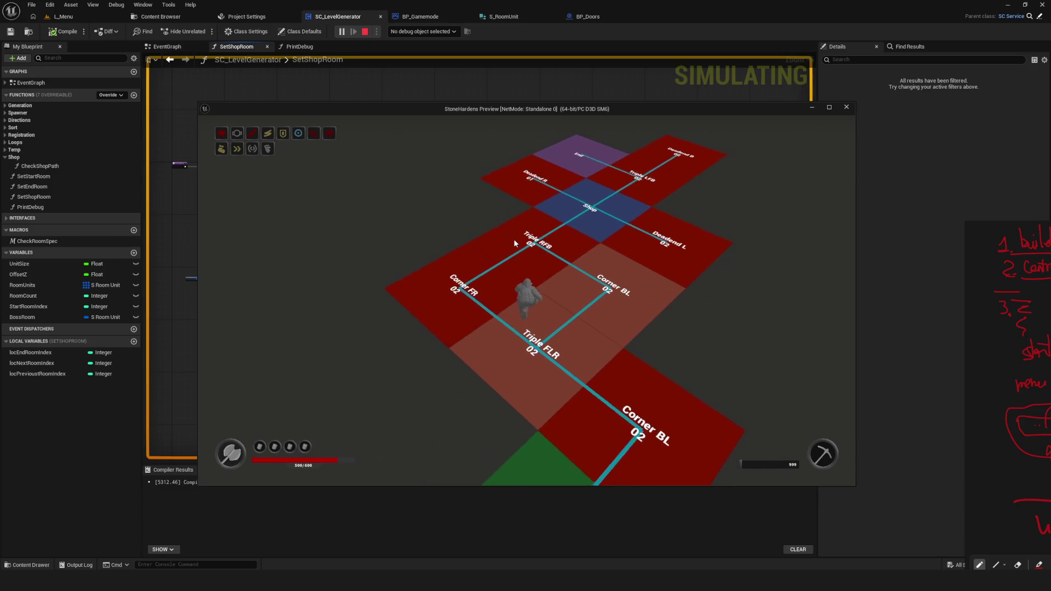
{"action": "key", "text": "w"}
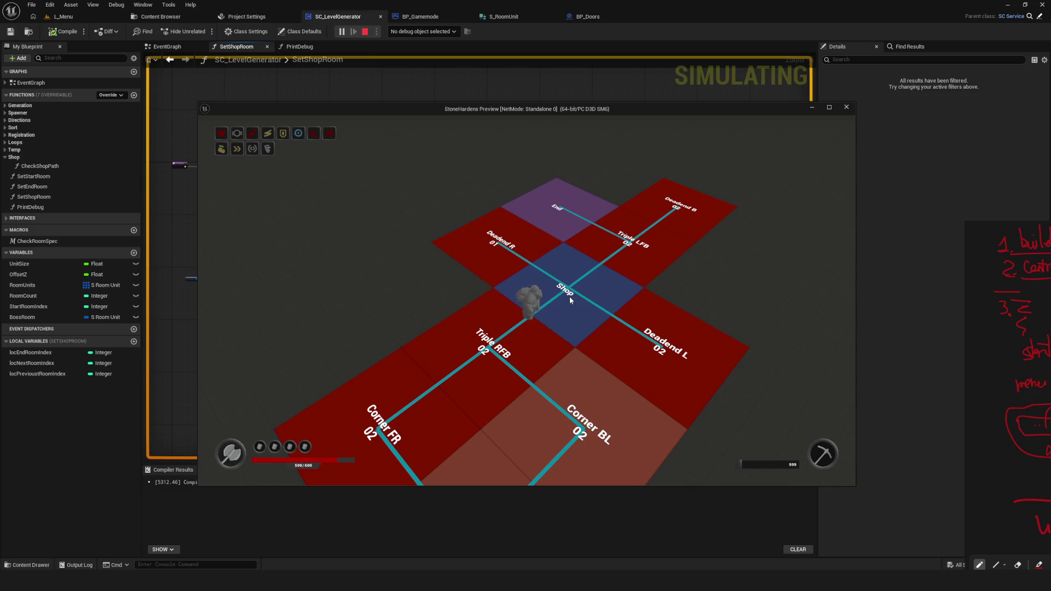
{"action": "key", "text": "w"}
{"action": "key", "text": "Escape"}
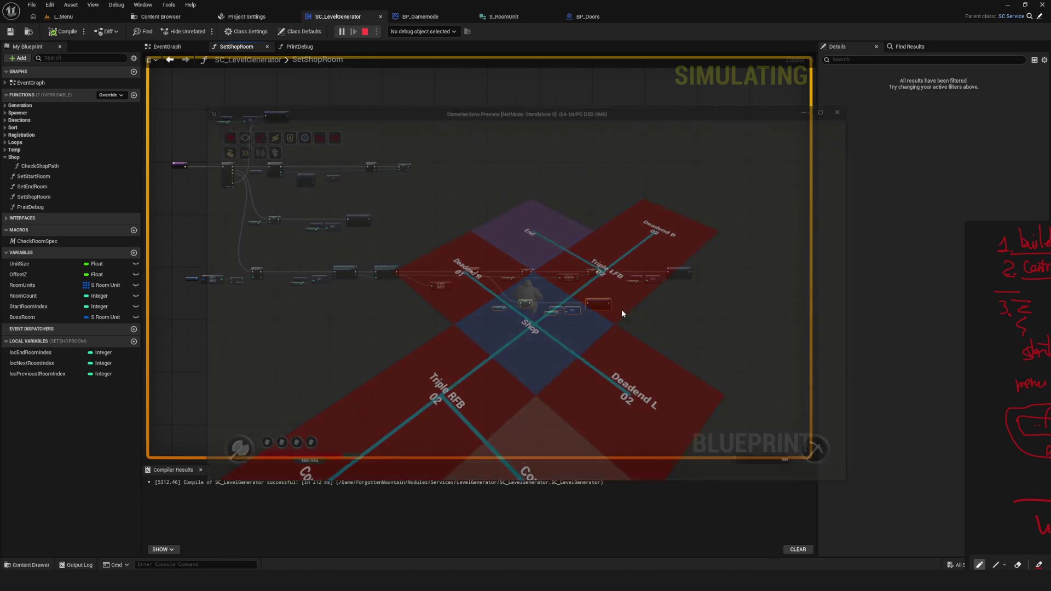
Delete the Room Units, LAST INDEX and divide nodes, then compile the blueprint
{"action": "scroll", "coordinate": [572, 302], "scroll_direction": "up", "scroll_amount": 5}
{"action": "left_click_drag", "start_coordinate": [405, 249], "coordinate": [638, 336]}
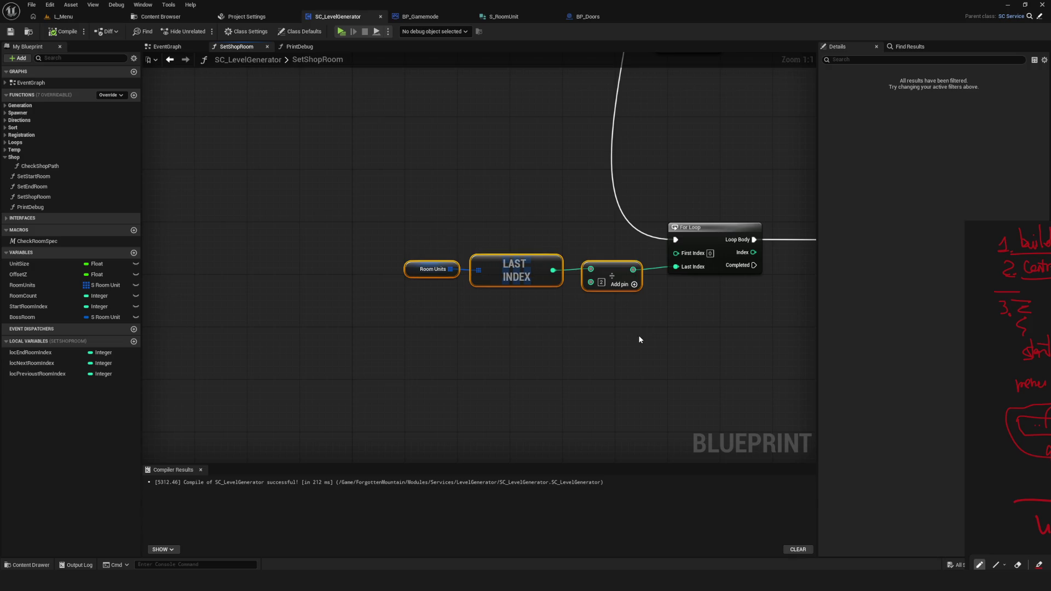
{"action": "key", "text": "Delete"}
{"action": "left_click", "coordinate": [58, 33]}
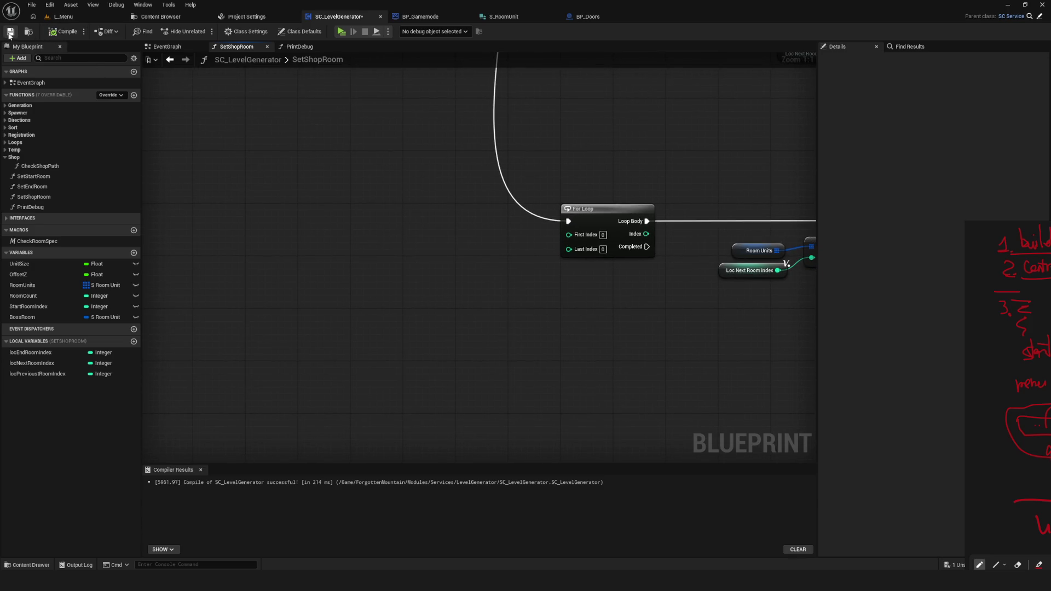
Set the For Loop's Last Index to 4, compile, save, and relaunch the preview in Dev mode
{"action": "left_click_drag", "start_coordinate": [575, 294], "coordinate": [467, 294]}
{"action": "left_click", "coordinate": [494, 249]}
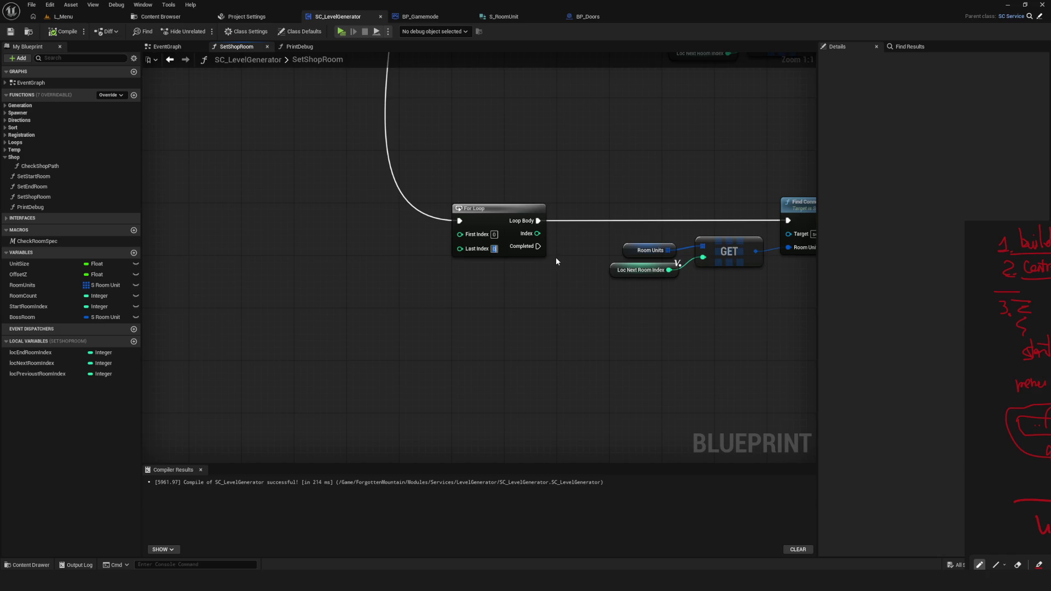
{"action": "type", "text": "4"}
{"action": "key", "text": "Return"}
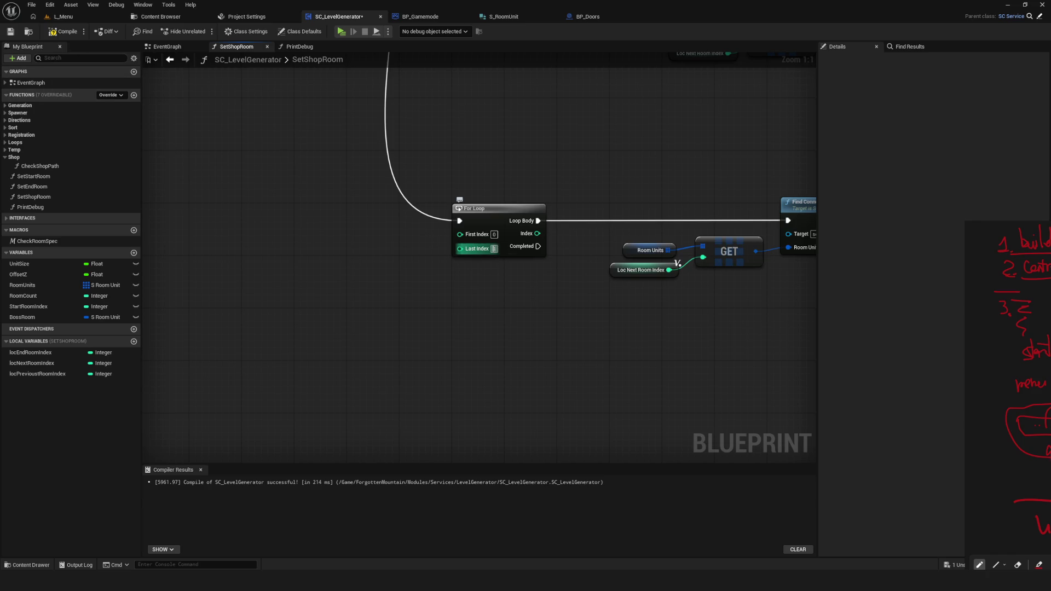
{"action": "left_click", "coordinate": [64, 31]}
{"action": "left_click", "coordinate": [10, 31]}
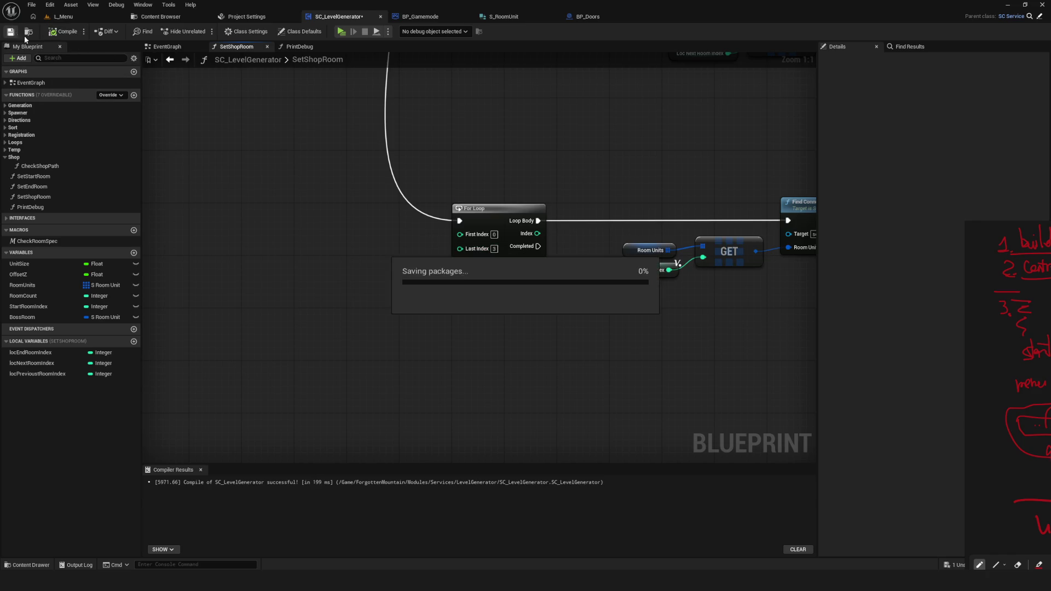
{"action": "left_click", "coordinate": [341, 31]}
{"action": "left_click", "coordinate": [557, 241]}
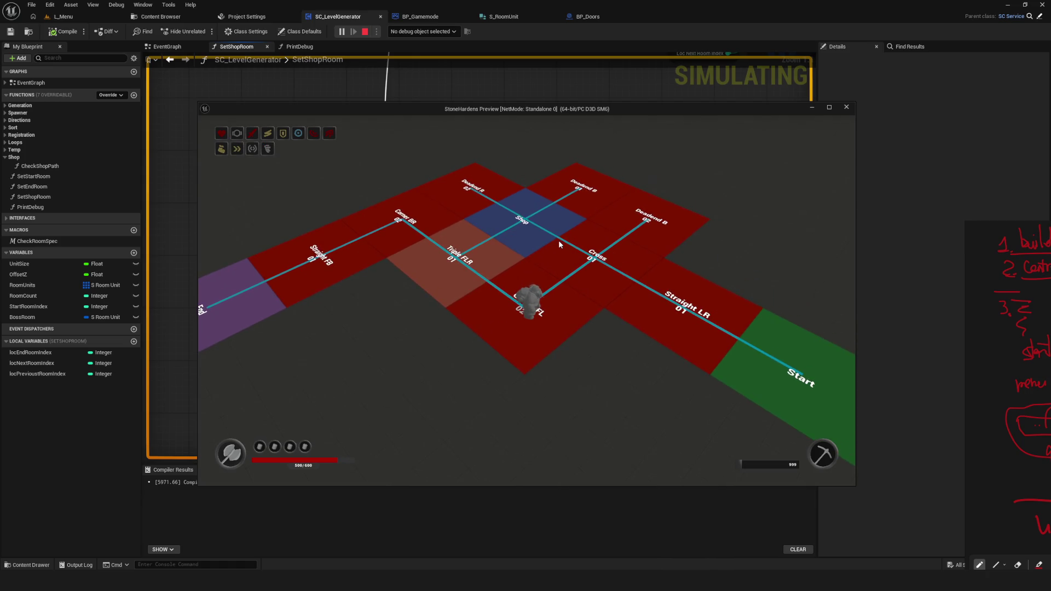
Stop the preview, inspect the RoomCount variable's settings, and recompile the blueprint
{"action": "key", "text": "a"}
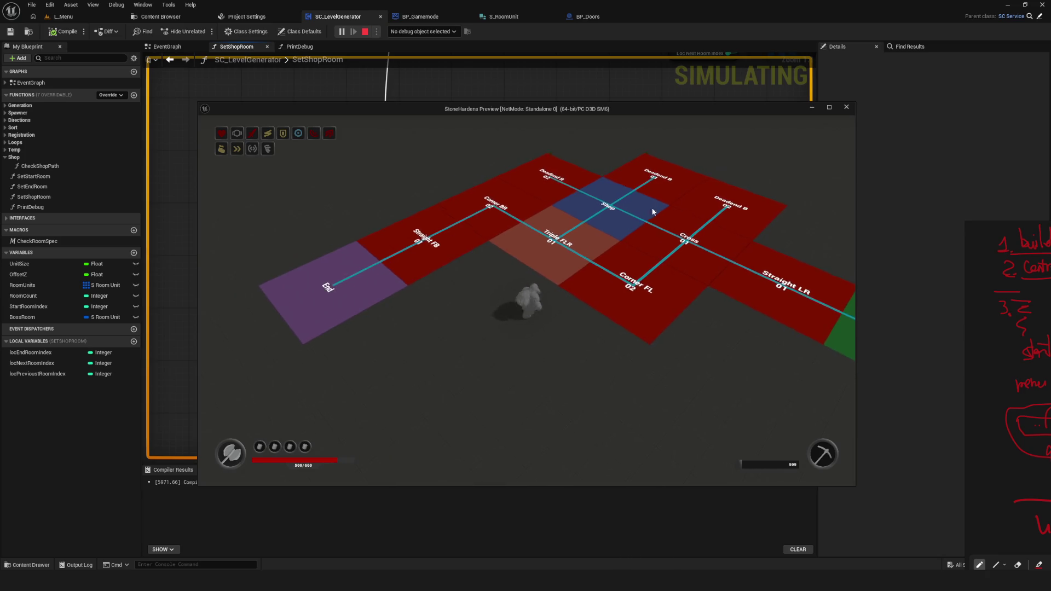
{"action": "key", "text": "Escape"}
{"action": "left_click", "coordinate": [22, 295]}
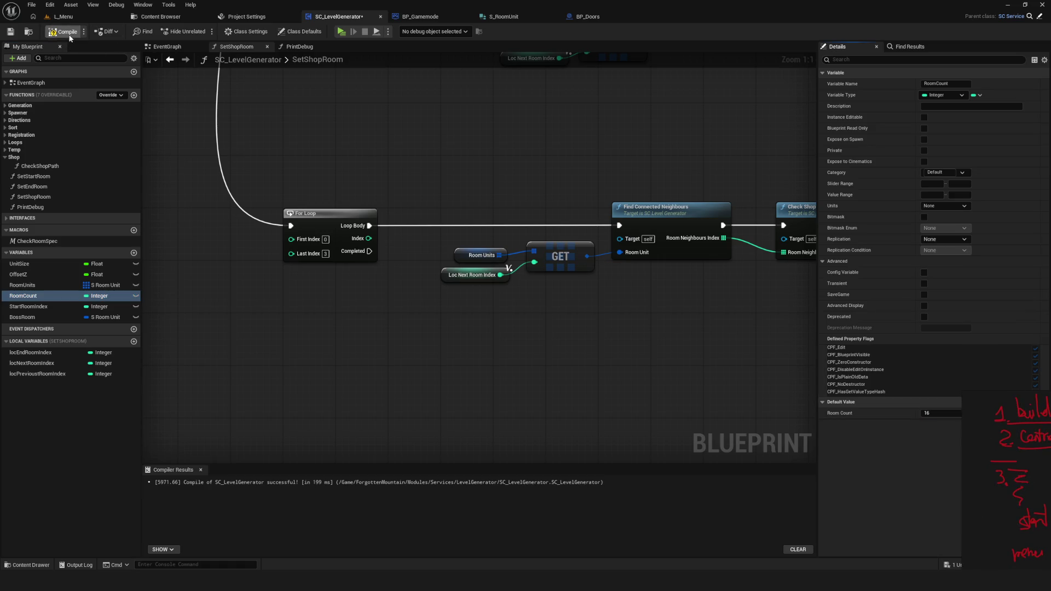
{"action": "left_click", "coordinate": [69, 34]}
Run a Dev-mode preview, walk past Deadend F 02 toward Shop, then start another preview
{"action": "left_click", "coordinate": [340, 31]}
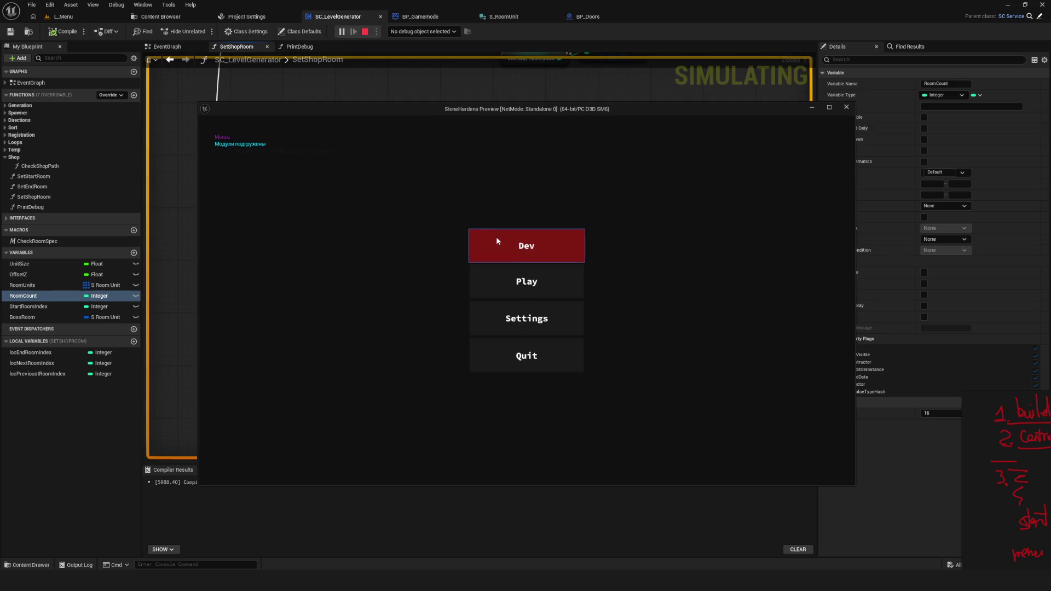
{"action": "left_click", "coordinate": [551, 262]}
{"action": "key", "text": "s"}
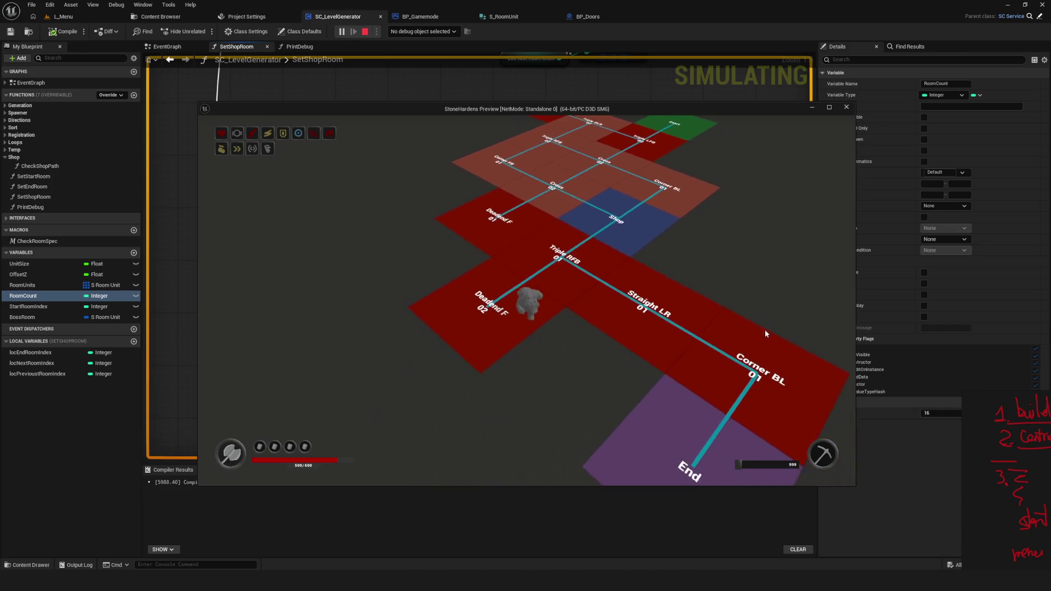
{"action": "key", "text": "d"}
{"action": "key", "text": "w"}
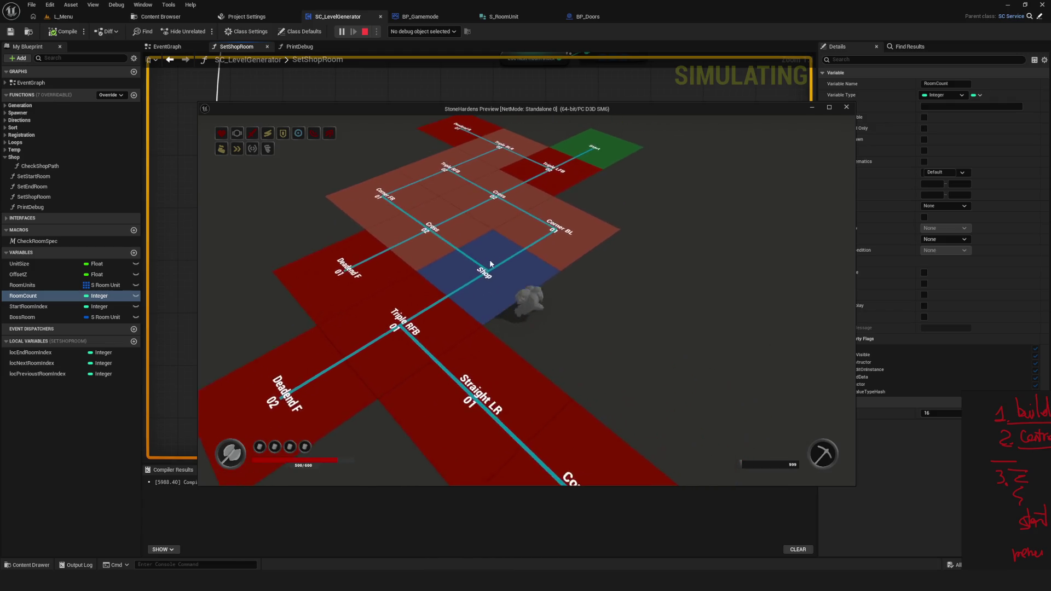
{"action": "key", "text": "Escape"}
{"action": "left_click", "coordinate": [342, 31]}
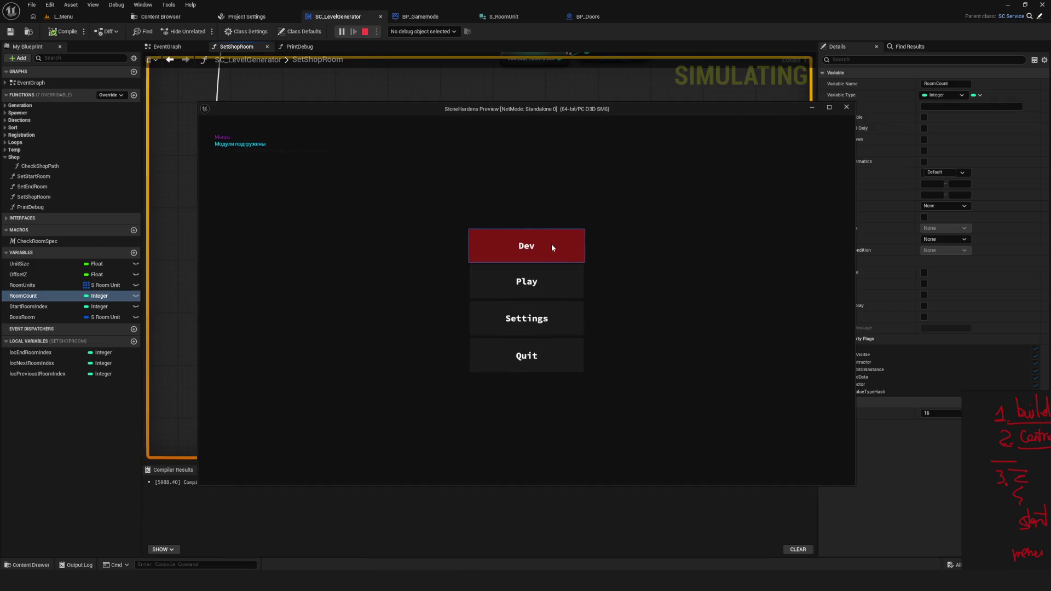
Enter Dev mode and walk the new dungeon through Cross, Triple RFB and Triple FLR rooms
{"action": "left_click", "coordinate": [554, 246]}
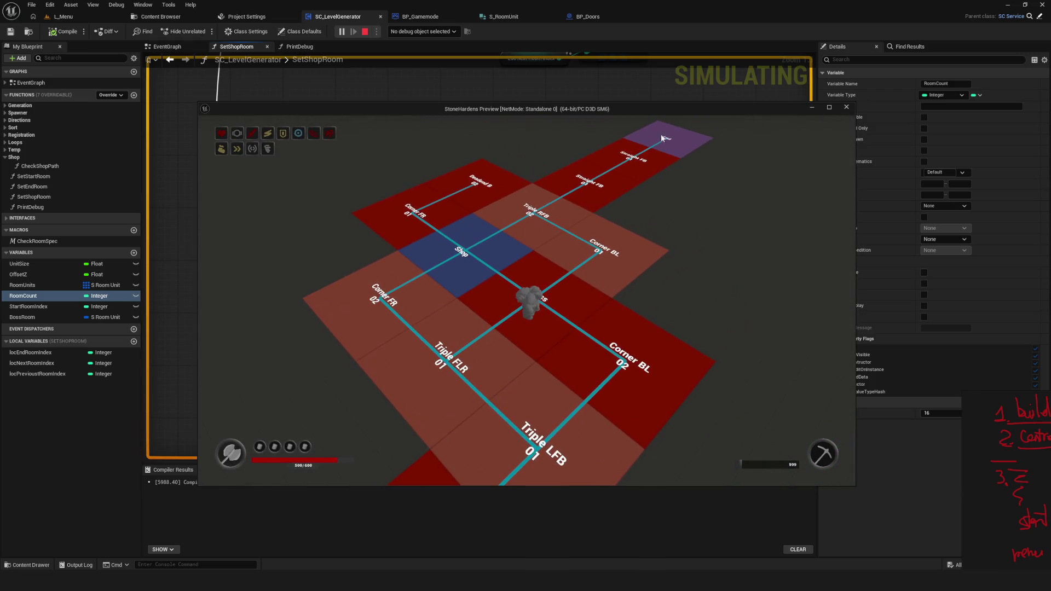
{"action": "key", "text": "a"}
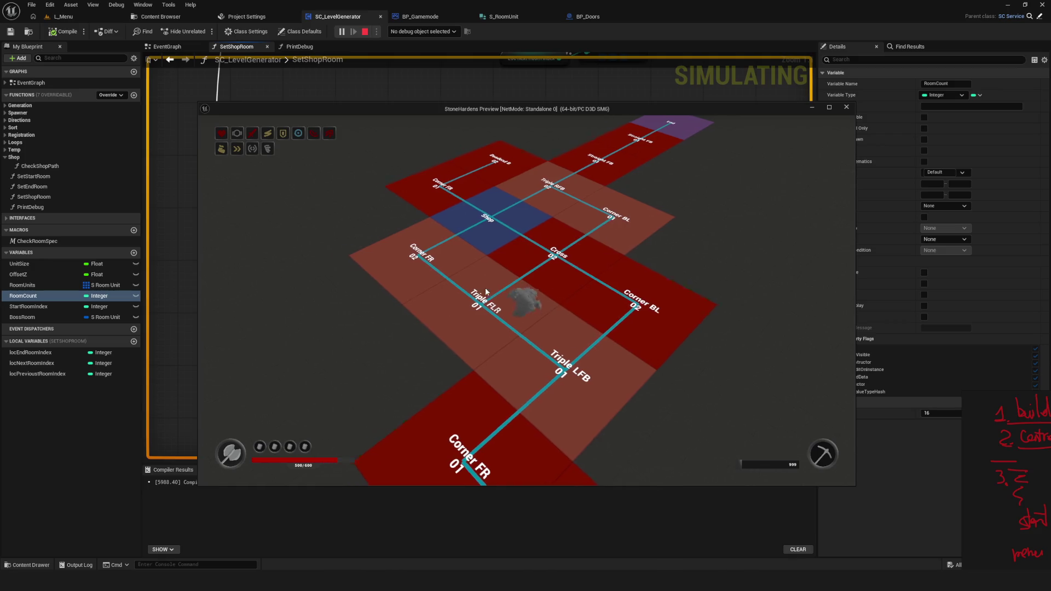
{"action": "key", "text": "d"}
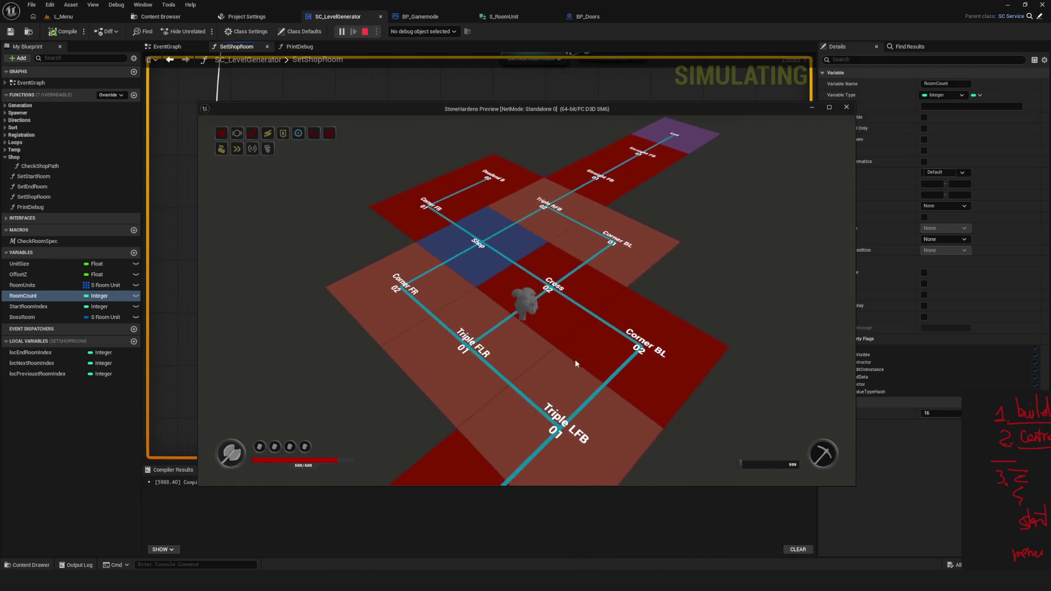
{"action": "key", "text": "w"}
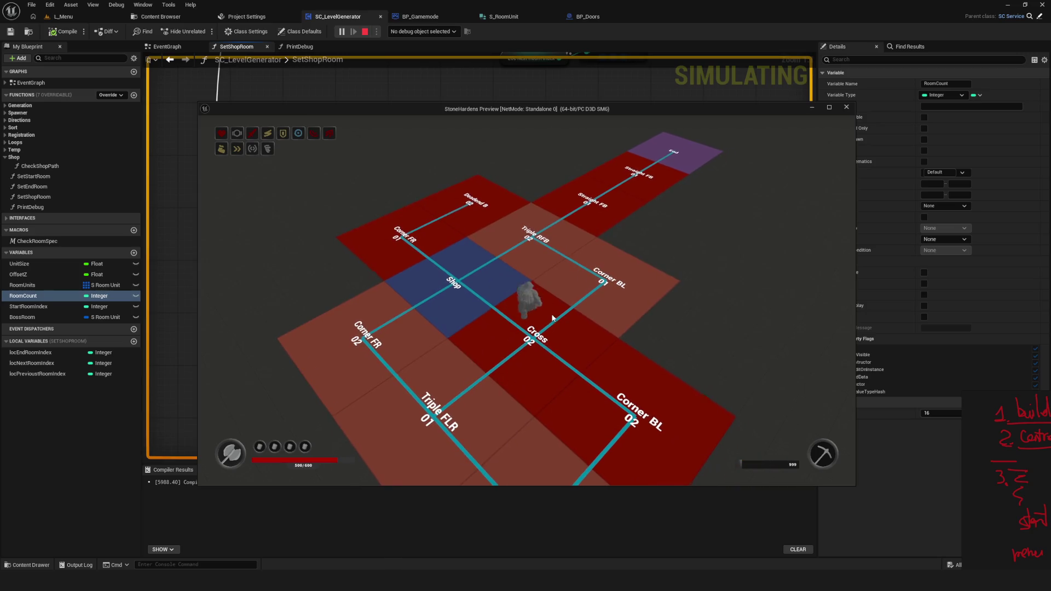
{"action": "key", "text": "w"}
{"action": "key", "text": "a"}
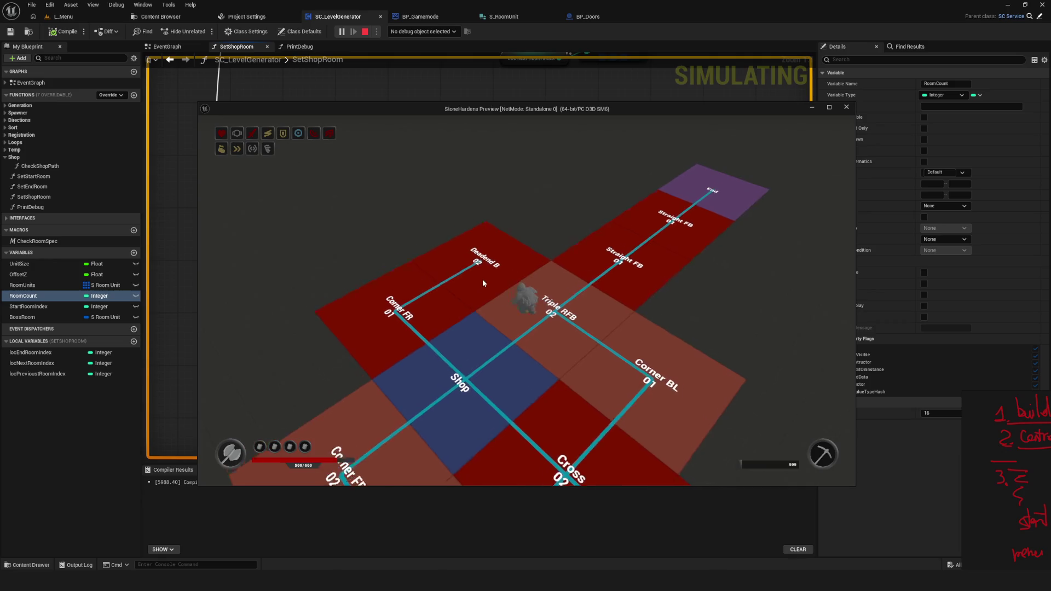
{"action": "key", "text": "d"}
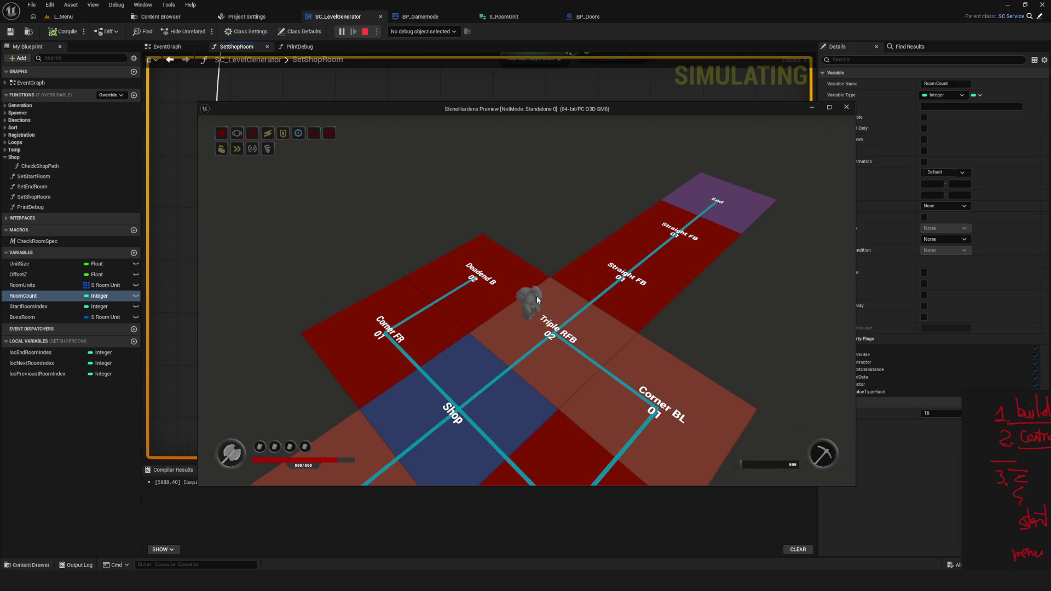
{"action": "key", "text": "s"}
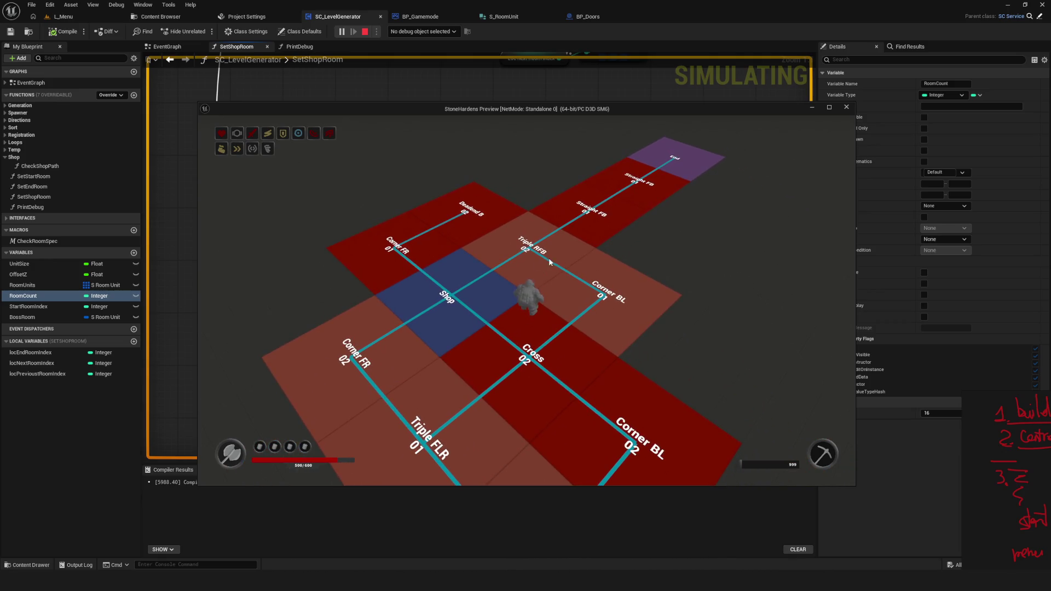
{"action": "key", "text": "w"}
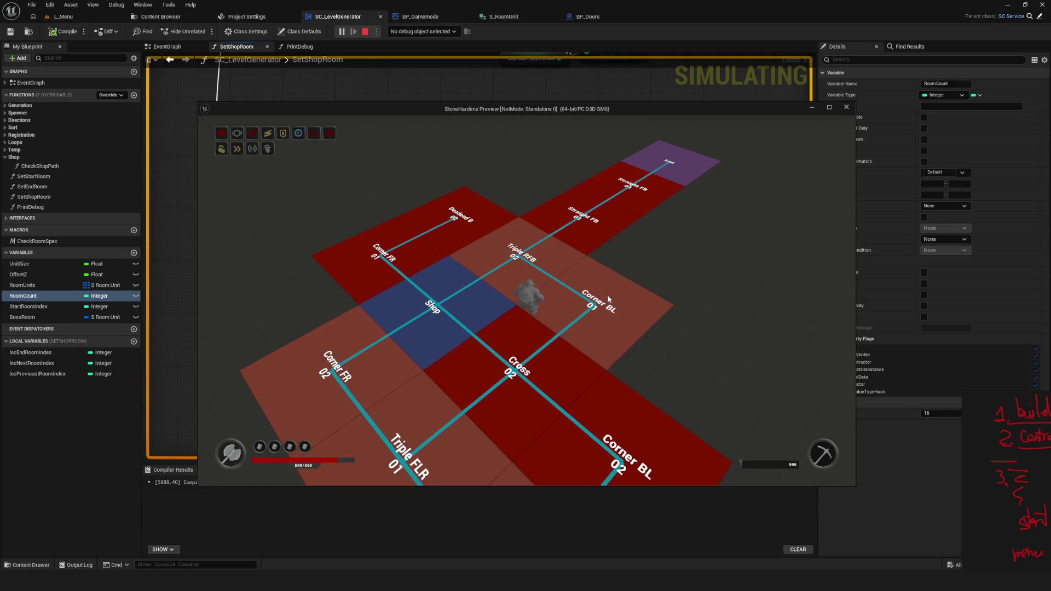
{"action": "key", "text": "s"}
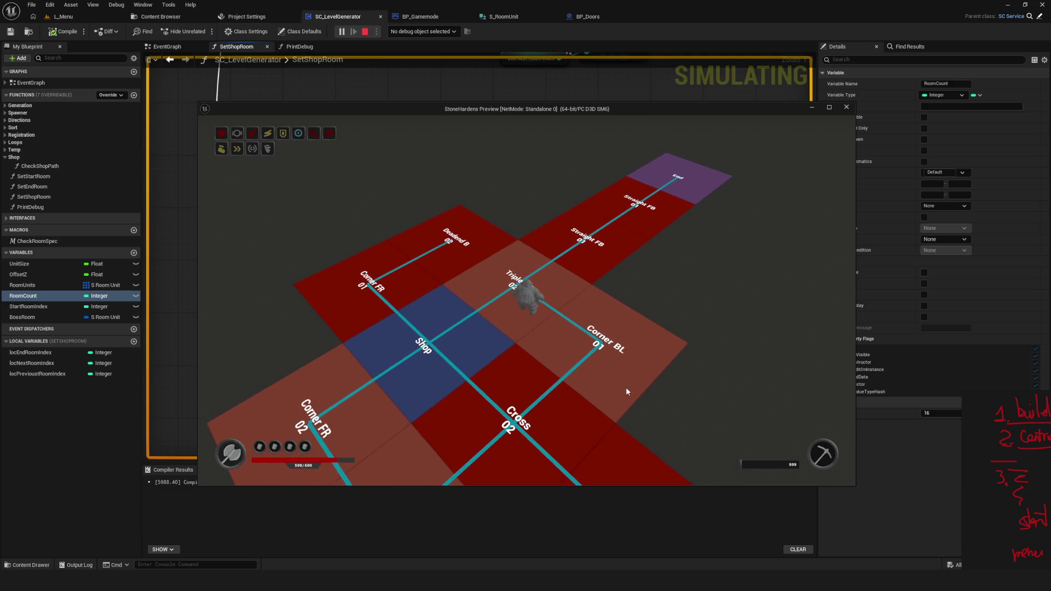
{"action": "key", "text": "s"}
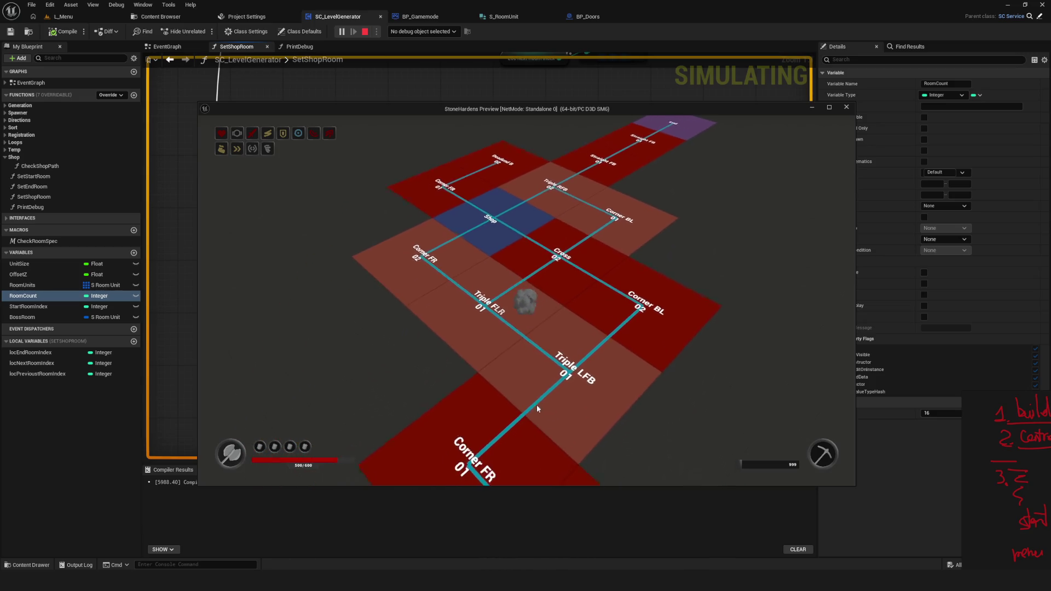
{"action": "key", "text": "w"}
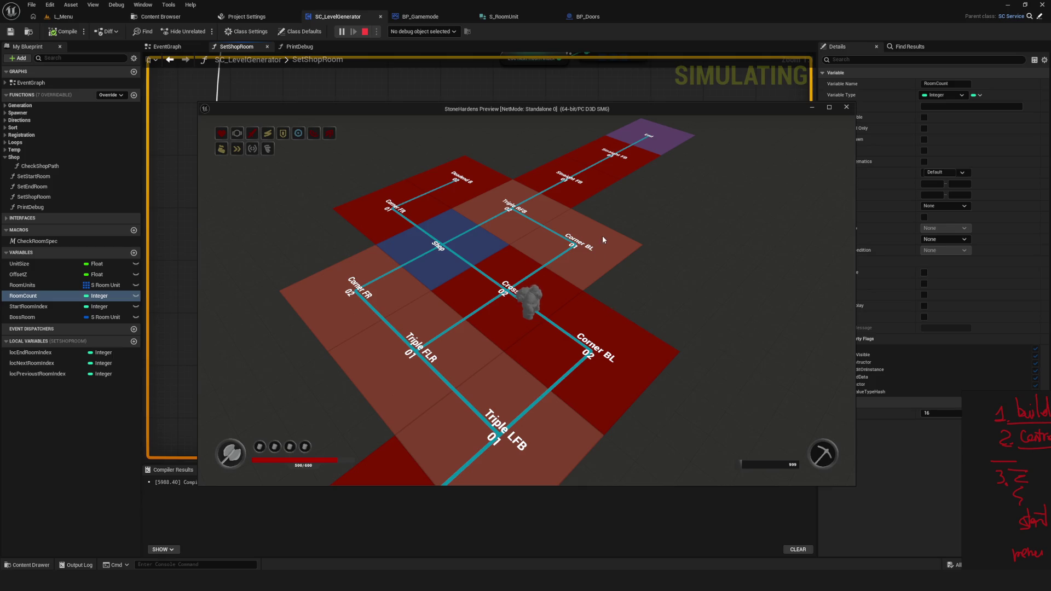
{"action": "key", "text": "w"}
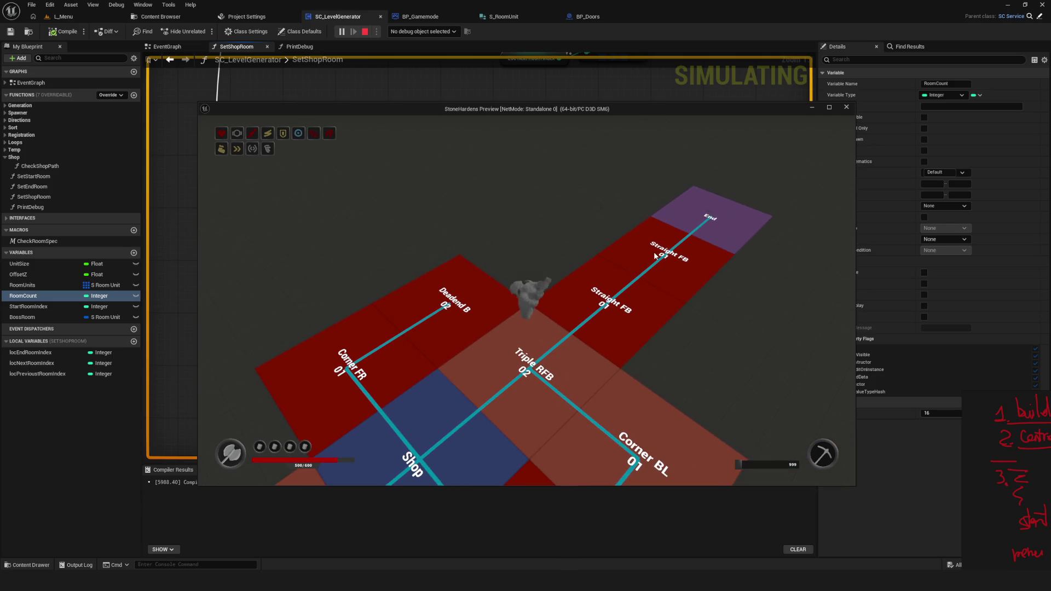
Walk past the Shop to the Corner FR rooms and near End, then stop the preview
{"action": "key", "text": "s"}
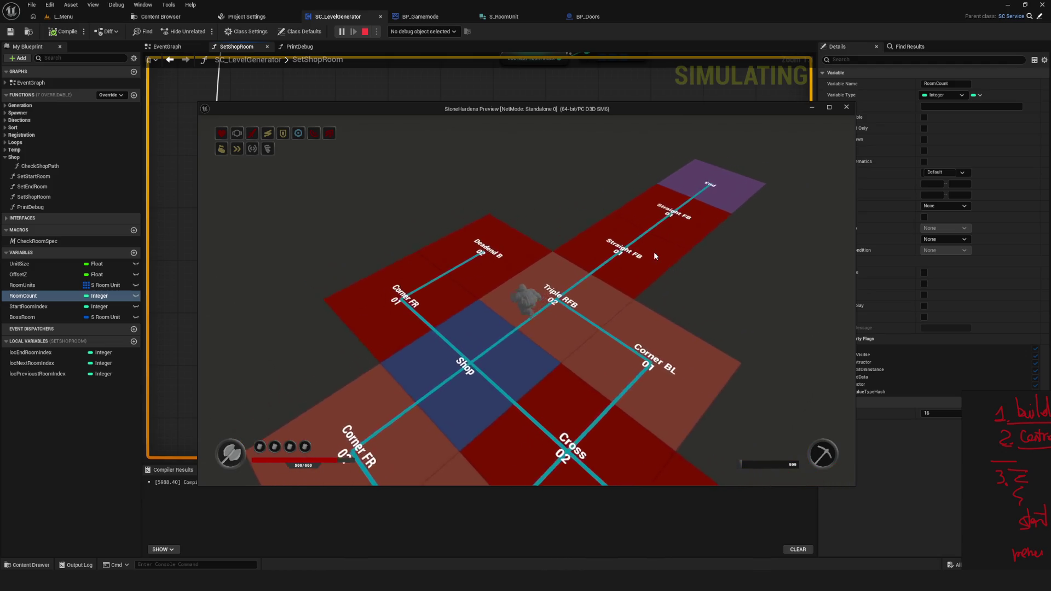
{"action": "key", "text": "w"}
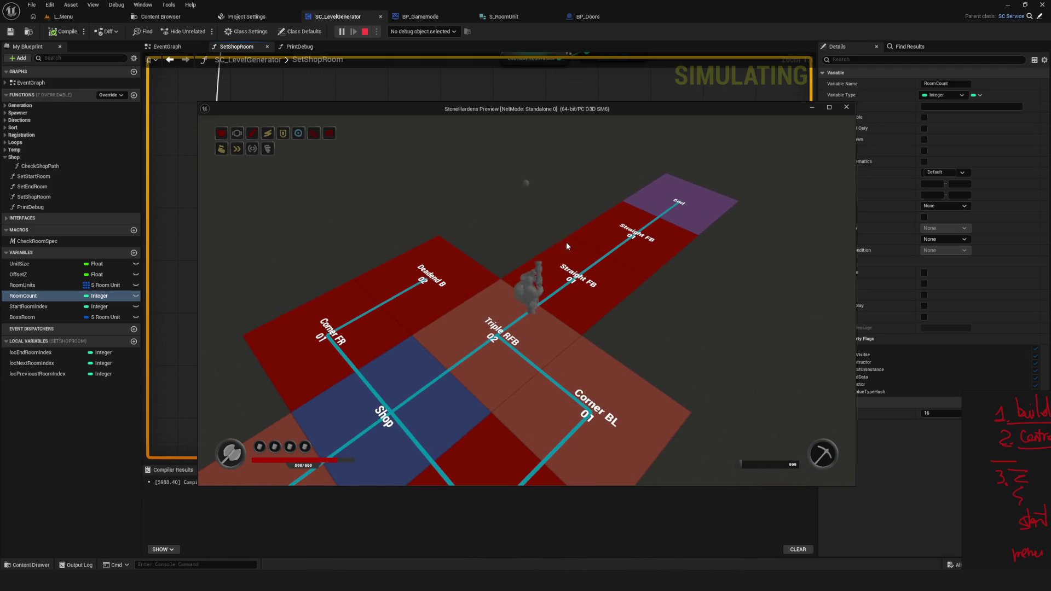
{"action": "key", "text": "s"}
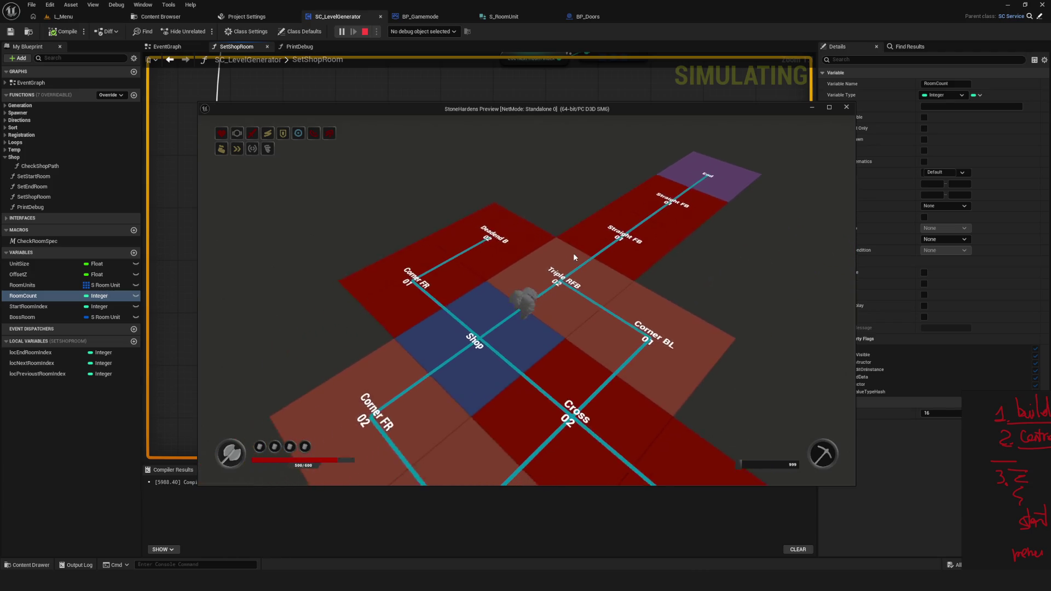
{"action": "key", "text": "s"}
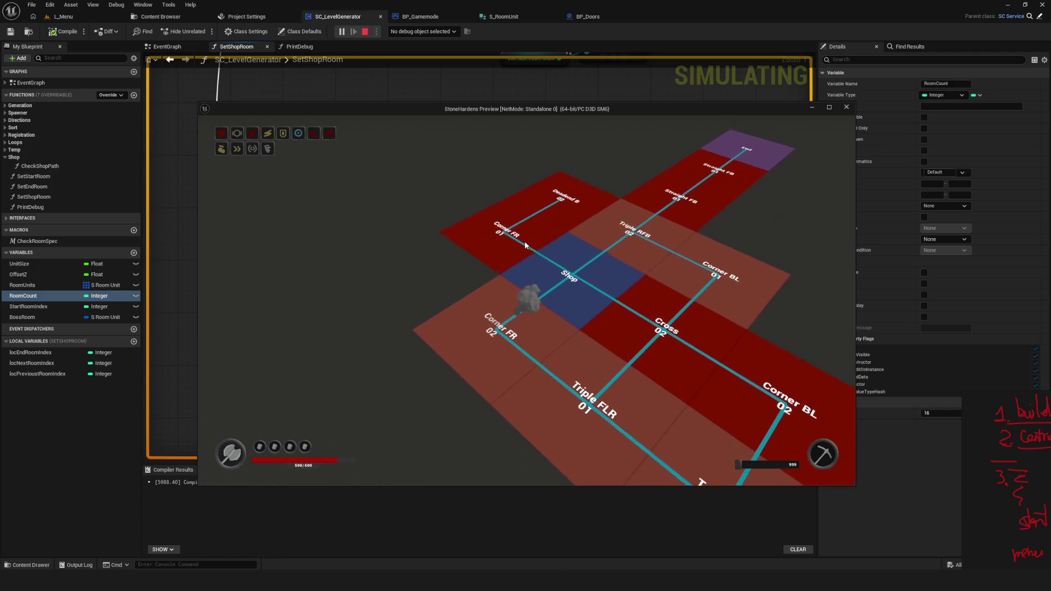
{"action": "key", "text": "a"}
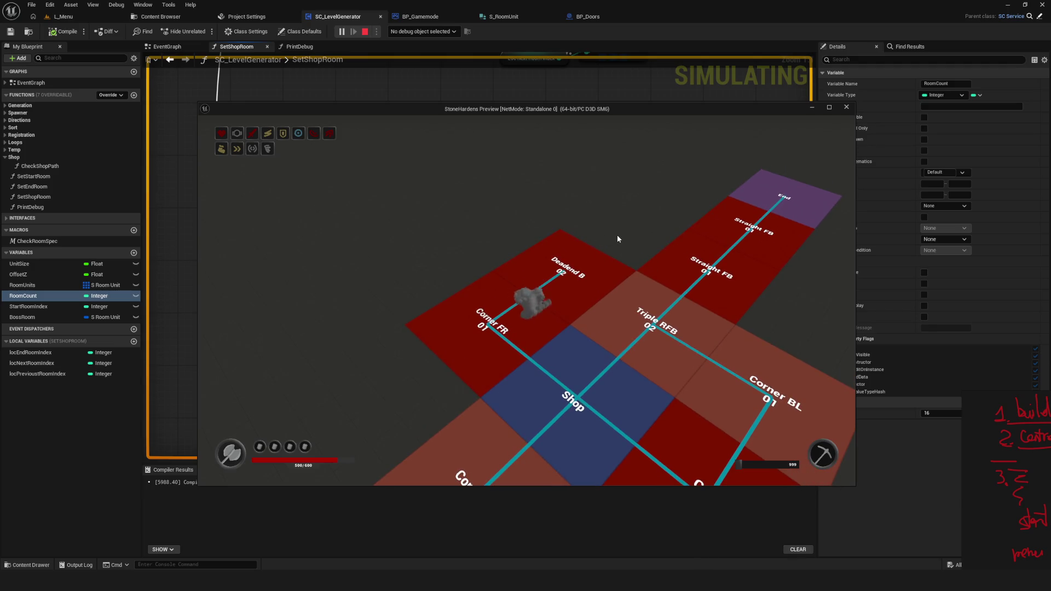
{"action": "key", "text": "s"}
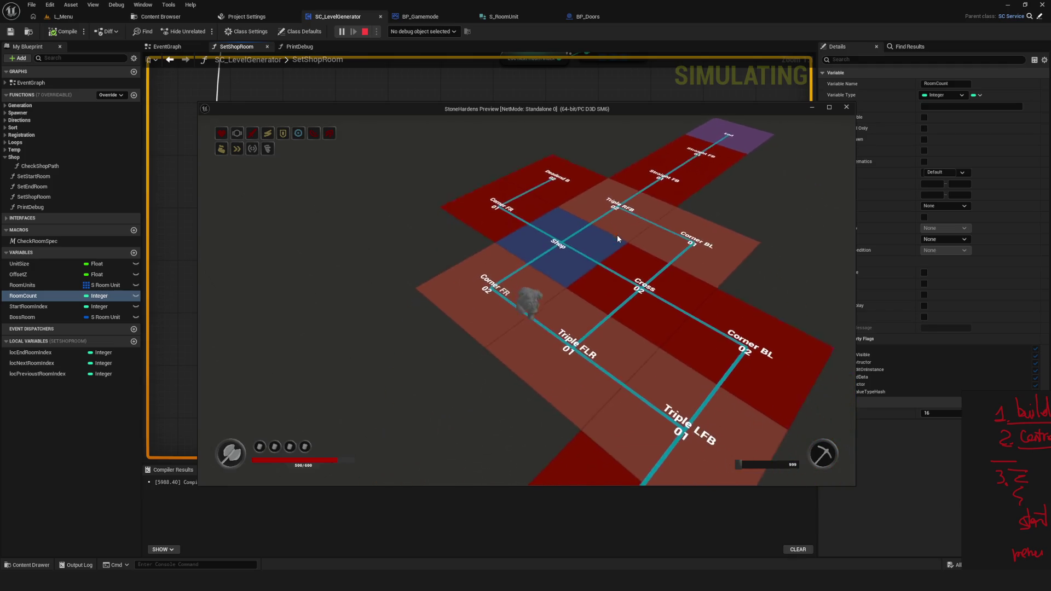
{"action": "key", "text": "d"}
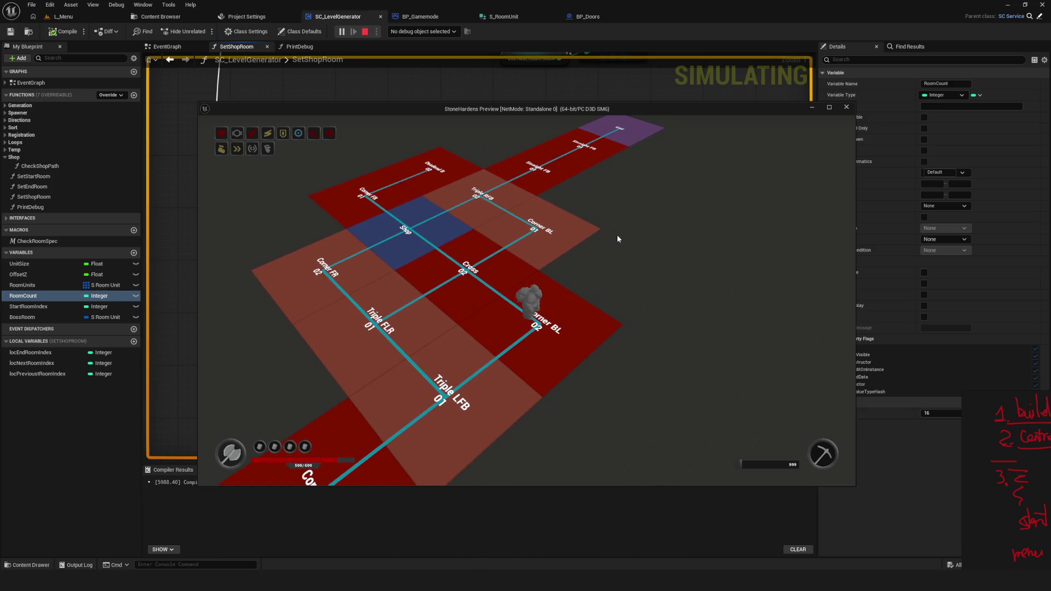
{"action": "key", "text": "w"}
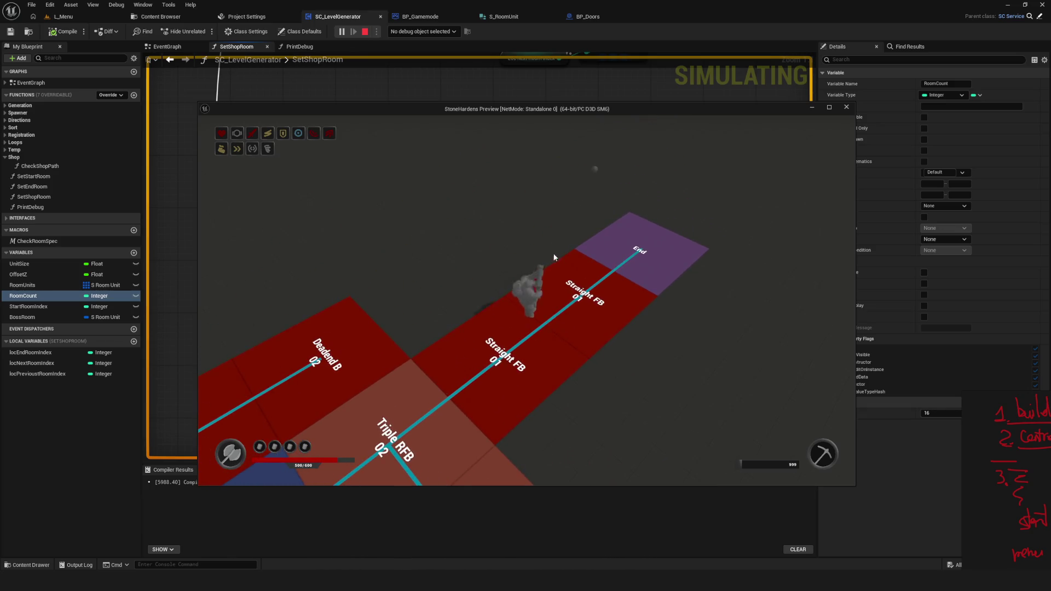
{"action": "key", "text": "a"}
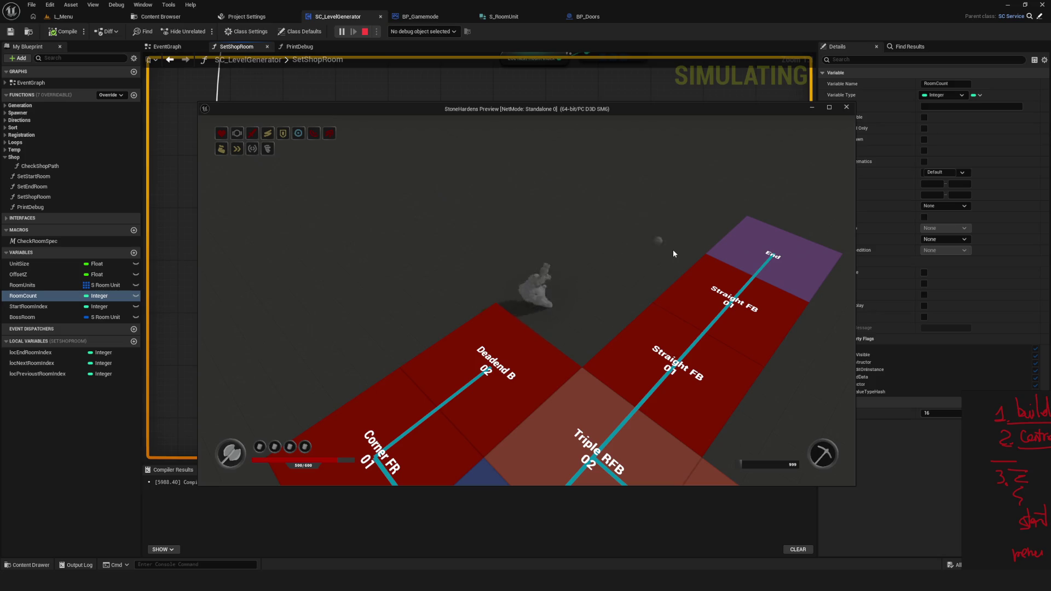
{"action": "key", "text": "s"}
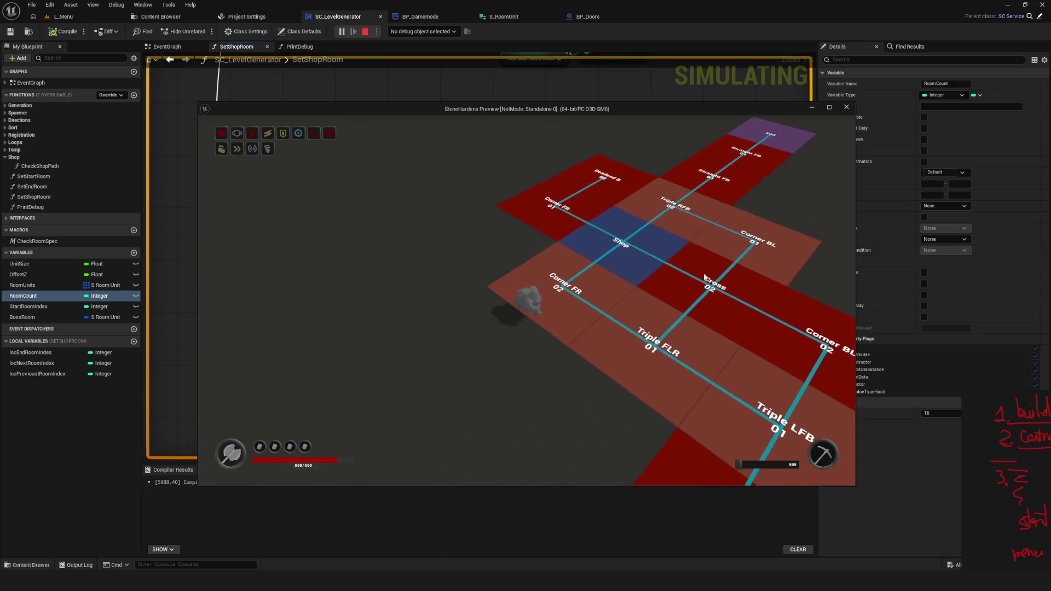
{"action": "key", "text": "d"}
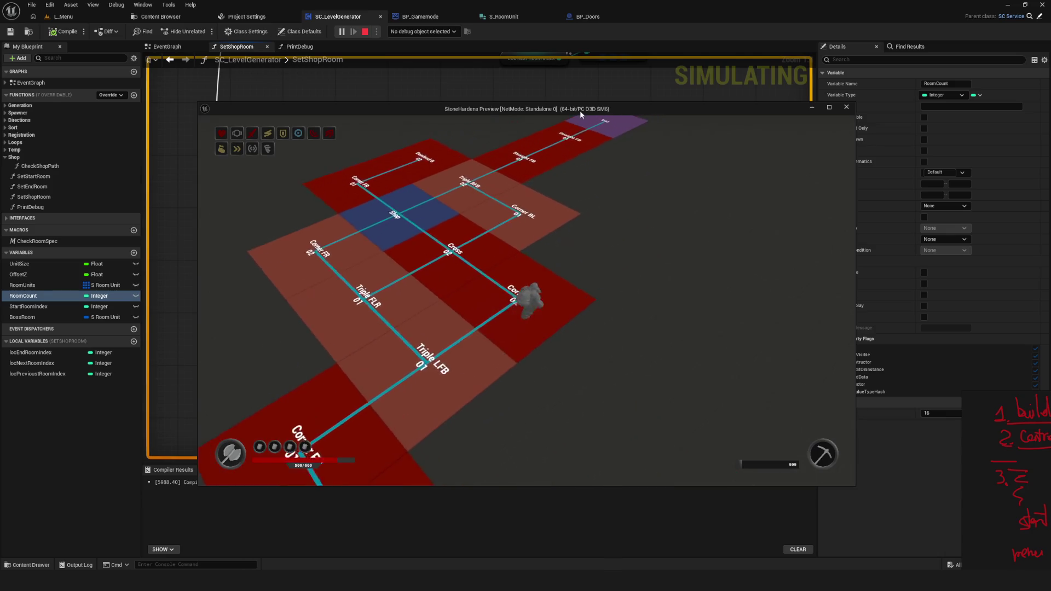
{"action": "key", "text": "Escape"}
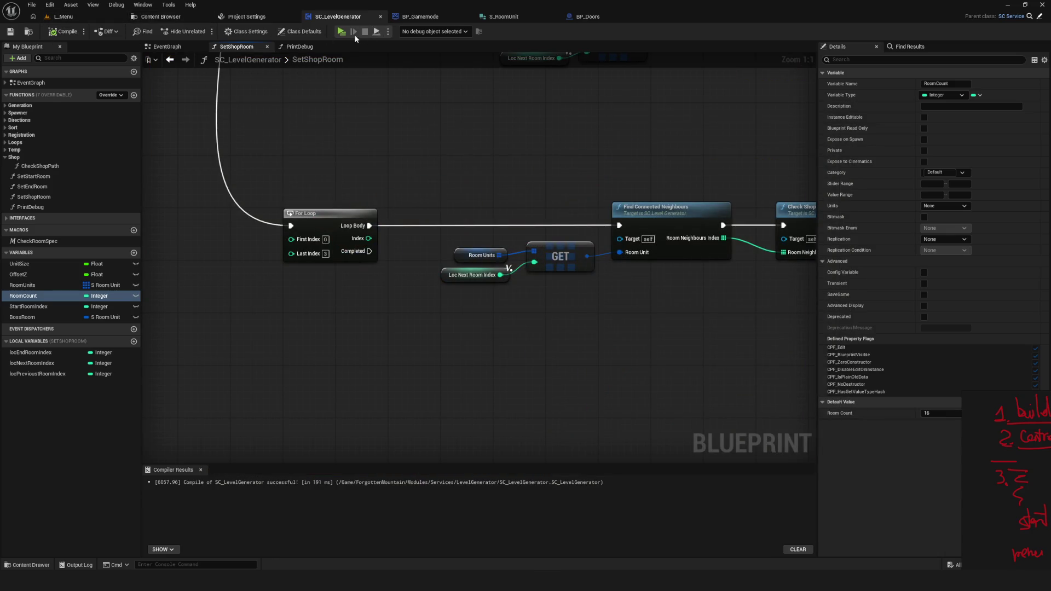
Relaunch with Alt+P, walk from Shop toward Start, restart the game, then stop
{"action": "key", "text": "alt+p"}
{"action": "left_click", "coordinate": [573, 251]}
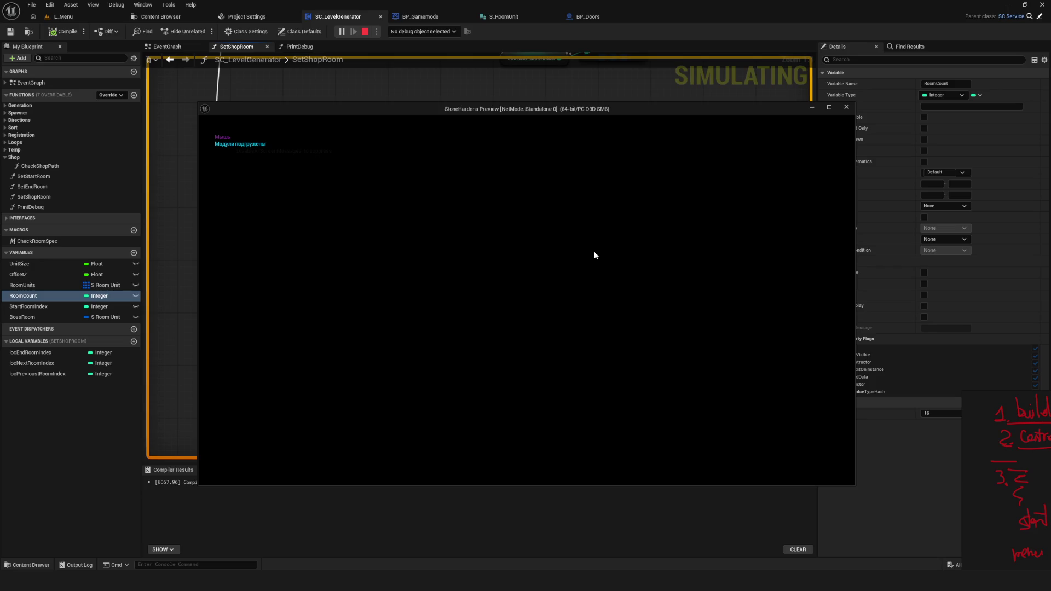
{"action": "key", "text": "s"}
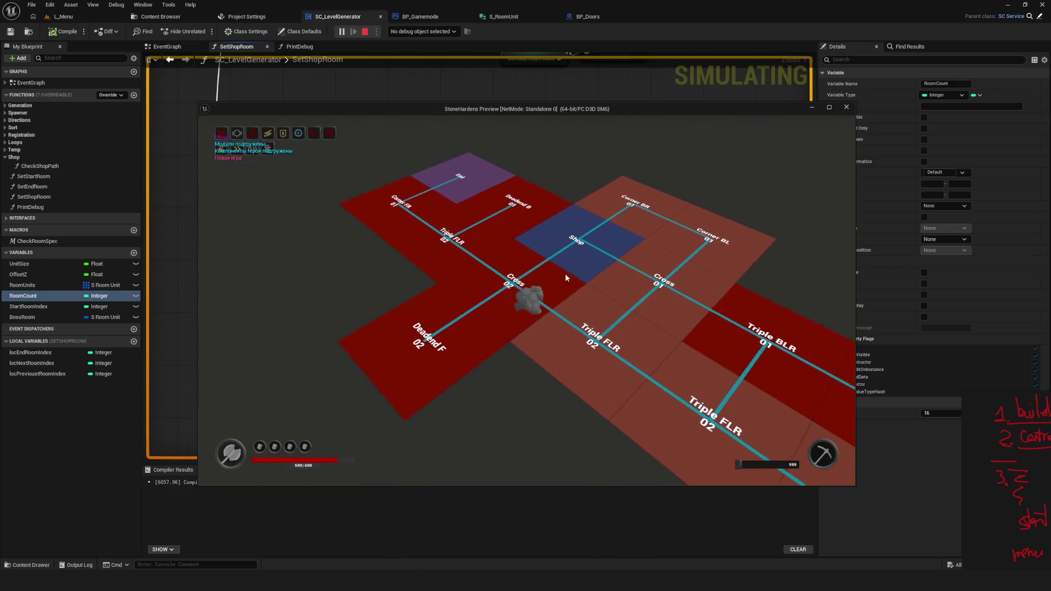
{"action": "key", "text": "d"}
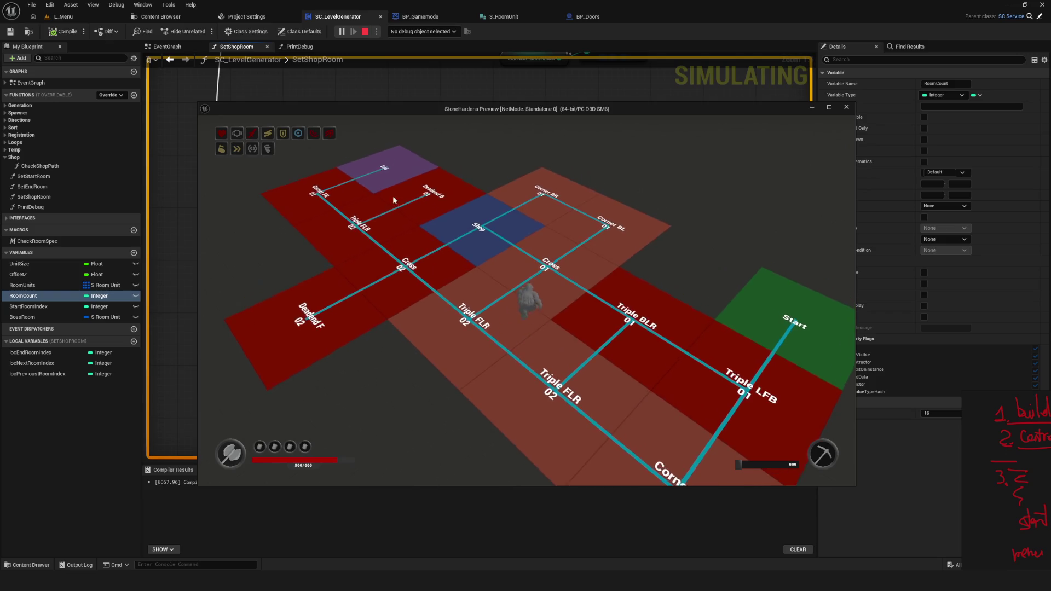
{"action": "key", "text": "d"}
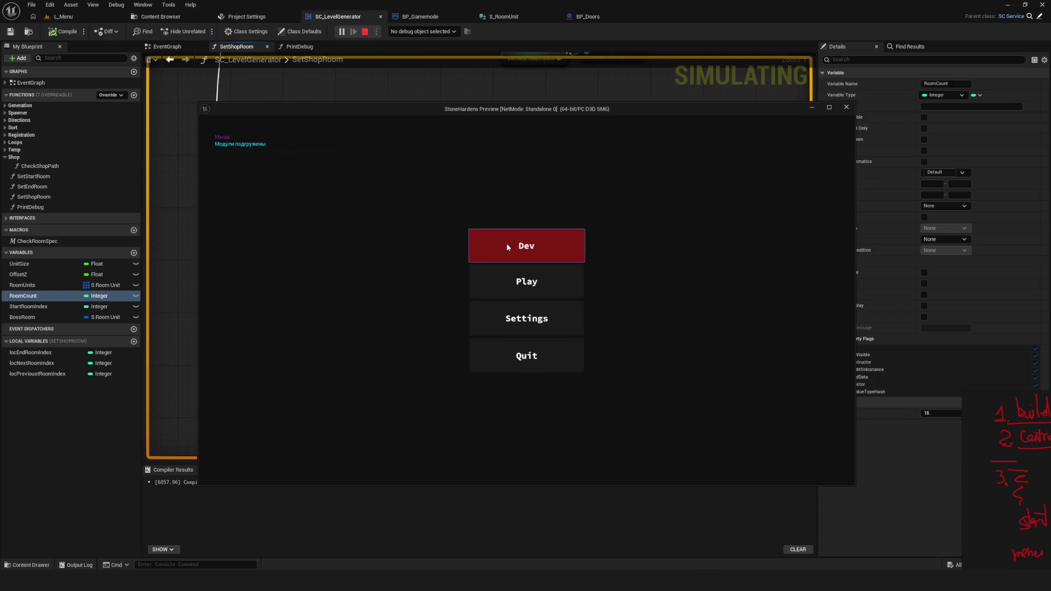
{"action": "key", "text": "Return"}
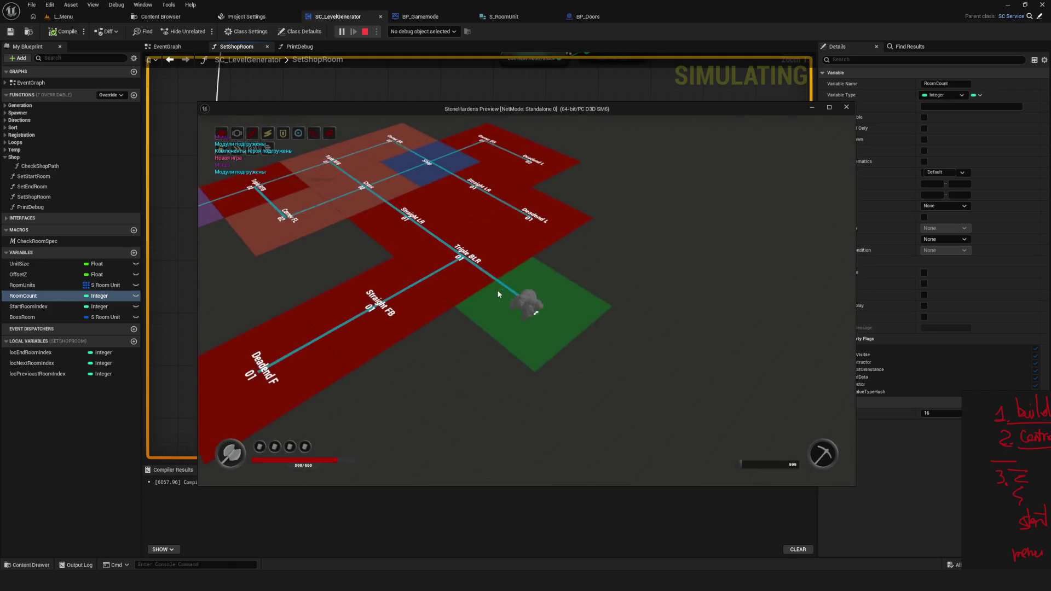
{"action": "key", "text": "w"}
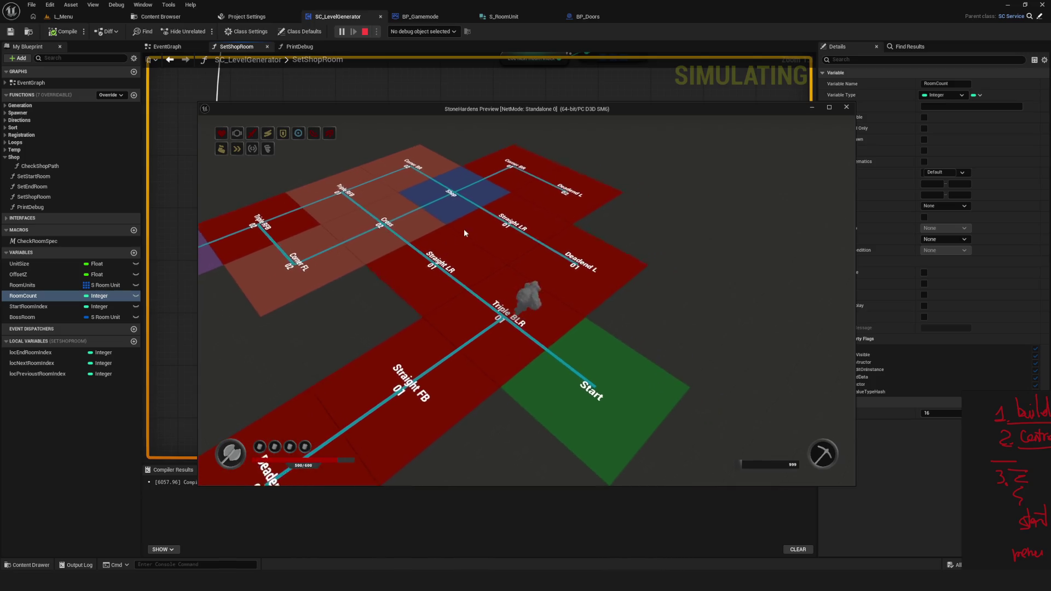
{"action": "key", "text": "Escape"}
Launch one more Dev-mode preview of a regenerated dungeon and close it
{"action": "left_click", "coordinate": [340, 32]}
{"action": "left_click", "coordinate": [547, 233]}
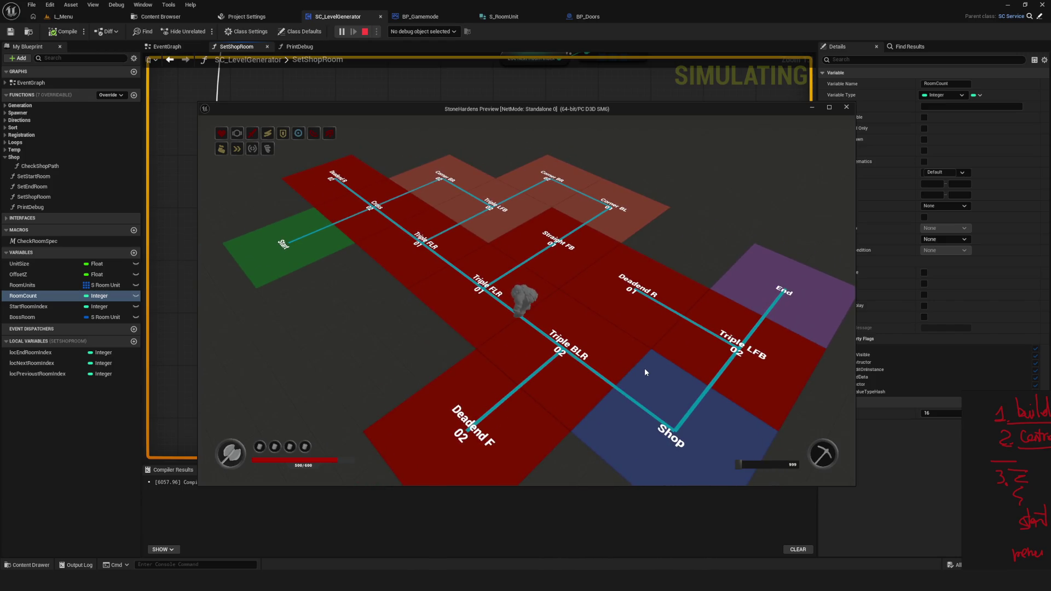
{"action": "key", "text": "Escape"}
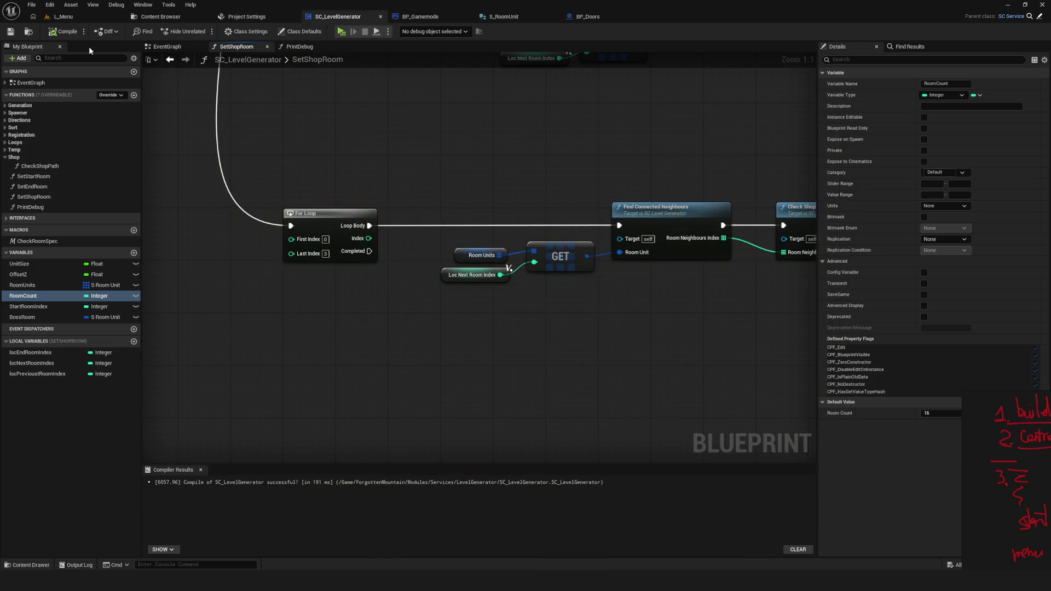
{"action": "left_click", "coordinate": [10, 31]}
{"action": "left_click", "coordinate": [341, 32]}
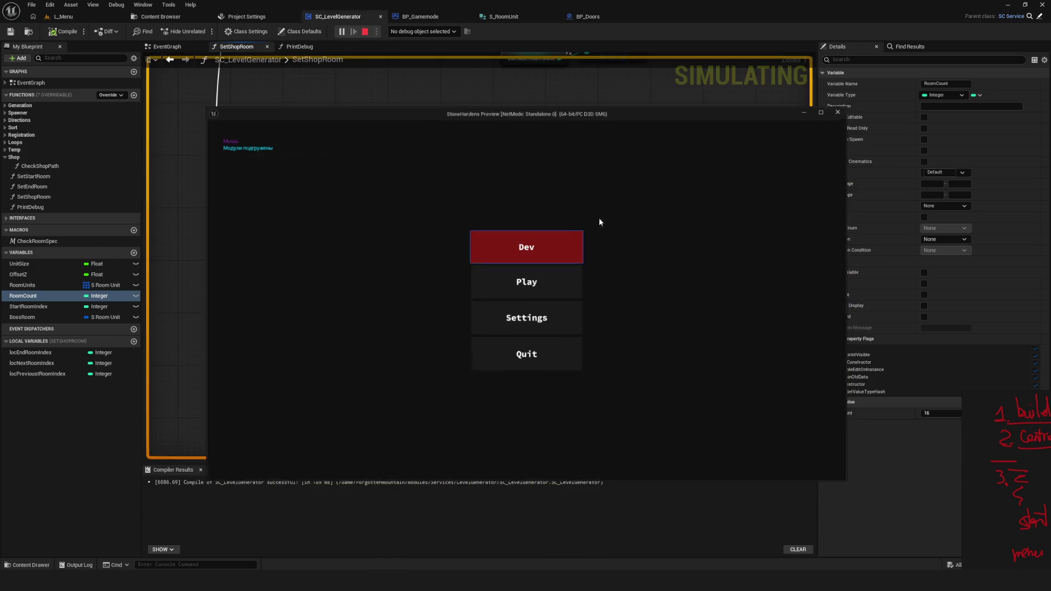
{"action": "left_click", "coordinate": [543, 250]}
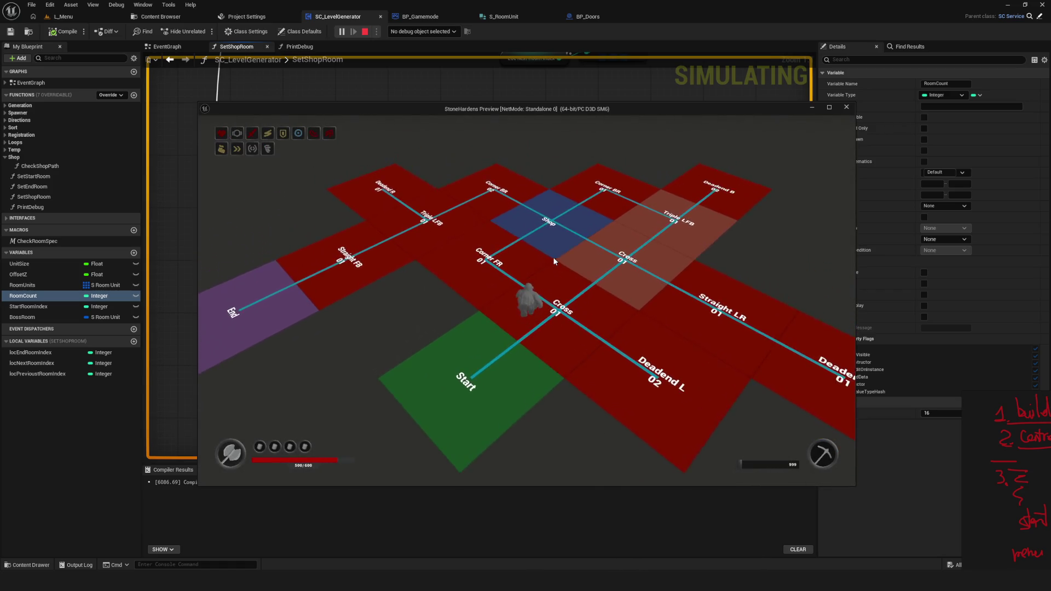
{"action": "key", "text": "Escape"}
{"action": "left_click", "coordinate": [341, 31]}
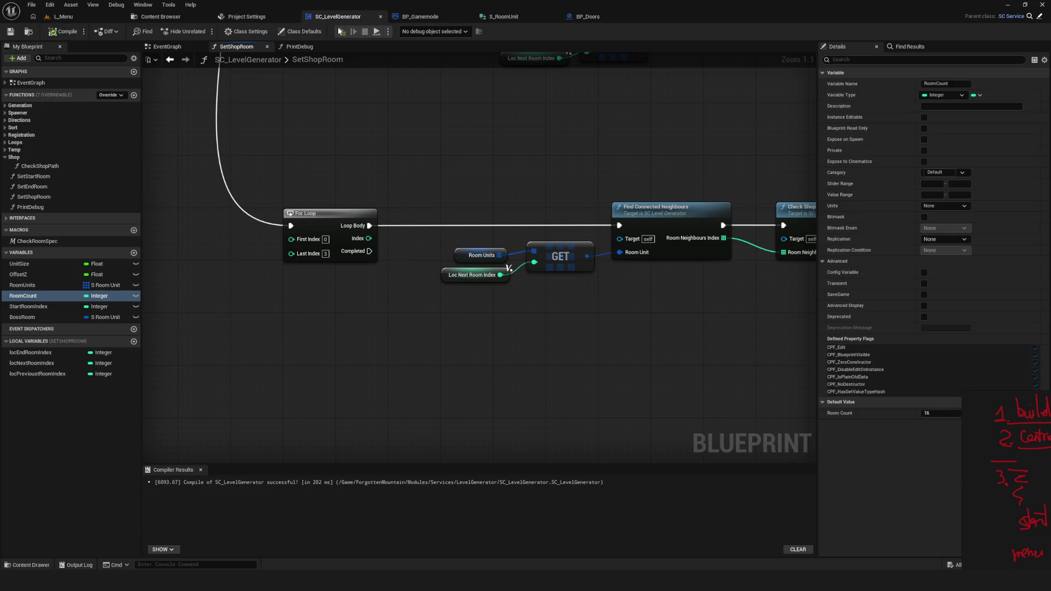
{"action": "left_click", "coordinate": [515, 255]}
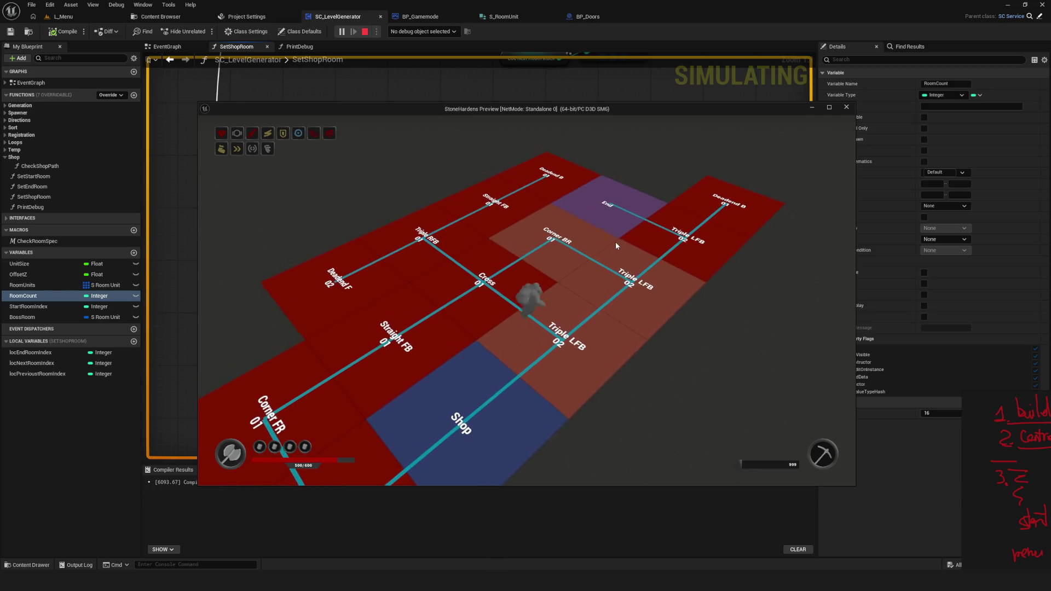
{"action": "key", "text": "Escape"}
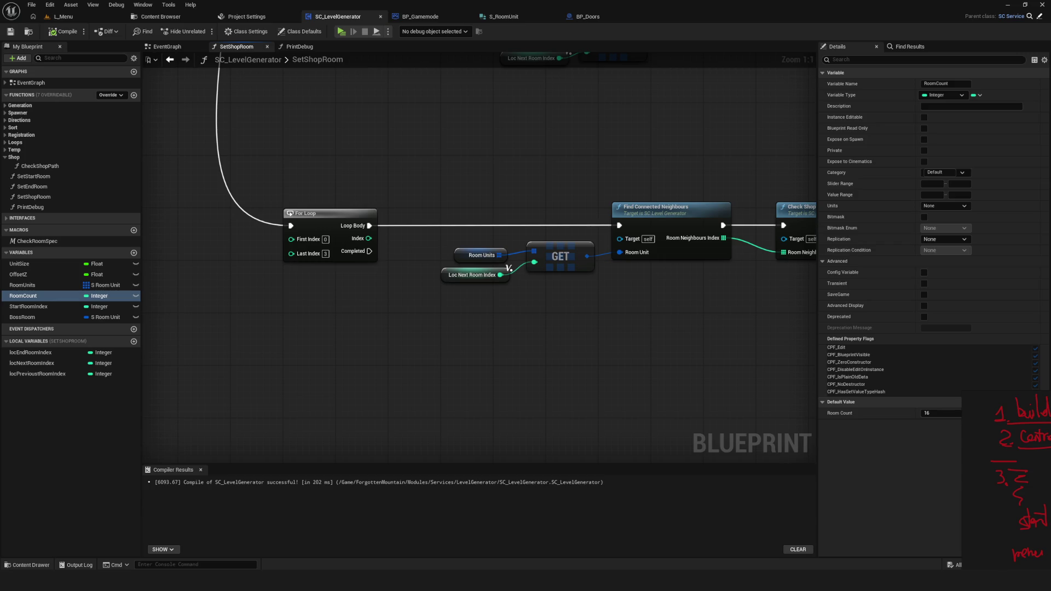
{"action": "key", "text": "alt+Tab"}
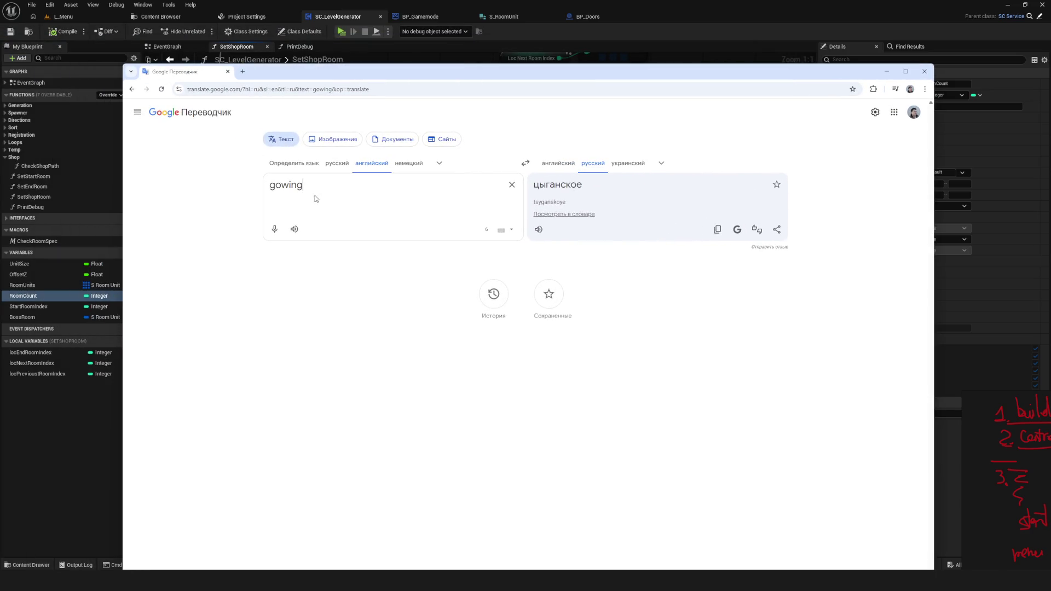
Fix the typo to 'growing' so it translates to растущий, and return to Unreal Engine
{"action": "type", "text": "o"}
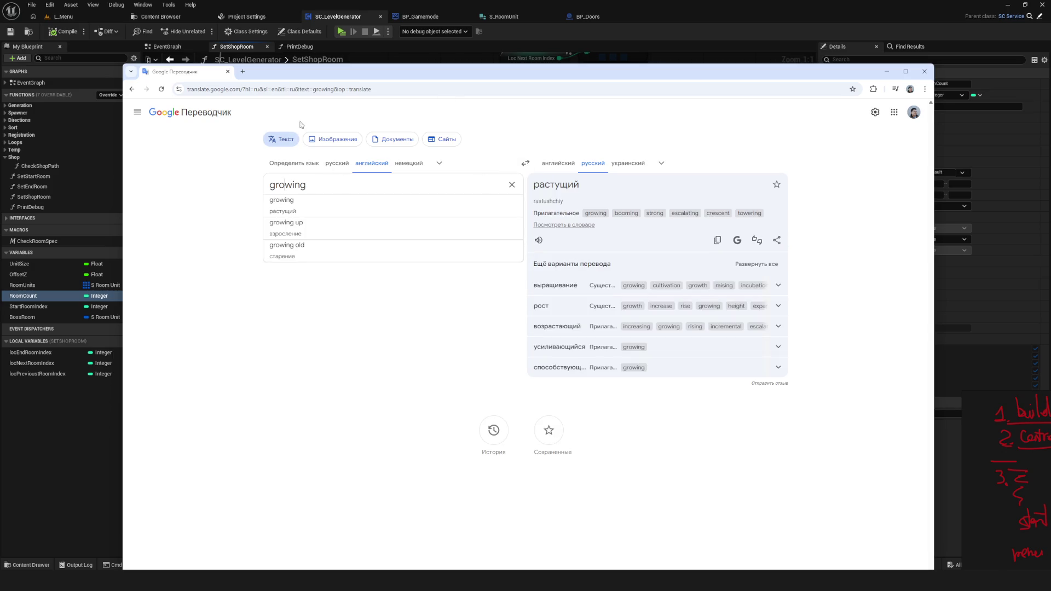
{"action": "key", "text": "alt+Tab"}
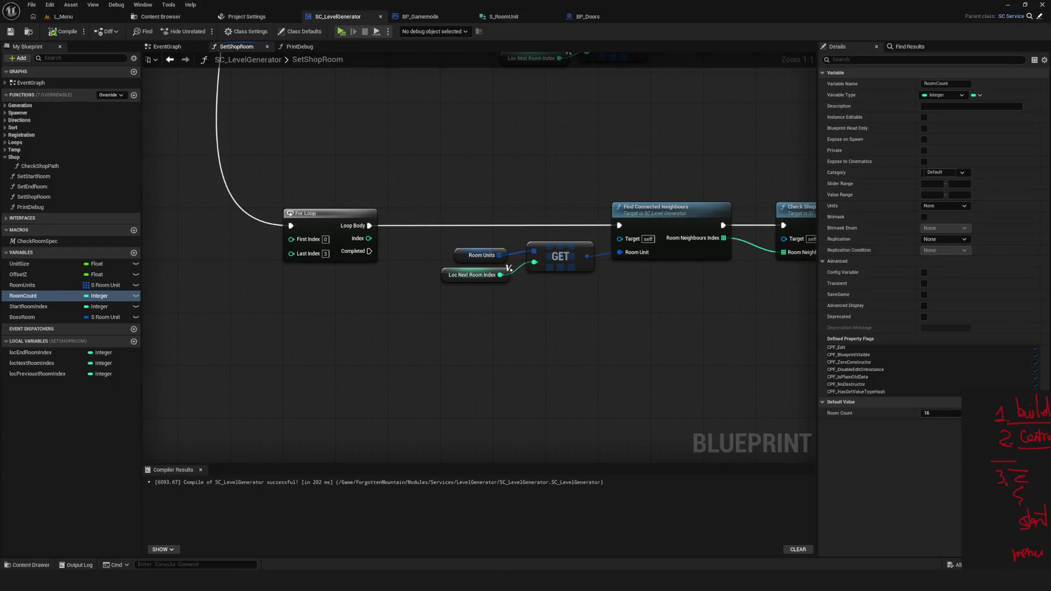
Save all packages, launch a preview, and walk onto the blue Shop room before stopping
{"action": "scroll", "coordinate": [508, 268], "scroll_direction": "down", "scroll_amount": 5}
{"action": "scroll", "coordinate": [539, 267], "scroll_direction": "down", "scroll_amount": 2}
{"action": "left_click", "coordinate": [10, 31]}
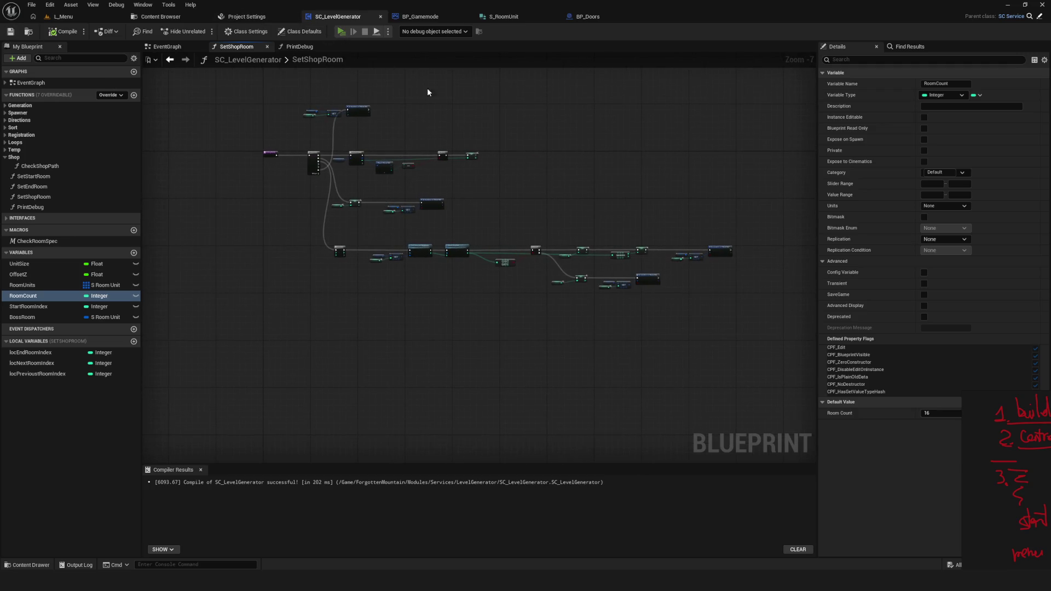
{"action": "key", "text": "alt+p"}
{"action": "left_click", "coordinate": [541, 245]}
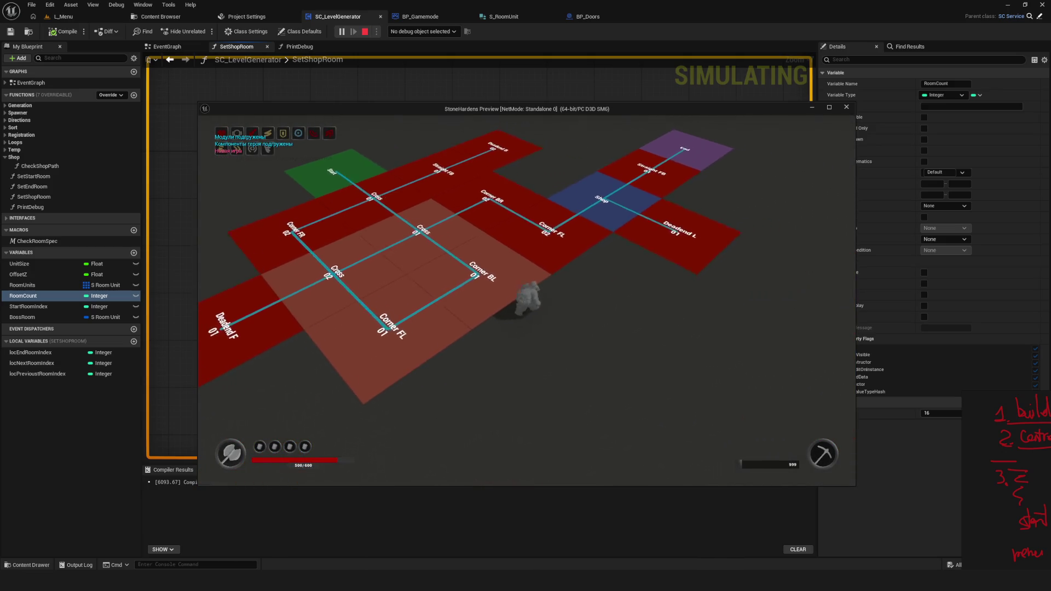
{"action": "key", "text": "w"}
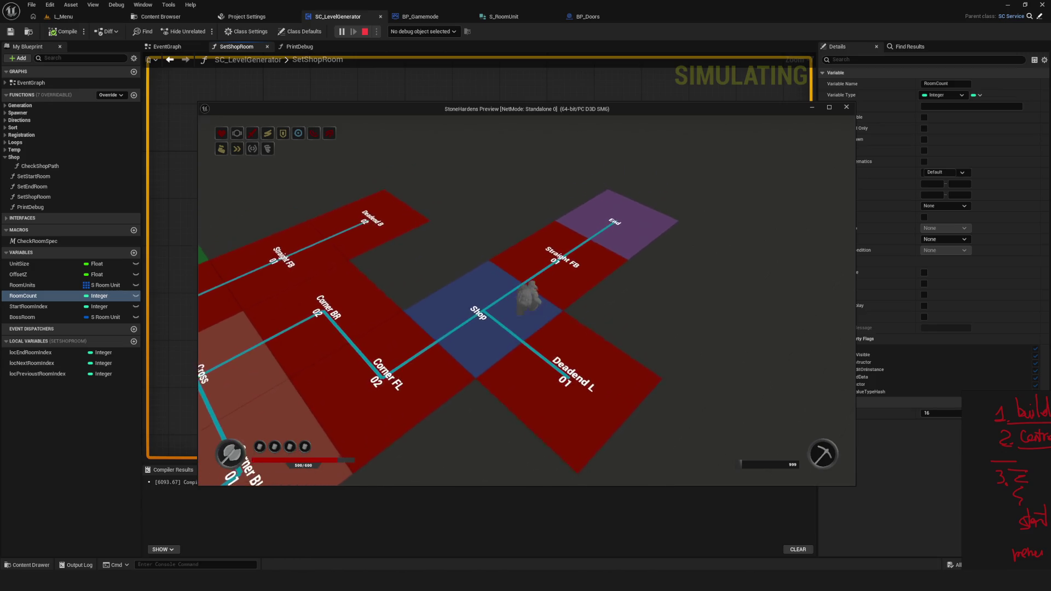
{"action": "key", "text": "Escape"}
Run another preview, walking across Shop, Cross 02, Start and Triple rooms, then stop
{"action": "left_click", "coordinate": [344, 32]}
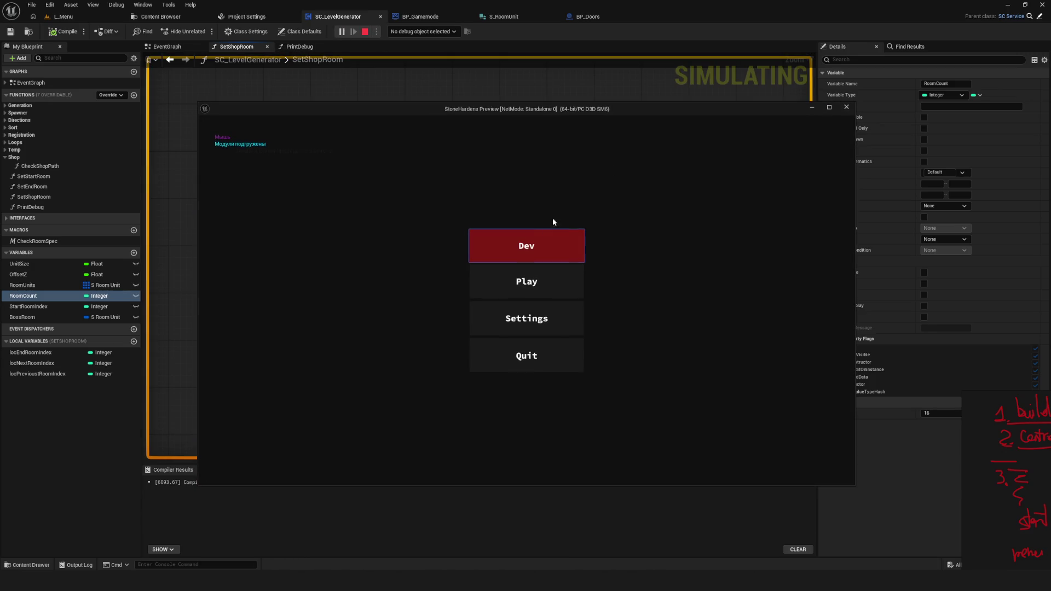
{"action": "left_click", "coordinate": [577, 242]}
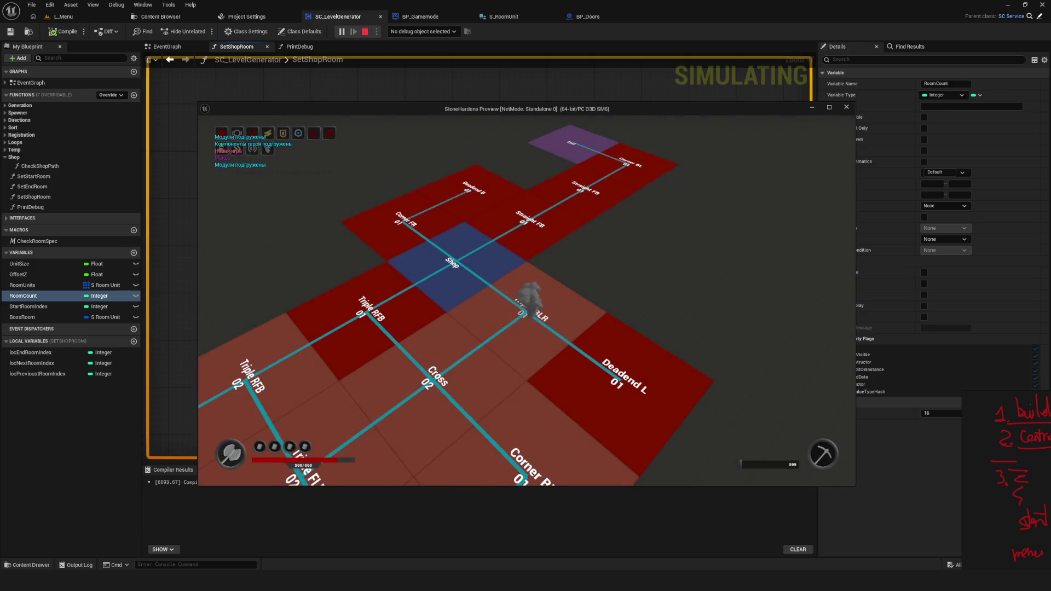
{"action": "key", "text": "w"}
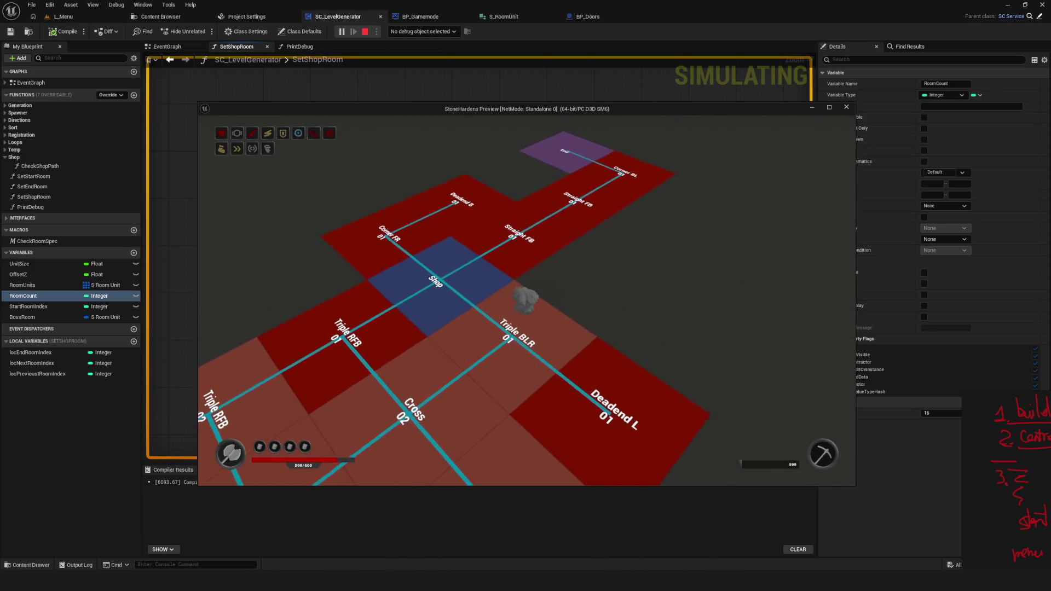
{"action": "key", "text": "s"}
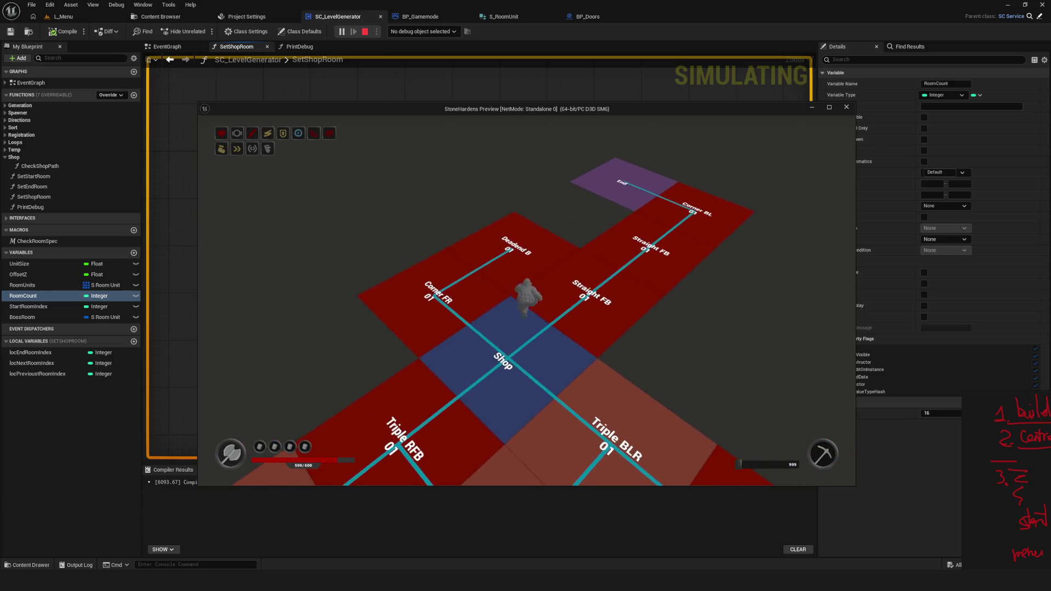
{"action": "key", "text": "a"}
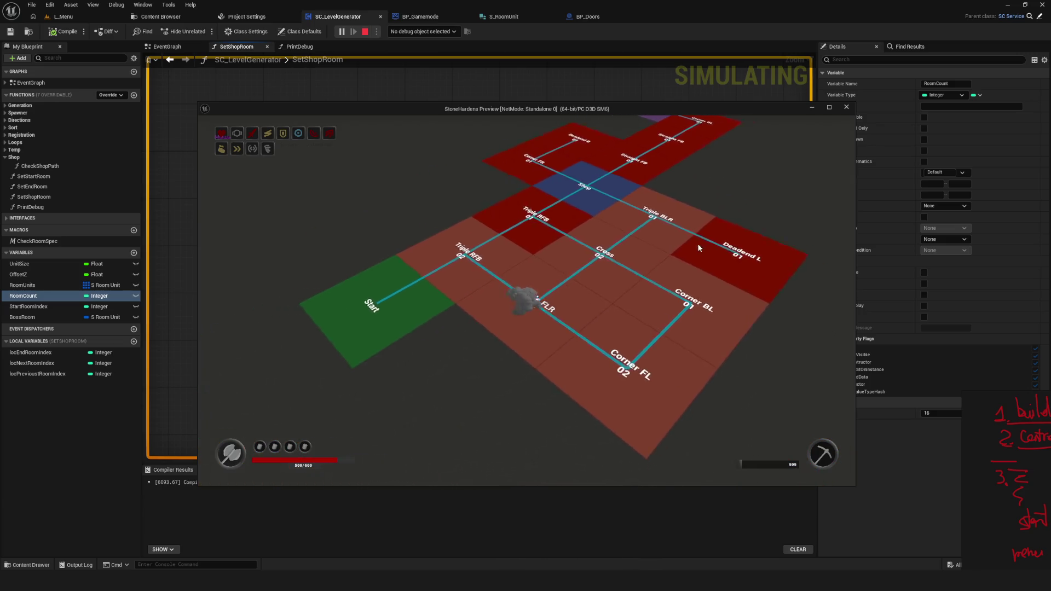
{"action": "key", "text": "d"}
{"action": "key", "text": "d"}
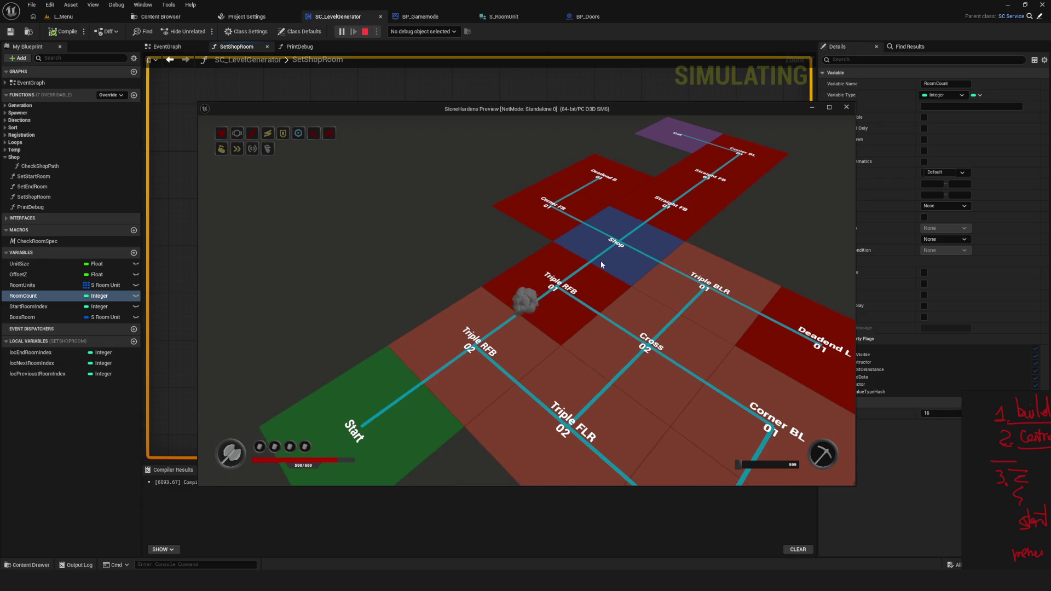
{"action": "key", "text": "a"}
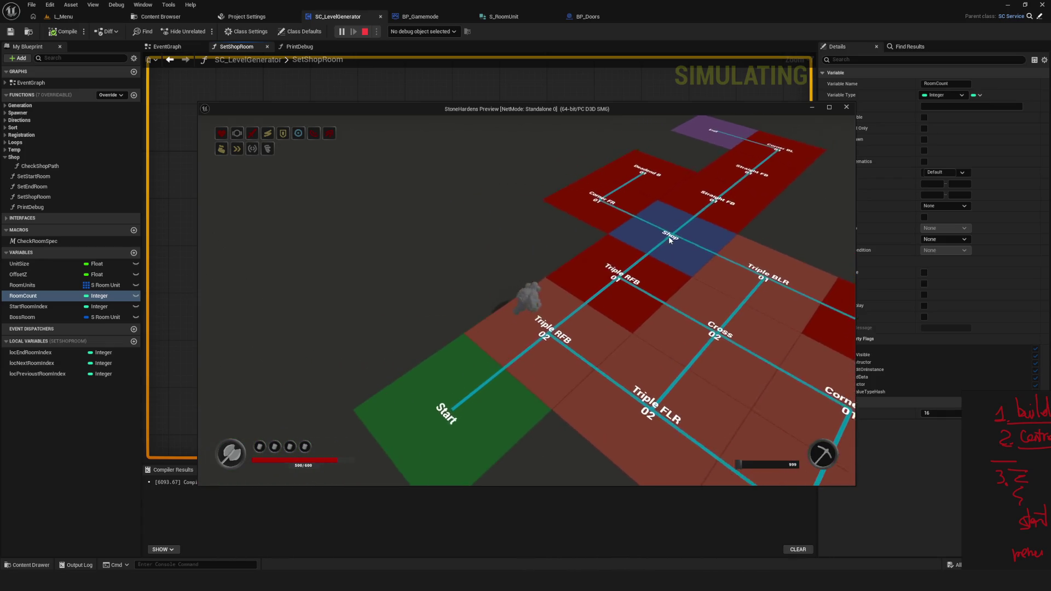
{"action": "key", "text": "d"}
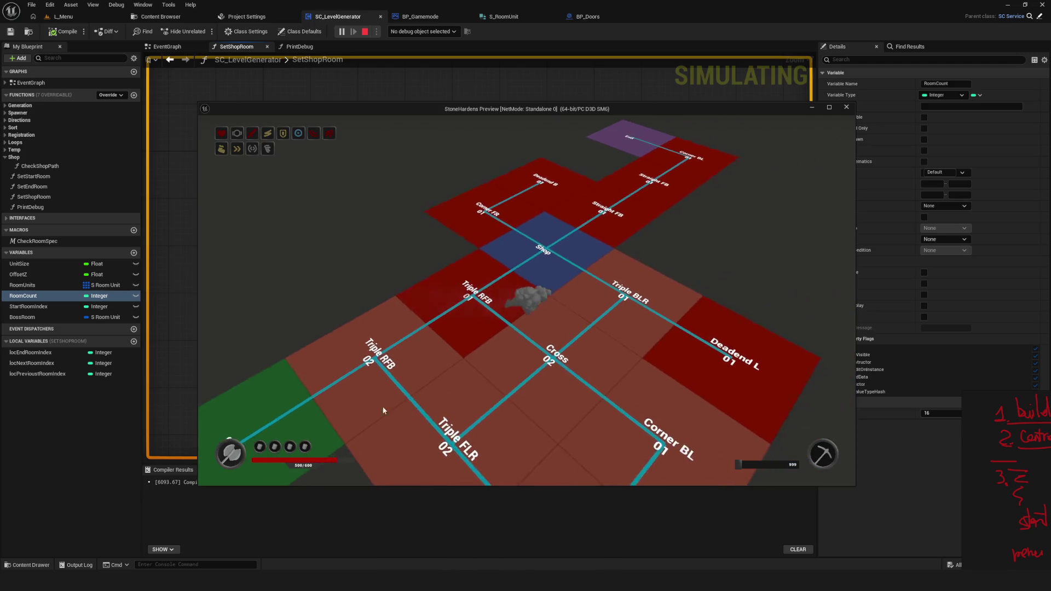
{"action": "key", "text": "Escape"}
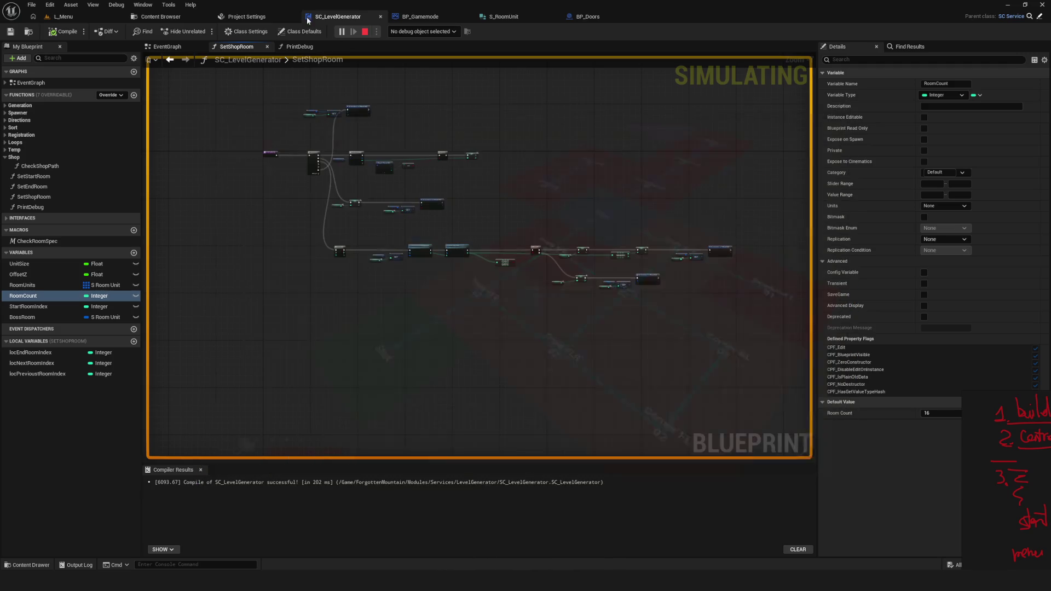
Launch two more quick previews, visiting the green Start room, and stop them
{"action": "left_click", "coordinate": [340, 32]}
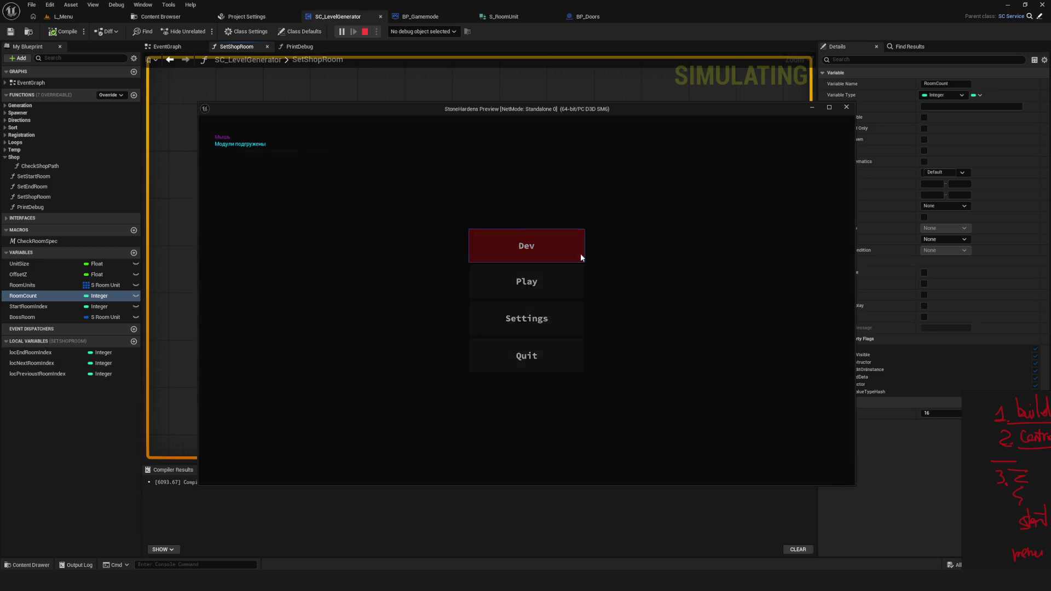
{"action": "left_click", "coordinate": [580, 254]}
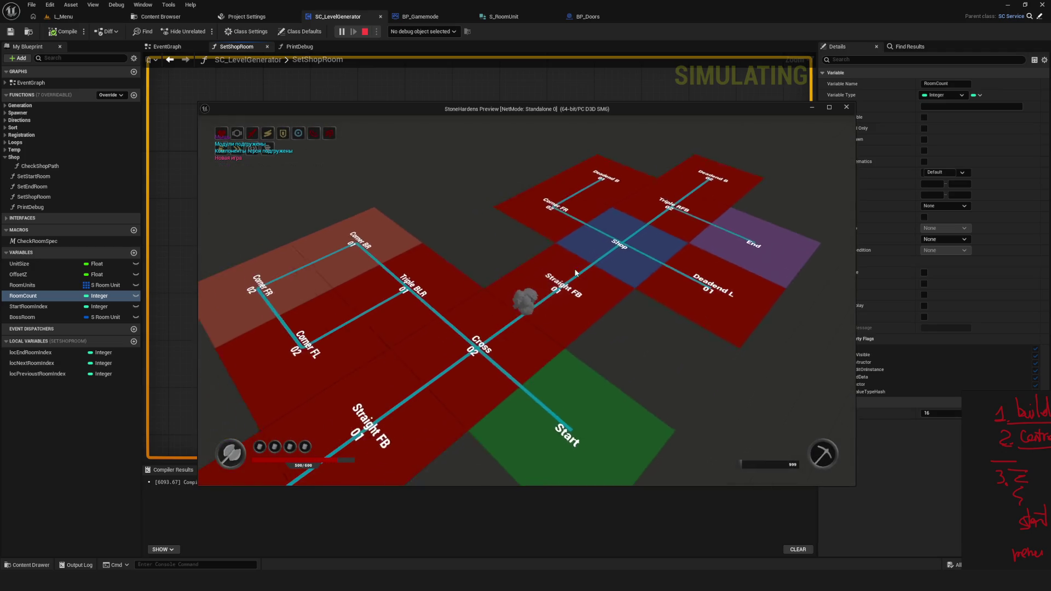
{"action": "key", "text": "s"}
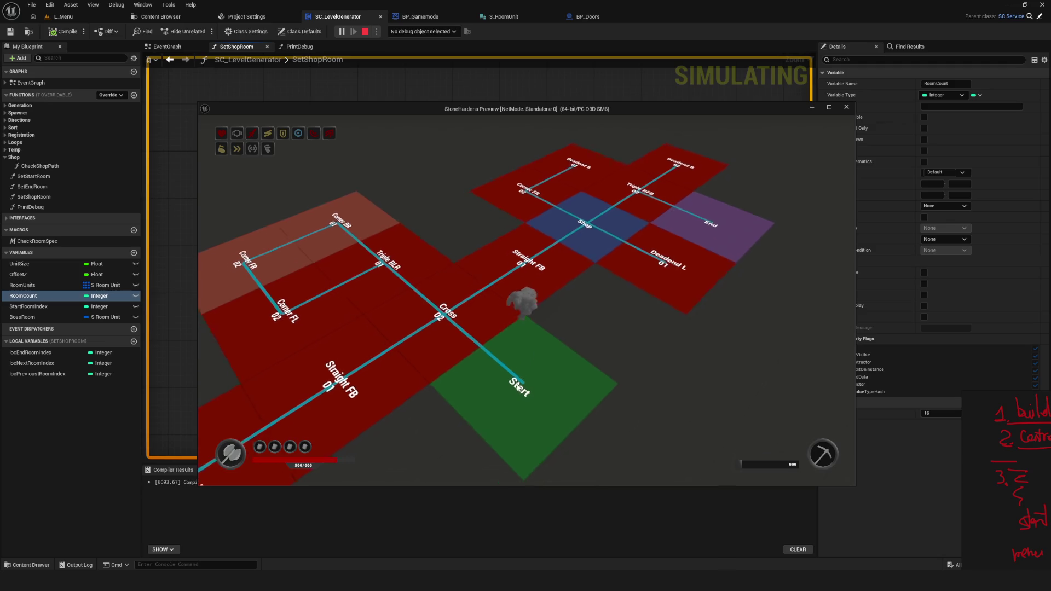
{"action": "left_click", "coordinate": [365, 32]}
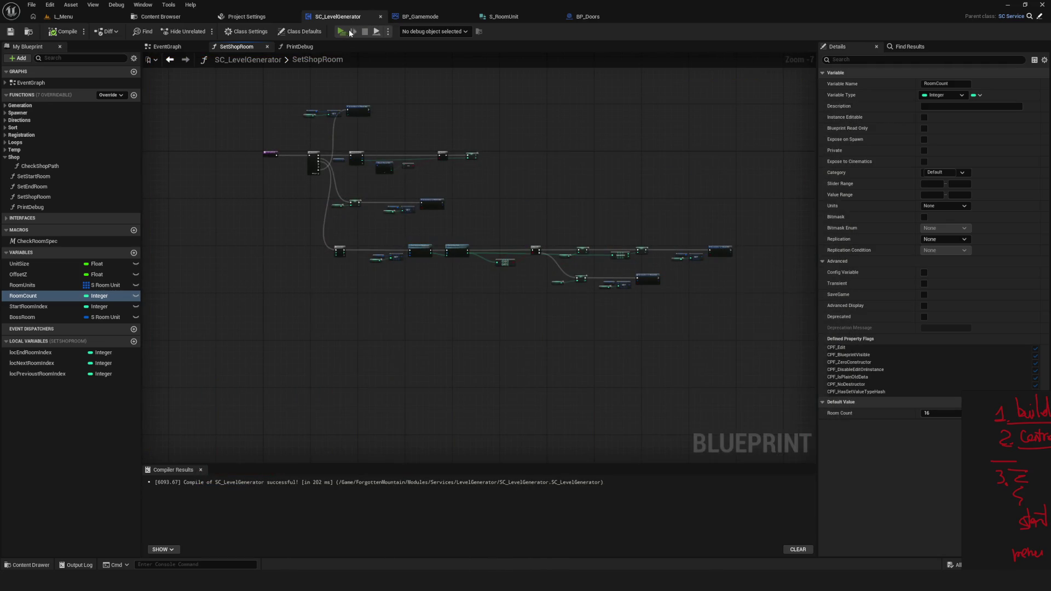
{"action": "left_click", "coordinate": [349, 31]}
{"action": "left_click", "coordinate": [589, 254]}
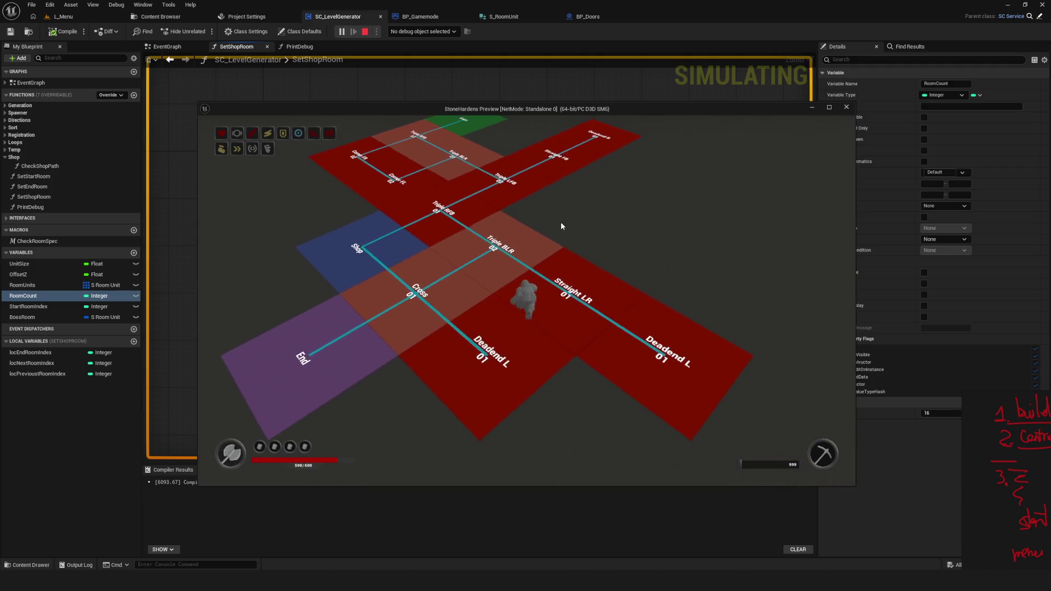
{"action": "key", "text": "Escape"}
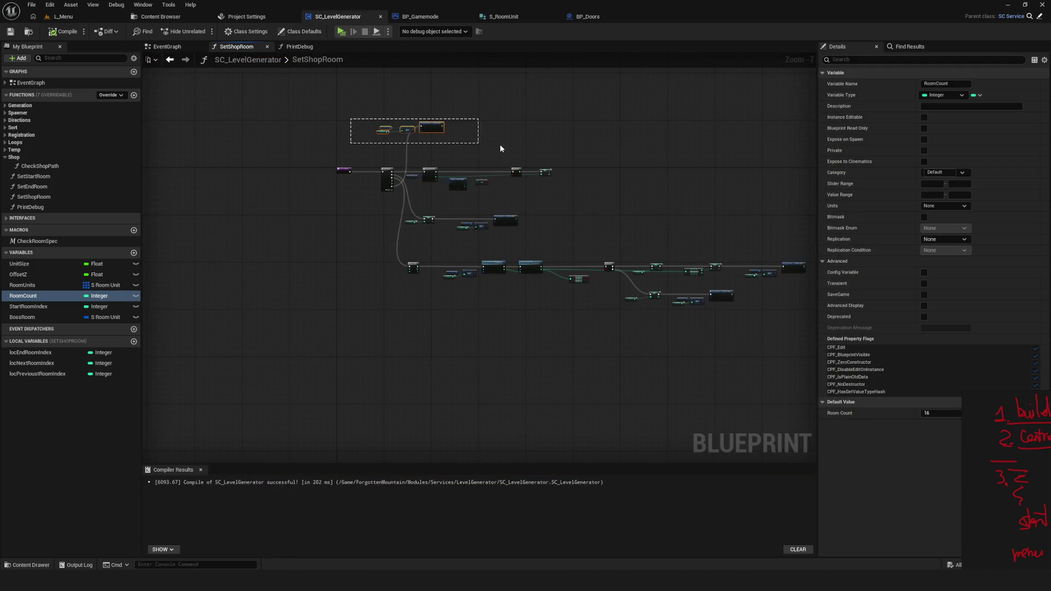
Zoom around the SetShopRoom graph and launch the play preview to test generation
{"action": "scroll", "coordinate": [491, 147], "scroll_direction": "up", "scroll_amount": 4}
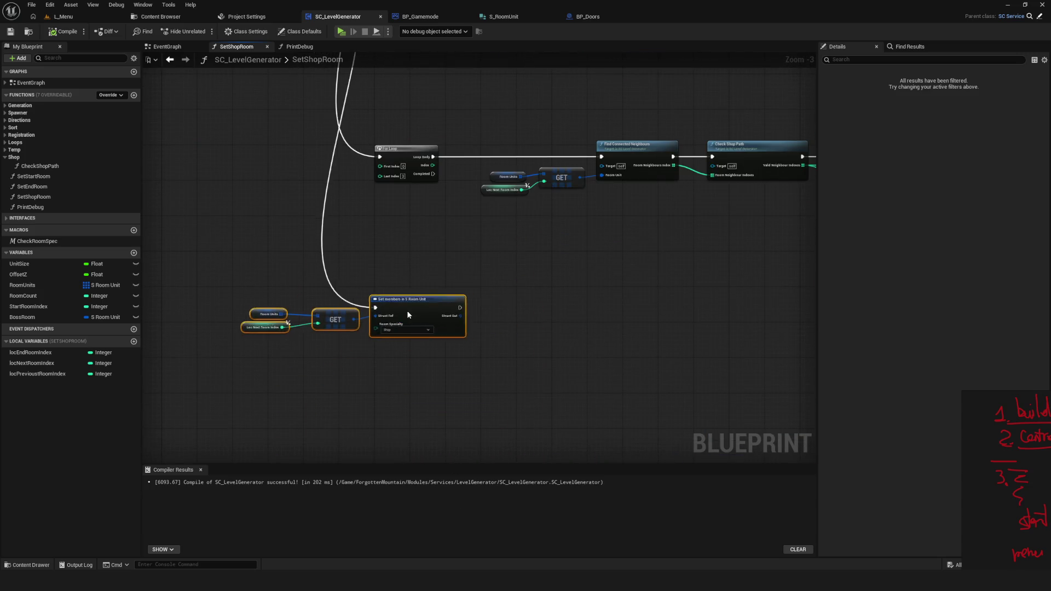
{"action": "scroll", "coordinate": [578, 317], "scroll_direction": "down", "scroll_amount": 5}
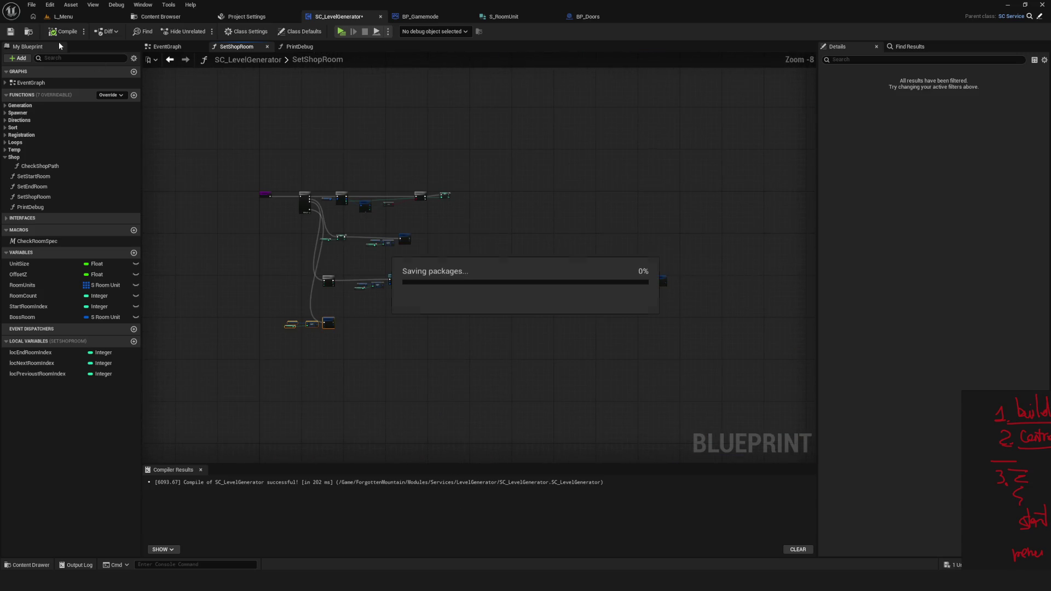
{"action": "scroll", "coordinate": [291, 144], "scroll_direction": "up", "scroll_amount": 1}
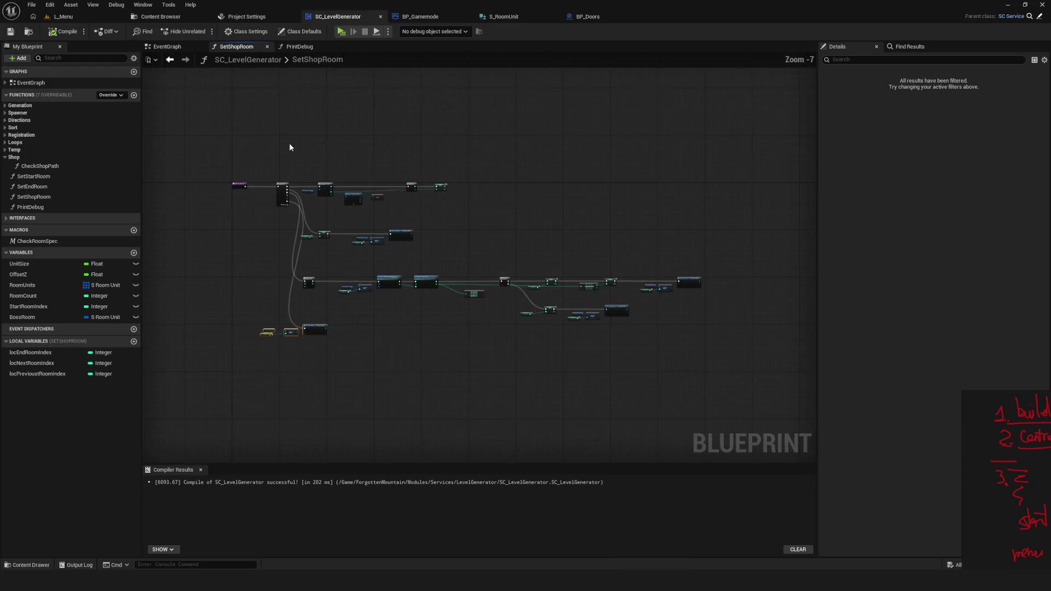
{"action": "left_click", "coordinate": [348, 33]}
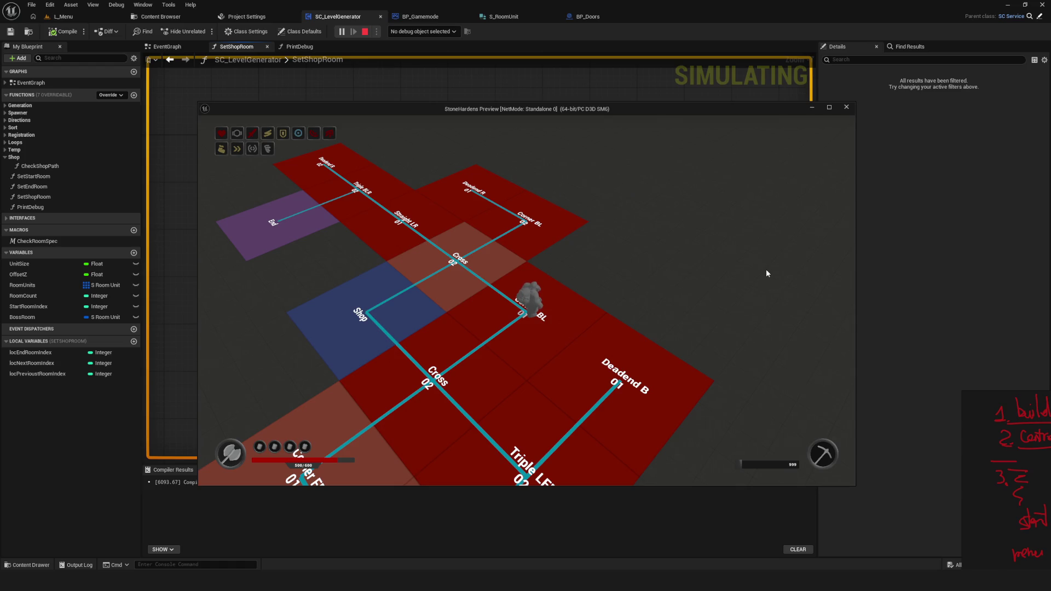
Walk past Start, Shop, Deadend R and Corner BL 01, then stop the preview
{"action": "key", "text": "s"}
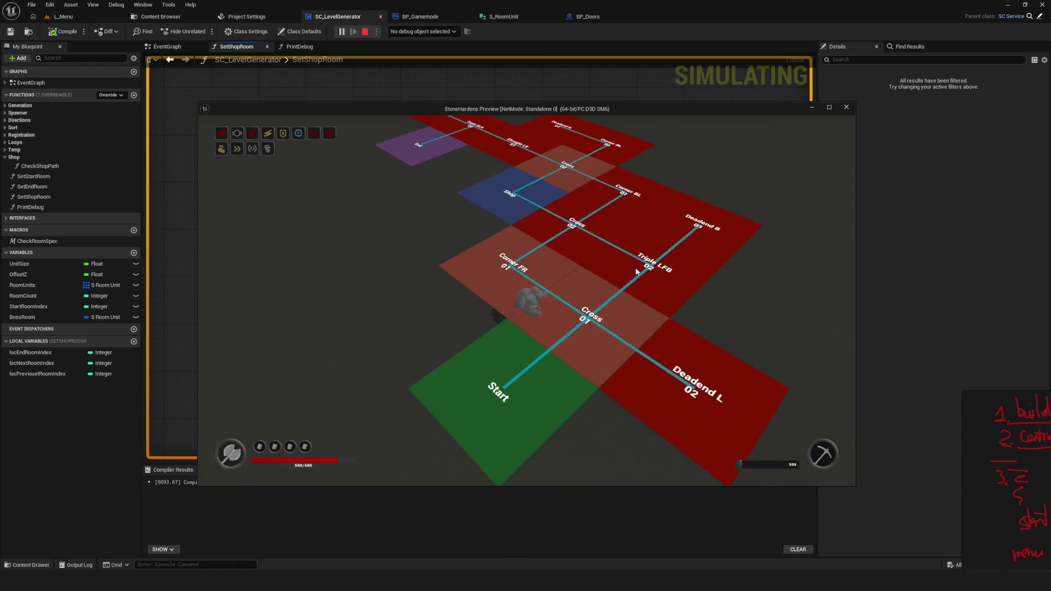
{"action": "key", "text": "w"}
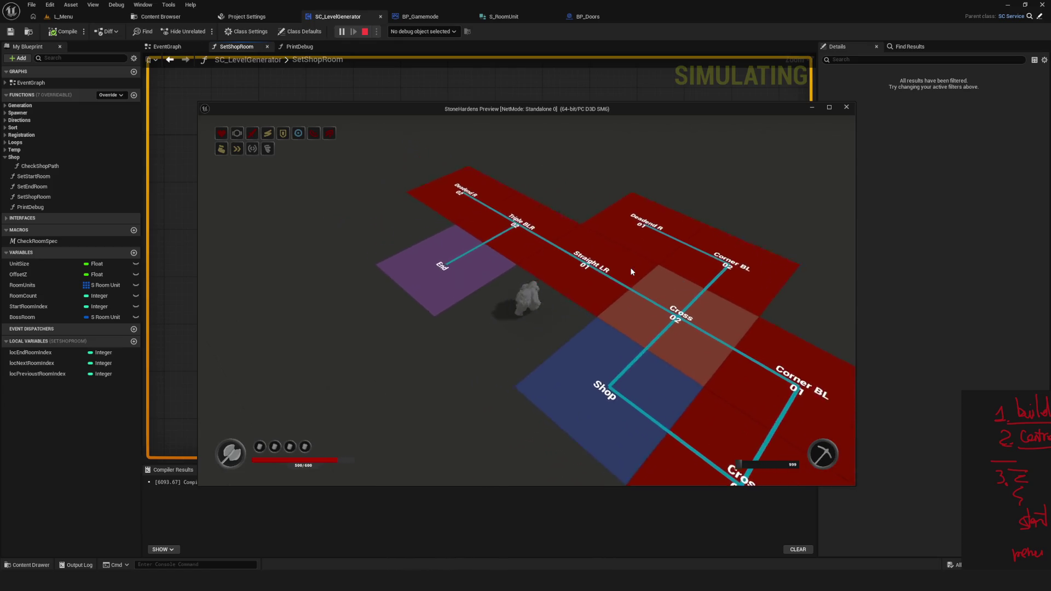
{"action": "key", "text": "d"}
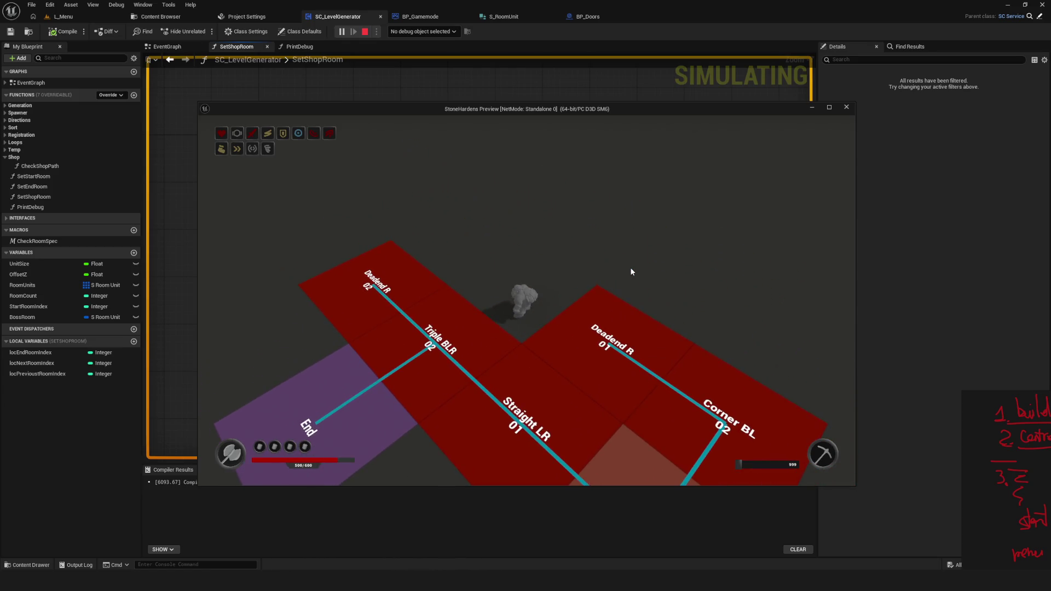
{"action": "key", "text": "s"}
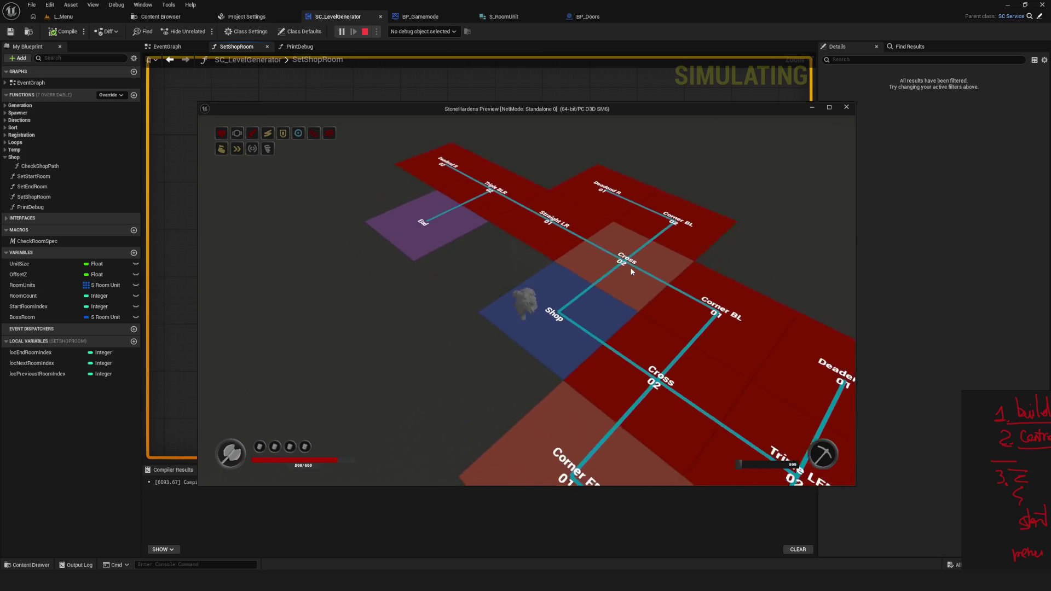
{"action": "key", "text": "d"}
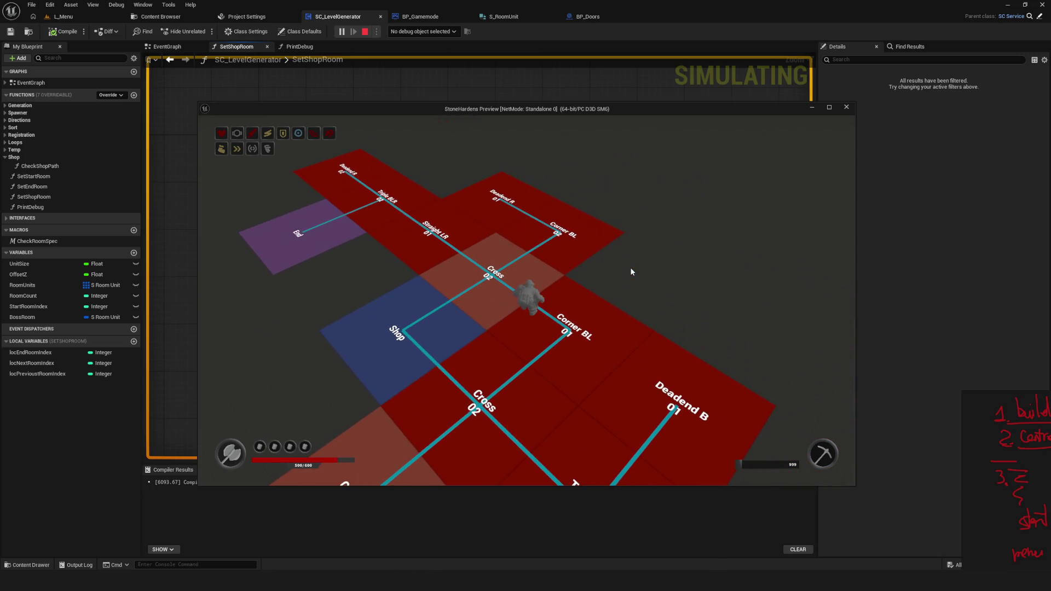
{"action": "key", "text": "a"}
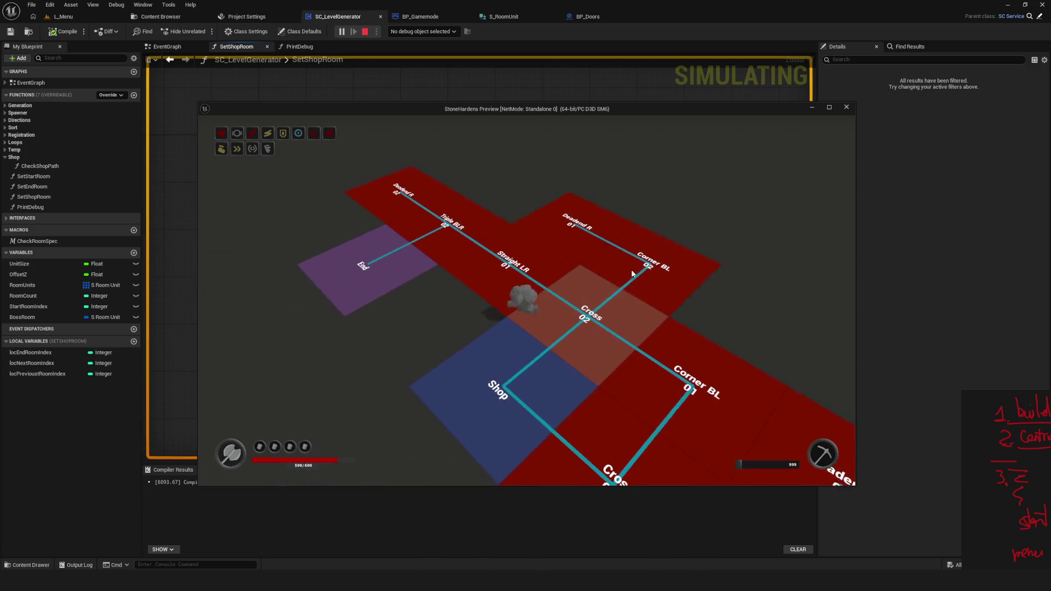
{"action": "key", "text": "d"}
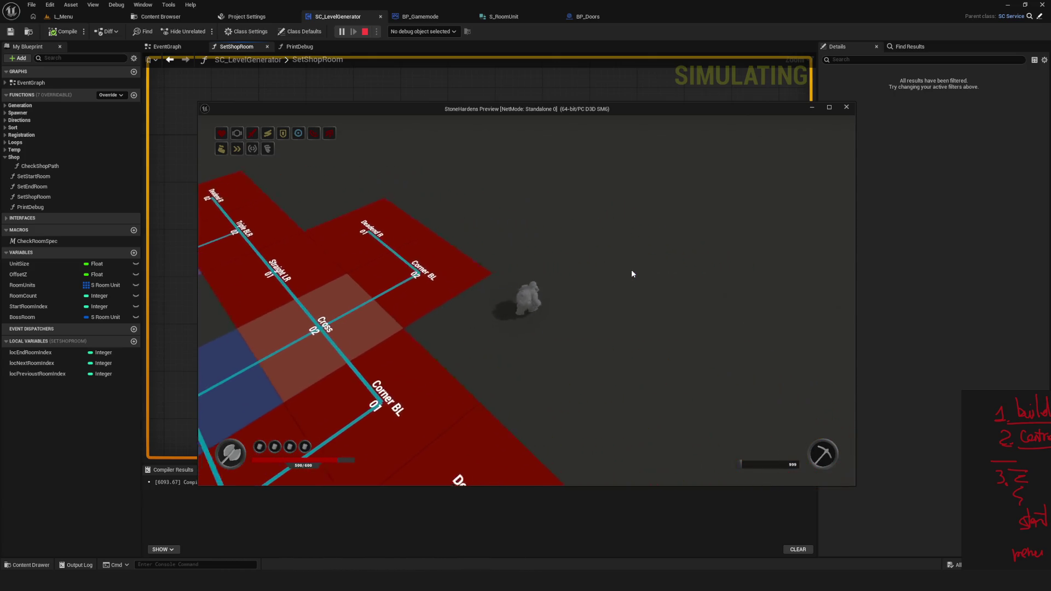
{"action": "key", "text": "Escape"}
Relaunch the game and walk from Start across the room grid before stopping
{"action": "left_click", "coordinate": [339, 34]}
{"action": "left_click", "coordinate": [546, 255]}
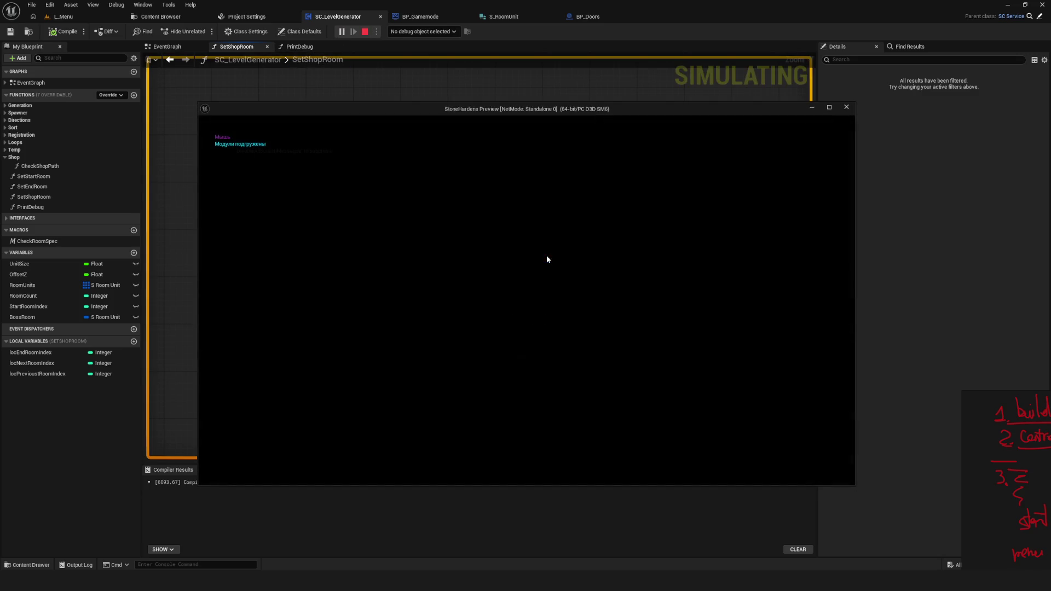
{"action": "key", "text": "w"}
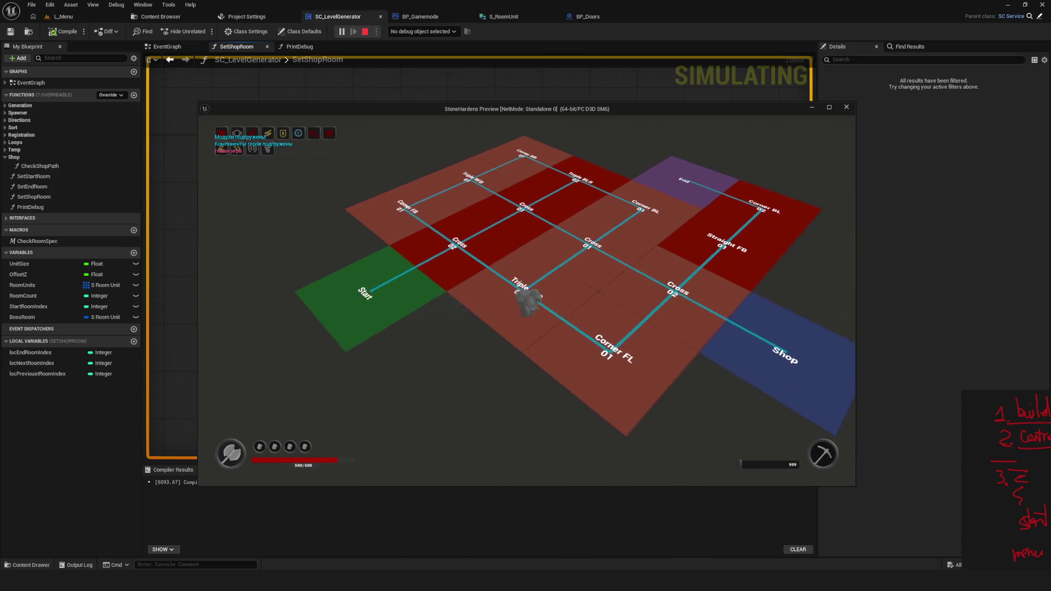
{"action": "key", "text": "a"}
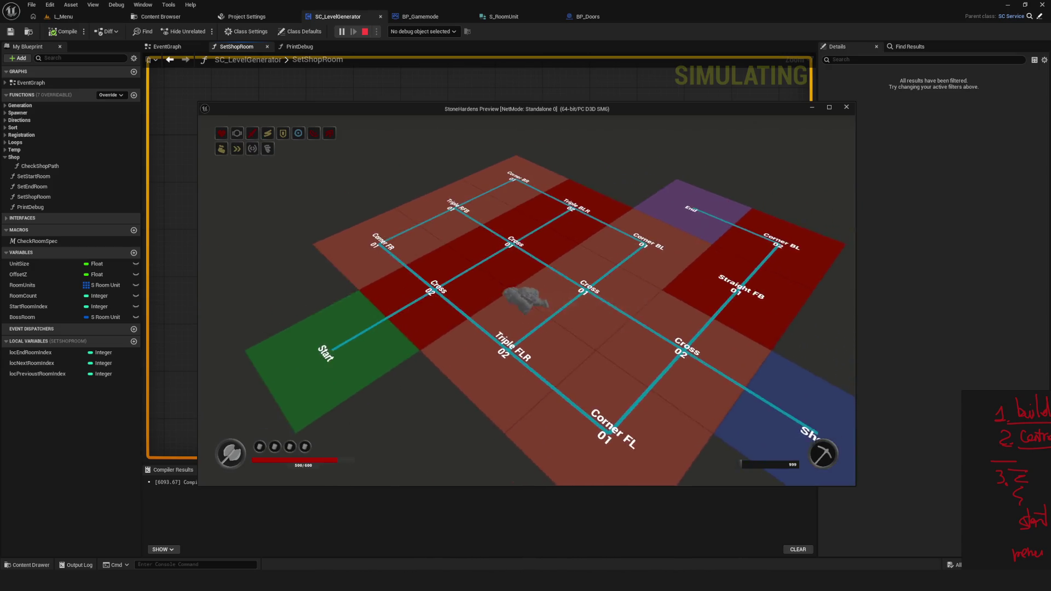
{"action": "key", "text": "Escape"}
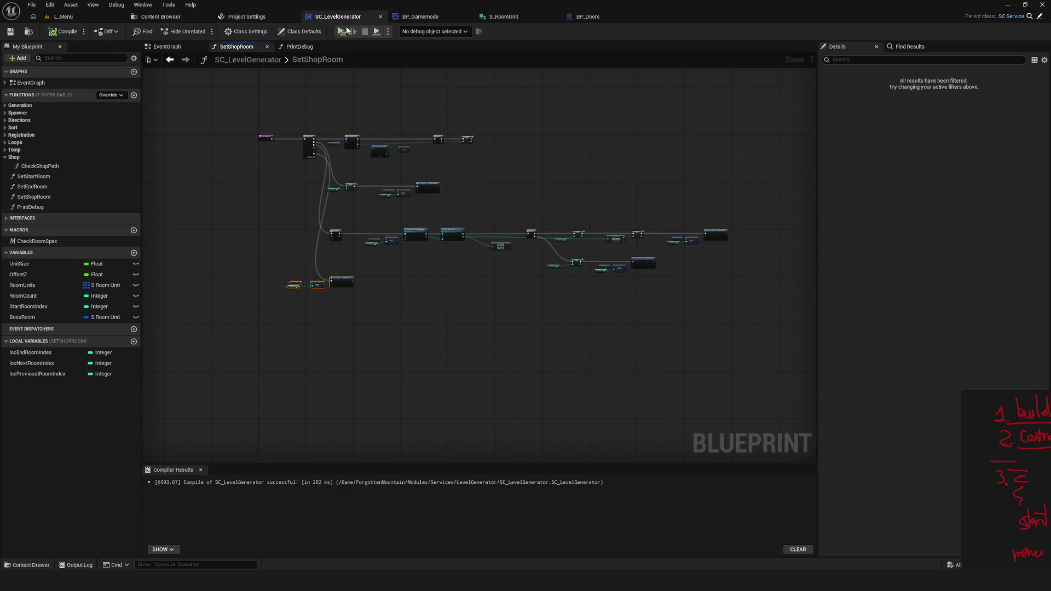
{"action": "left_click", "coordinate": [346, 31]}
{"action": "left_click", "coordinate": [570, 240]}
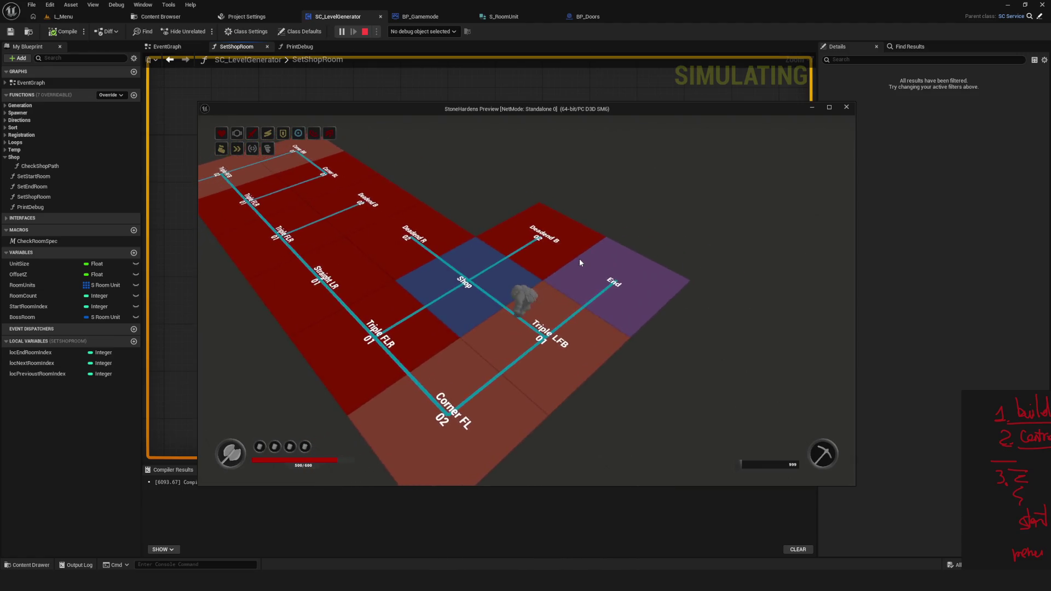
{"action": "key", "text": "Escape"}
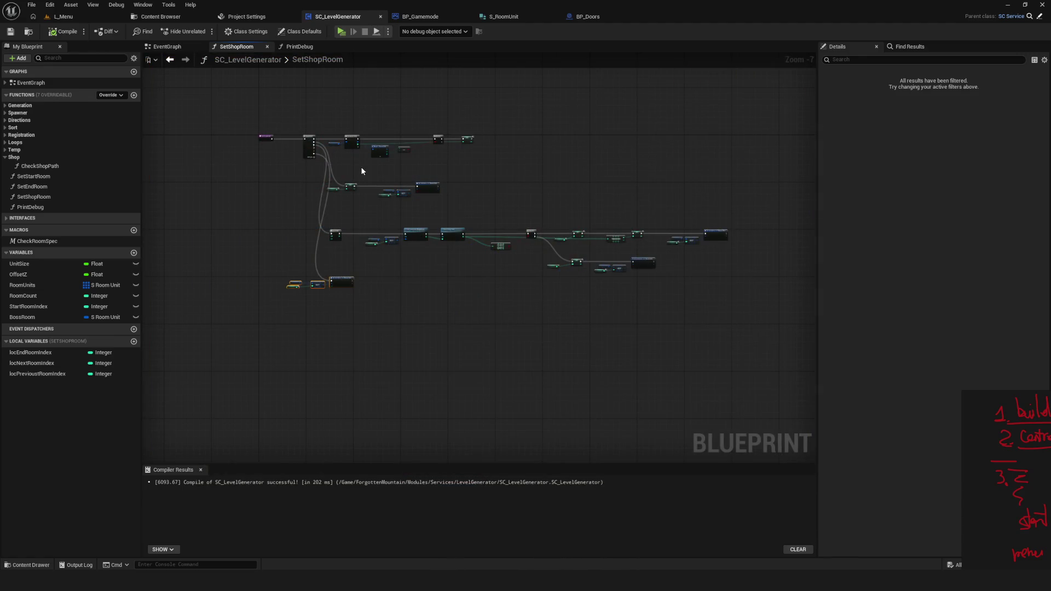
{"action": "left_click", "coordinate": [341, 31]}
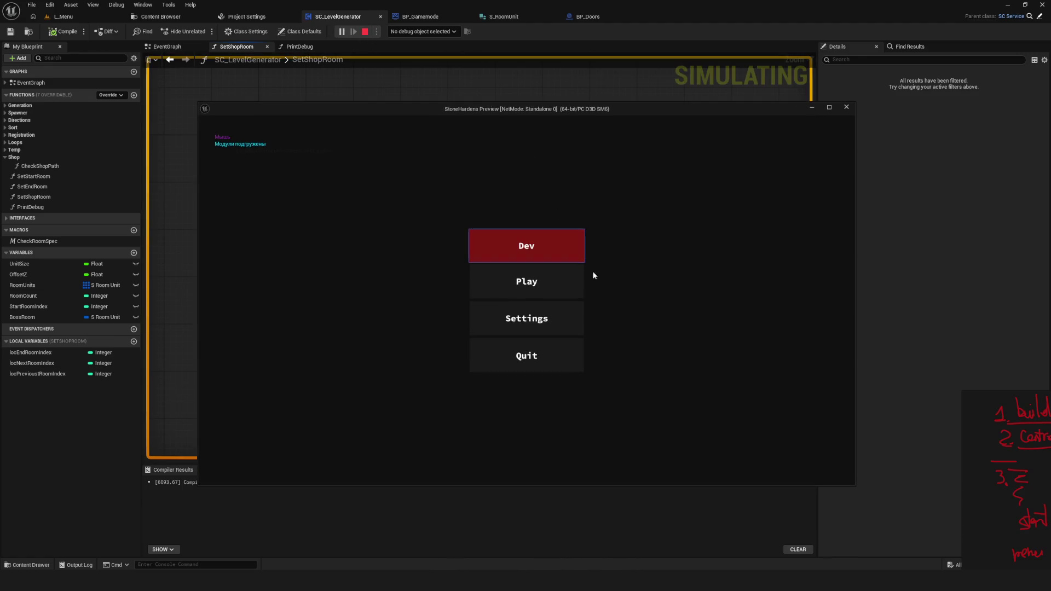
{"action": "left_click", "coordinate": [567, 261]}
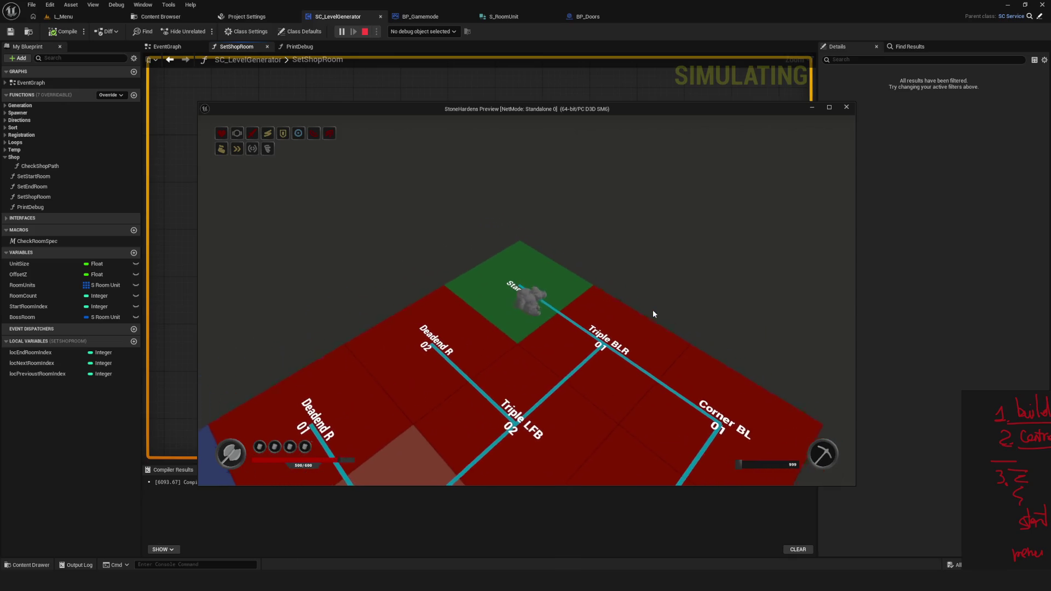
{"action": "key", "text": "Escape"}
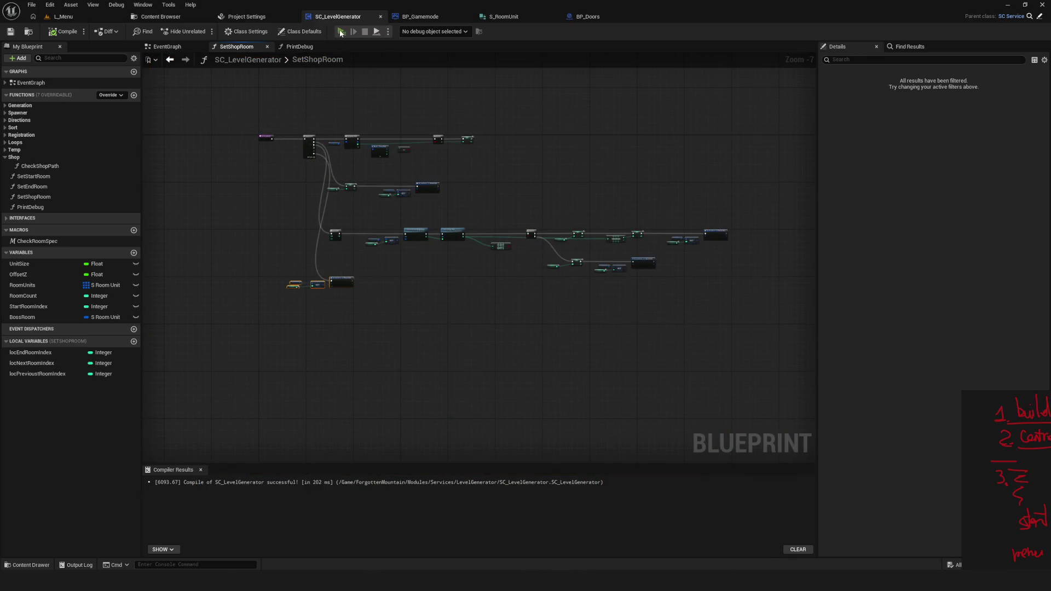
{"action": "left_click", "coordinate": [340, 32]}
{"action": "left_click", "coordinate": [540, 252]}
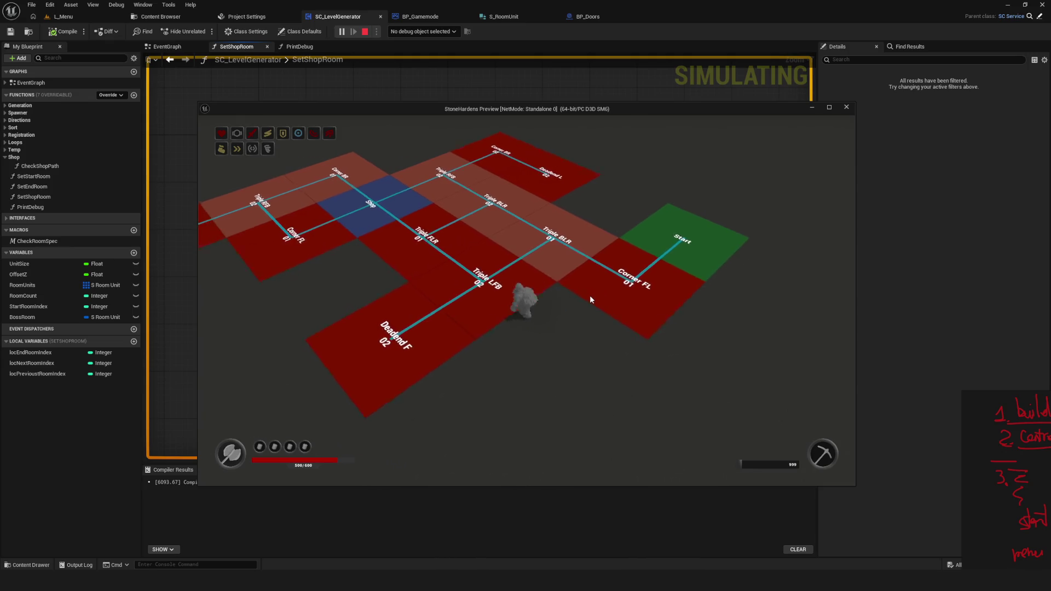
{"action": "key", "text": "Escape"}
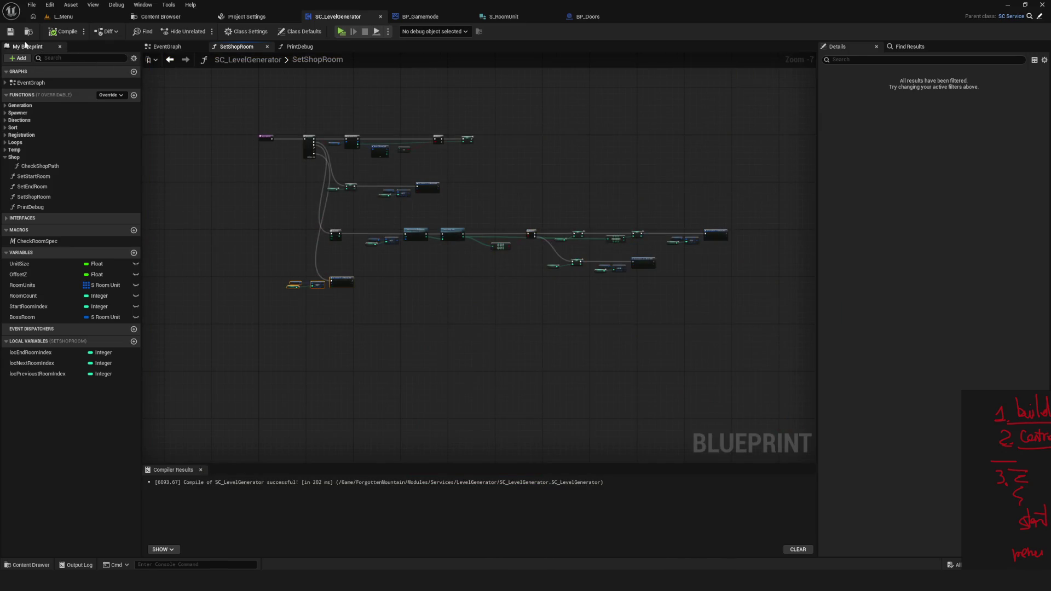
Launch a preview and walk through the Cross, Shop, End, Triple BLR and Corner FL rooms
{"action": "key", "text": "alt+p"}
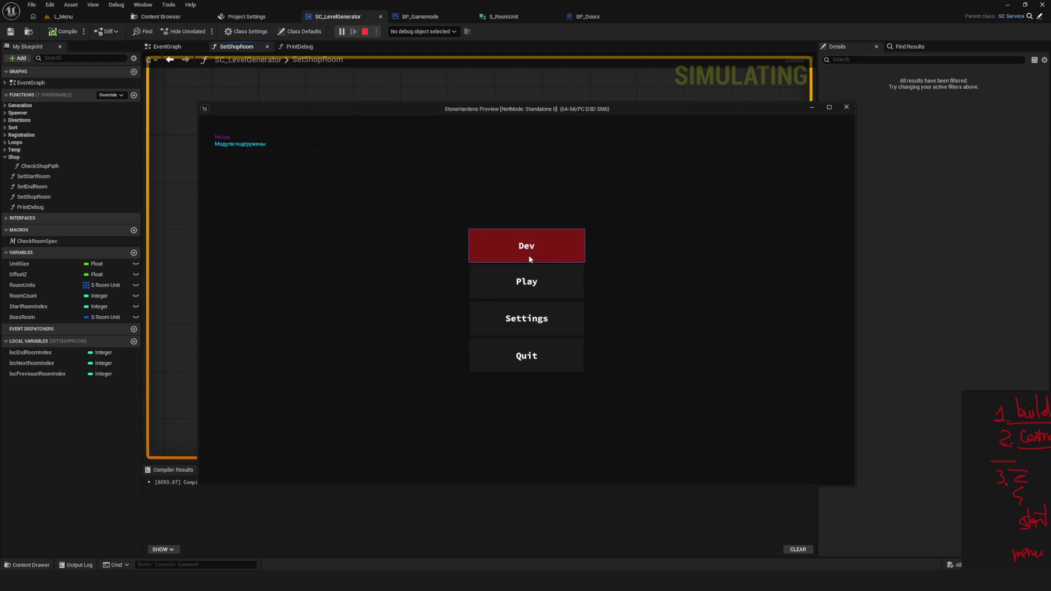
{"action": "left_click", "coordinate": [529, 256]}
{"action": "key", "text": "d"}
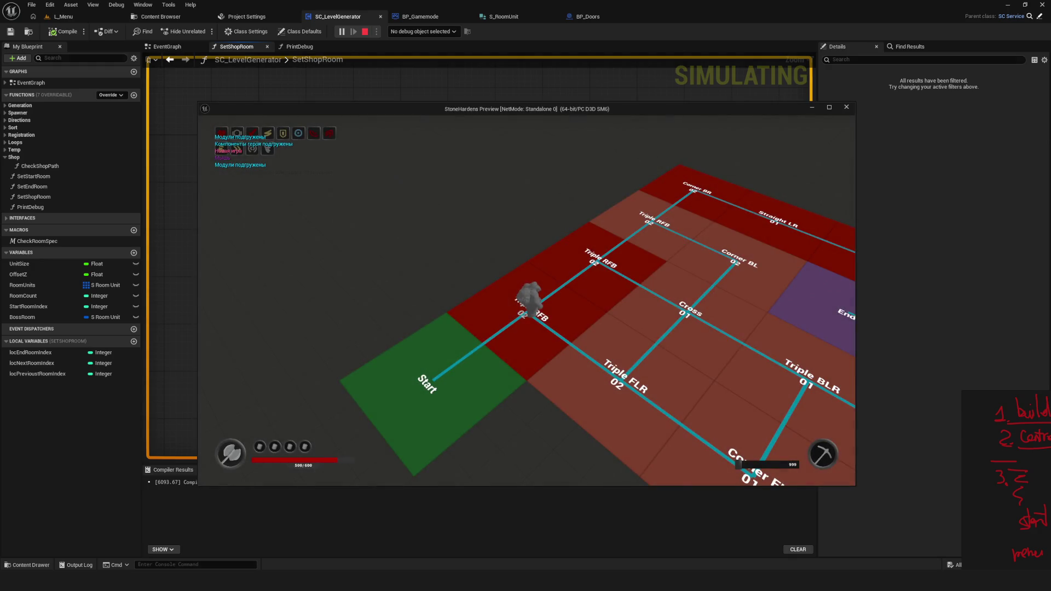
{"action": "key", "text": "d"}
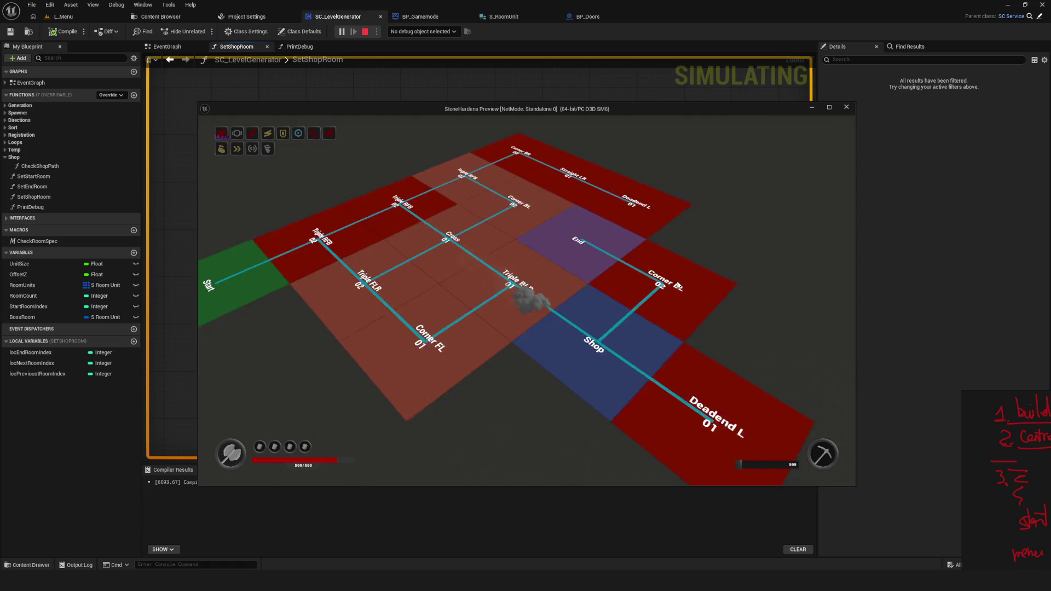
{"action": "key", "text": "w"}
{"action": "key", "text": "a"}
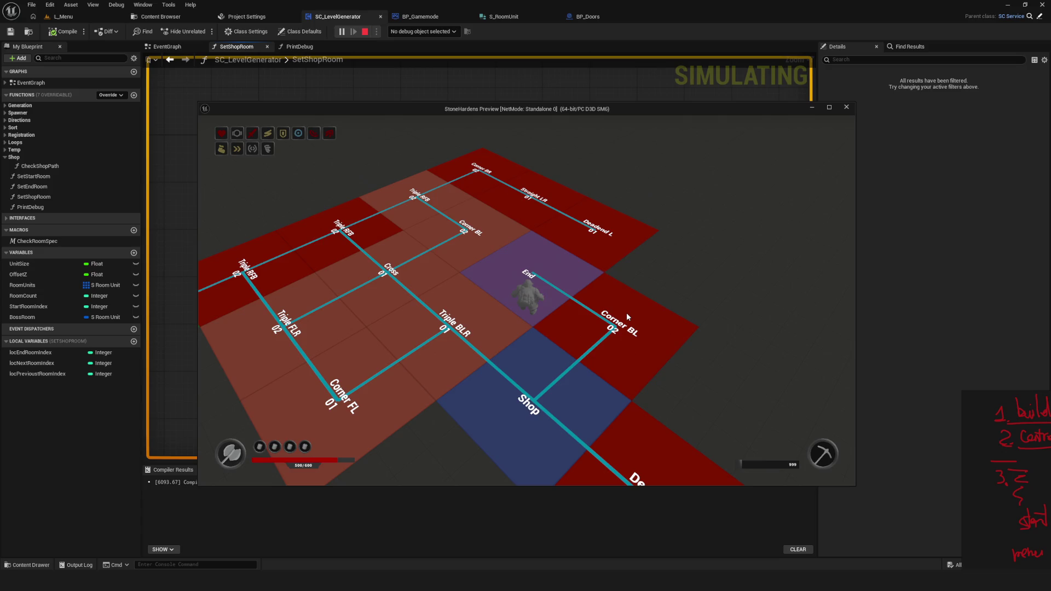
{"action": "key", "text": "a"}
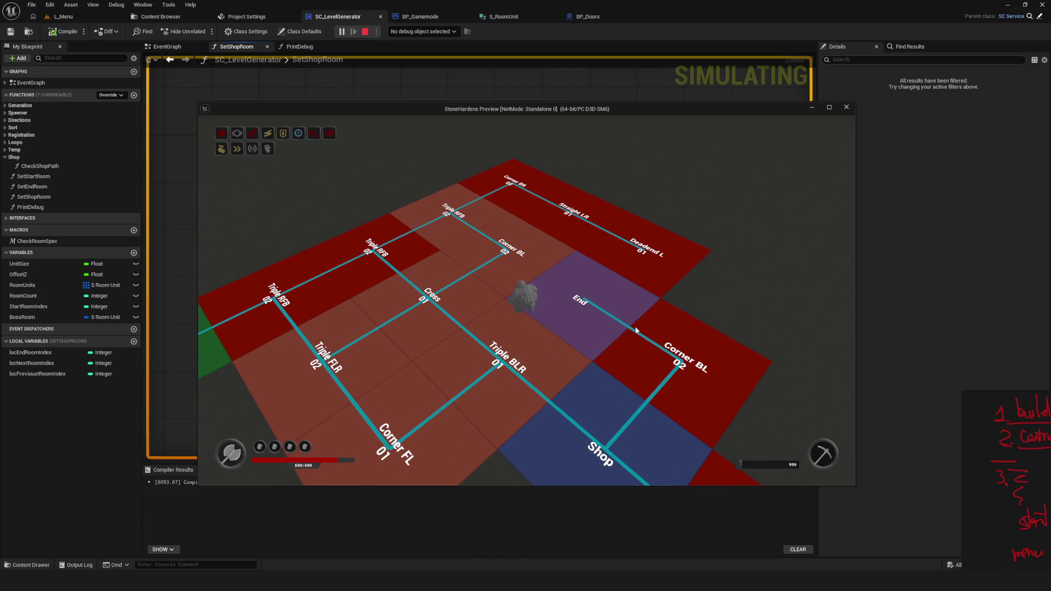
{"action": "key", "text": "s"}
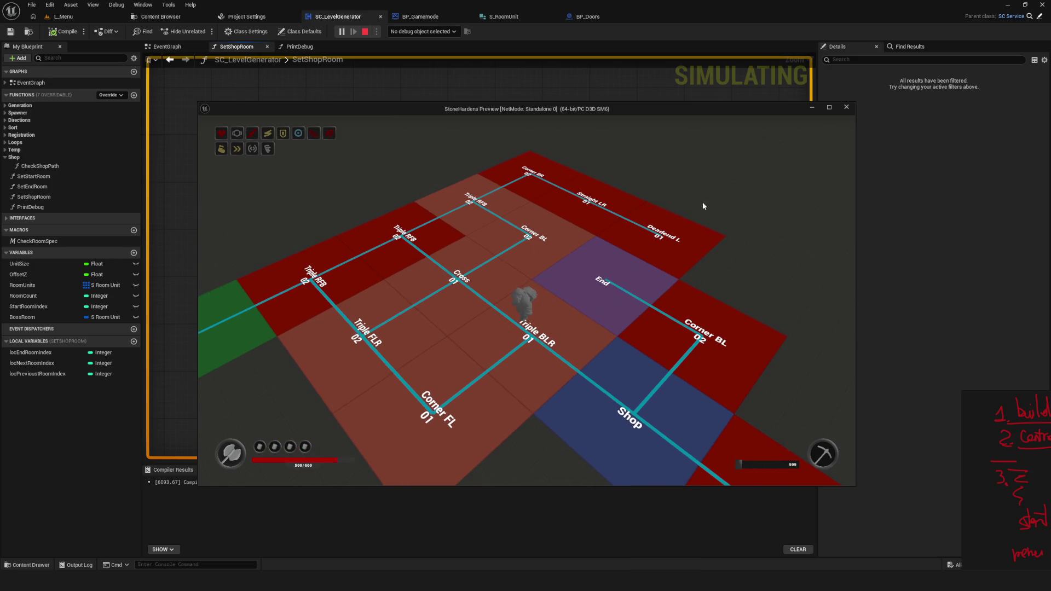
{"action": "key", "text": "s"}
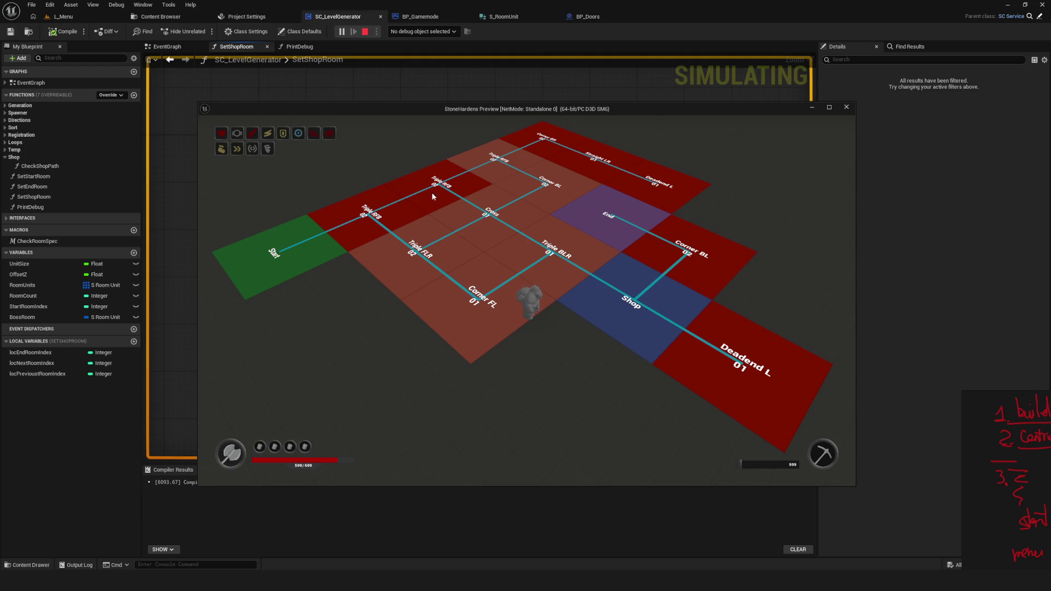
{"action": "key", "text": "w"}
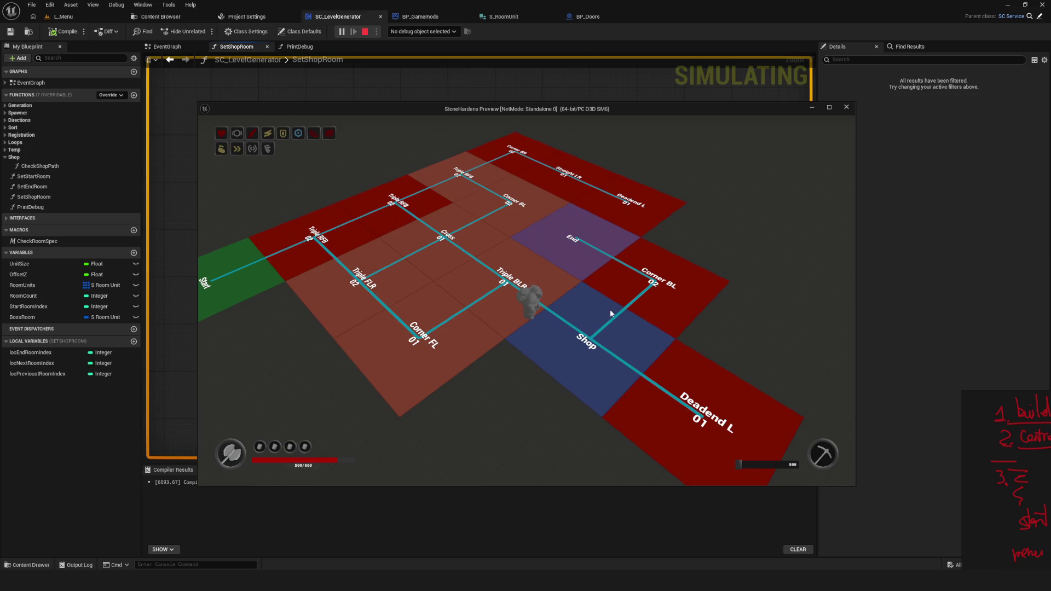
Move the preview window aside to inspect the Set members node, restore it, and stop
{"action": "mouse_move", "coordinate": [539, 113]}
{"action": "left_mouse_down"}
{"action": "mouse_move", "coordinate": [975, 121]}
{"action": "mouse_move", "coordinate": [923, 127]}
{"action": "left_mouse_up"}
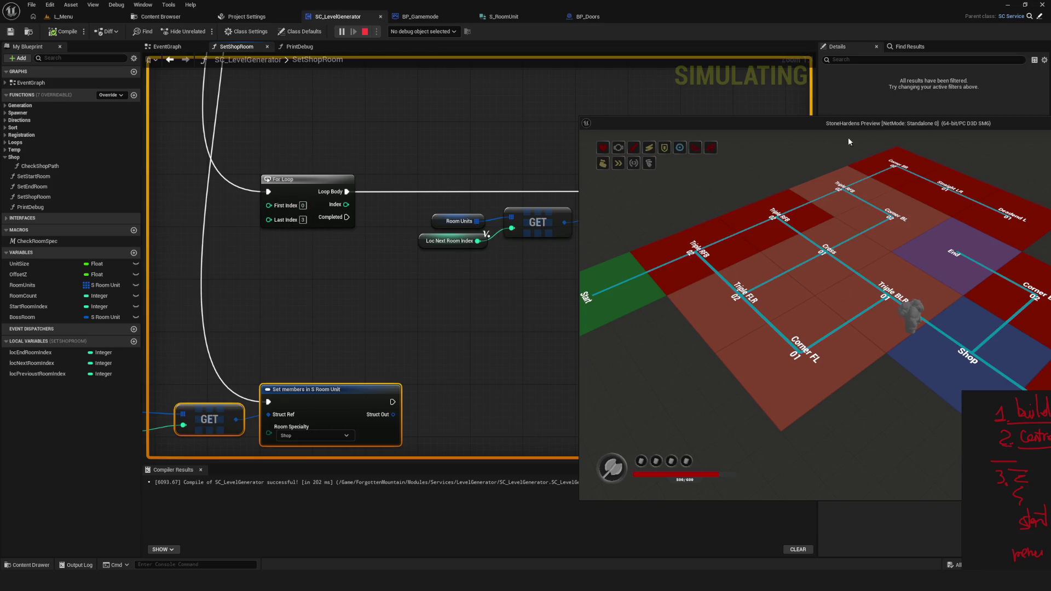
{"action": "left_click_drag", "start_coordinate": [843, 128], "coordinate": [597, 126]}
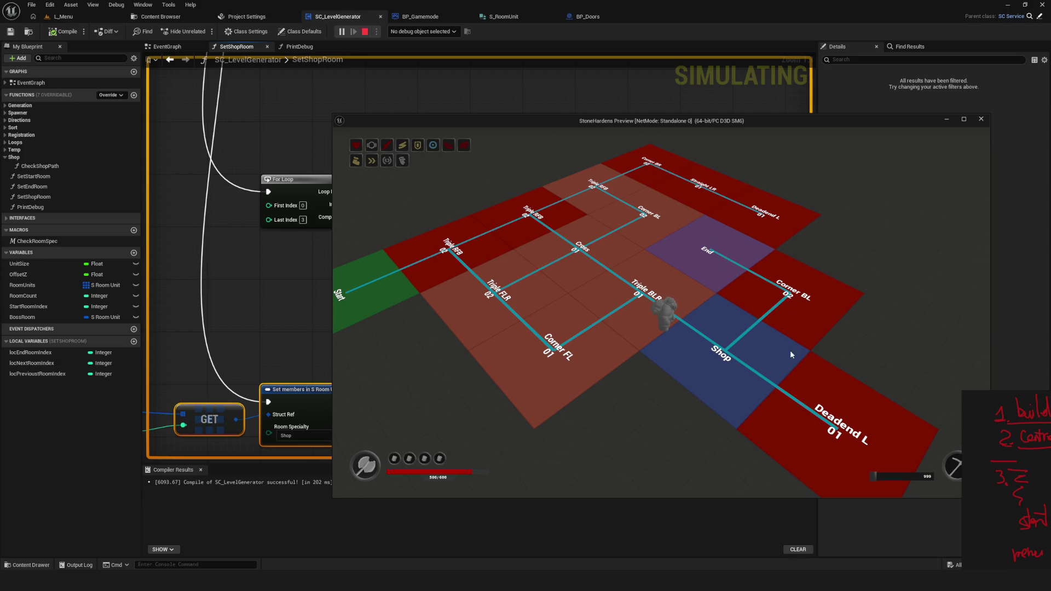
{"action": "key", "text": "Escape"}
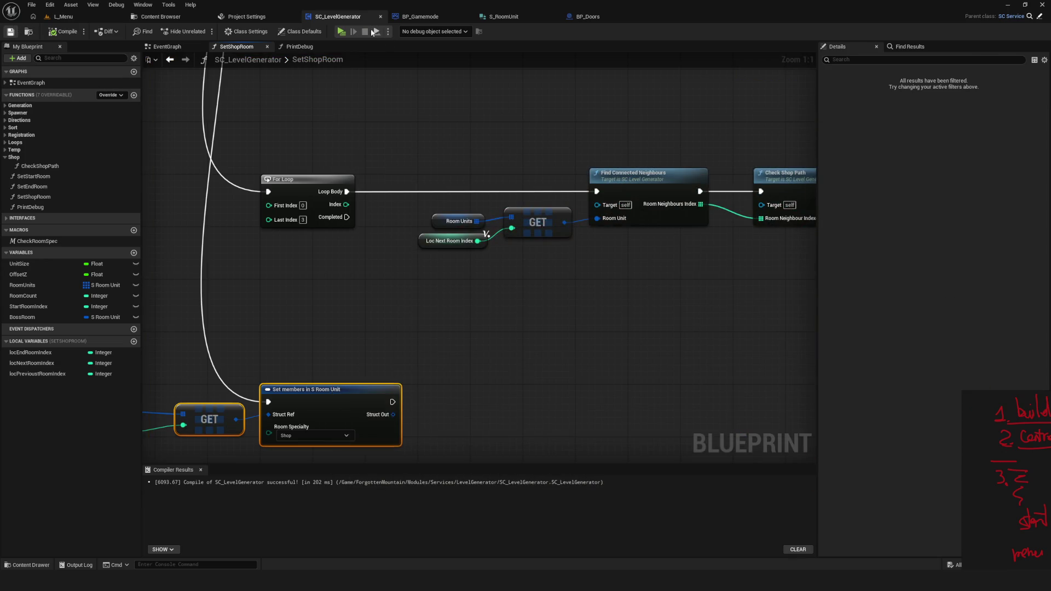
Play the level, walk the character around the Shop room, then stop the preview
{"action": "left_click", "coordinate": [340, 32]}
{"action": "left_click", "coordinate": [622, 241]}
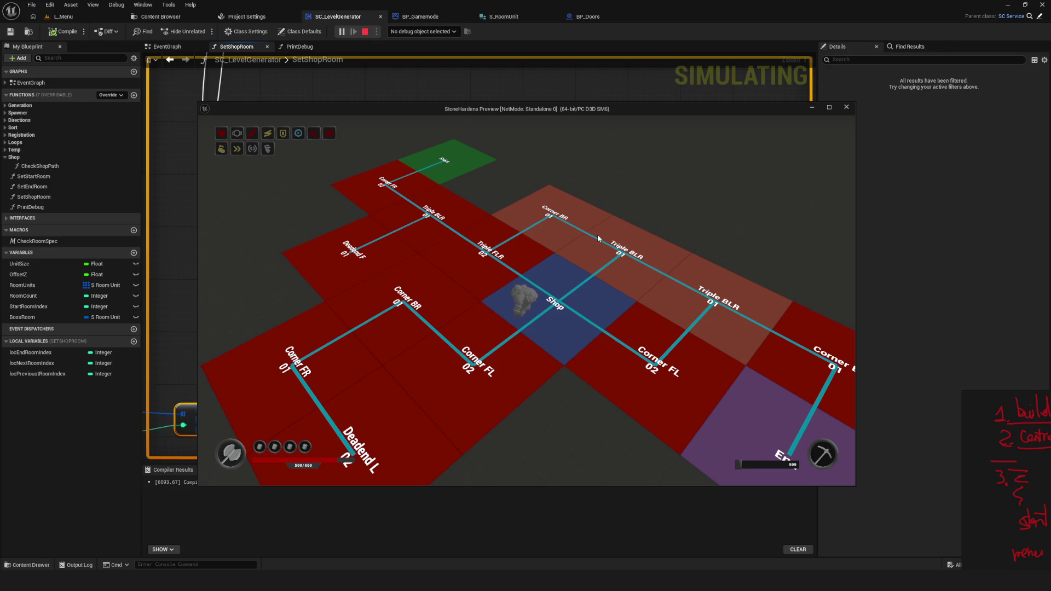
{"action": "key", "text": "d"}
{"action": "key", "text": "a"}
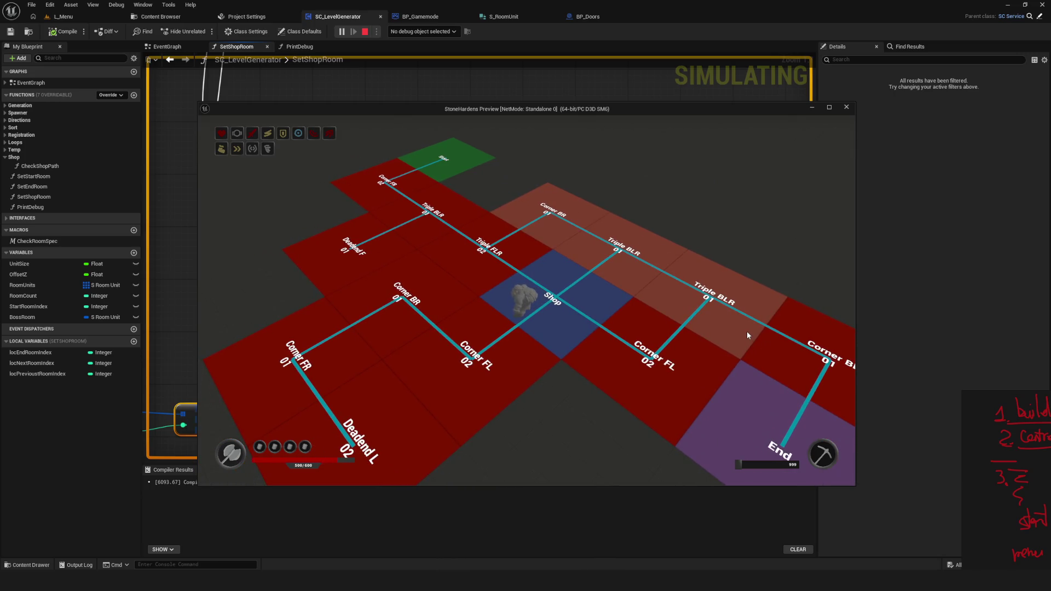
{"action": "key", "text": "s"}
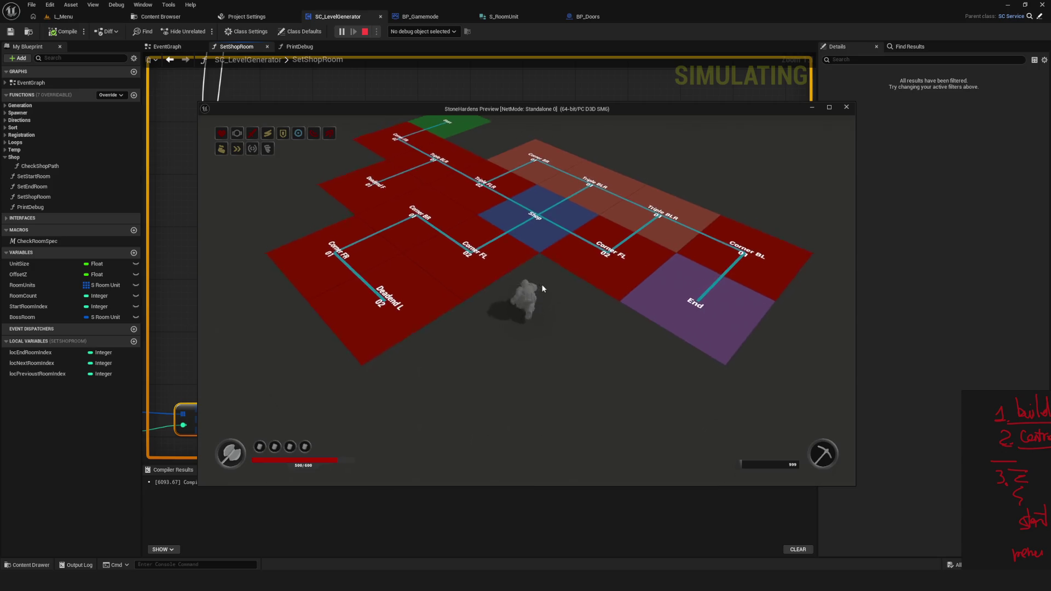
{"action": "key", "text": "w"}
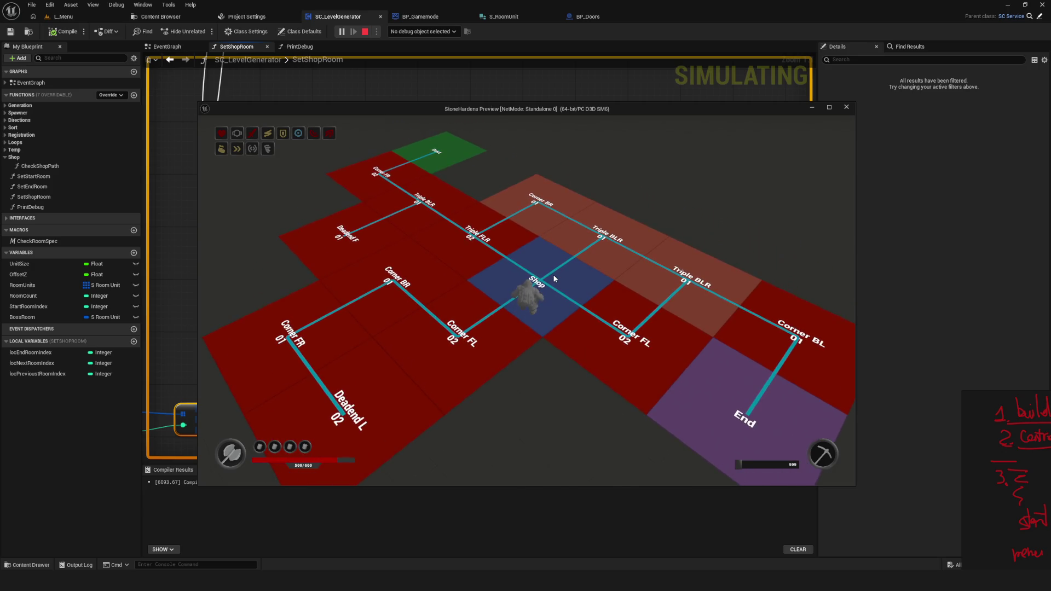
{"action": "key", "text": "a"}
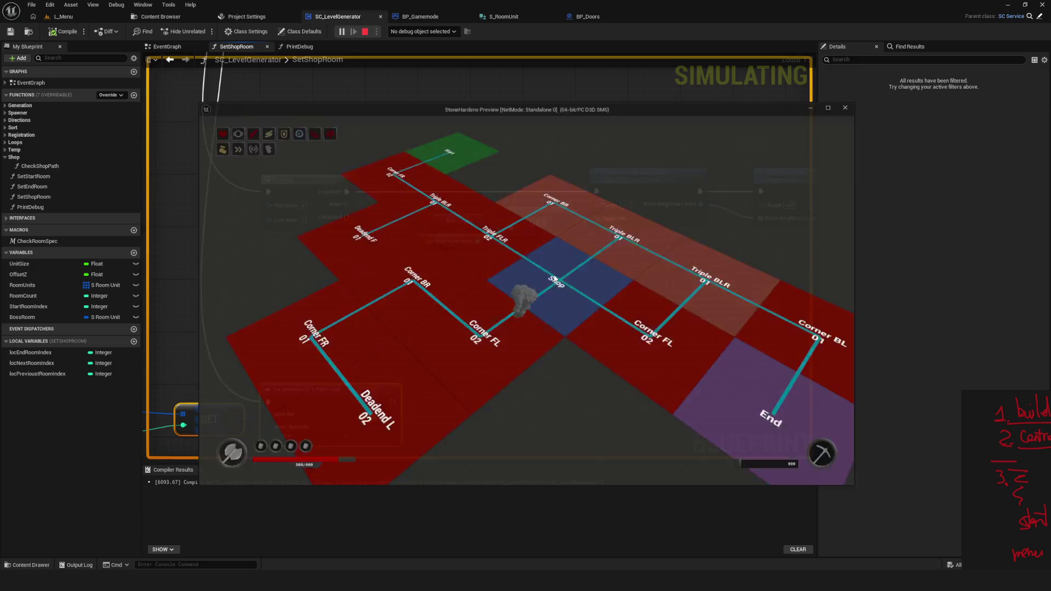
{"action": "key", "text": "Escape"}
Select the Set Shop Room call in the EventGraph and launch a new game preview
{"action": "left_click_drag", "start_coordinate": [546, 261], "coordinate": [791, 268]}
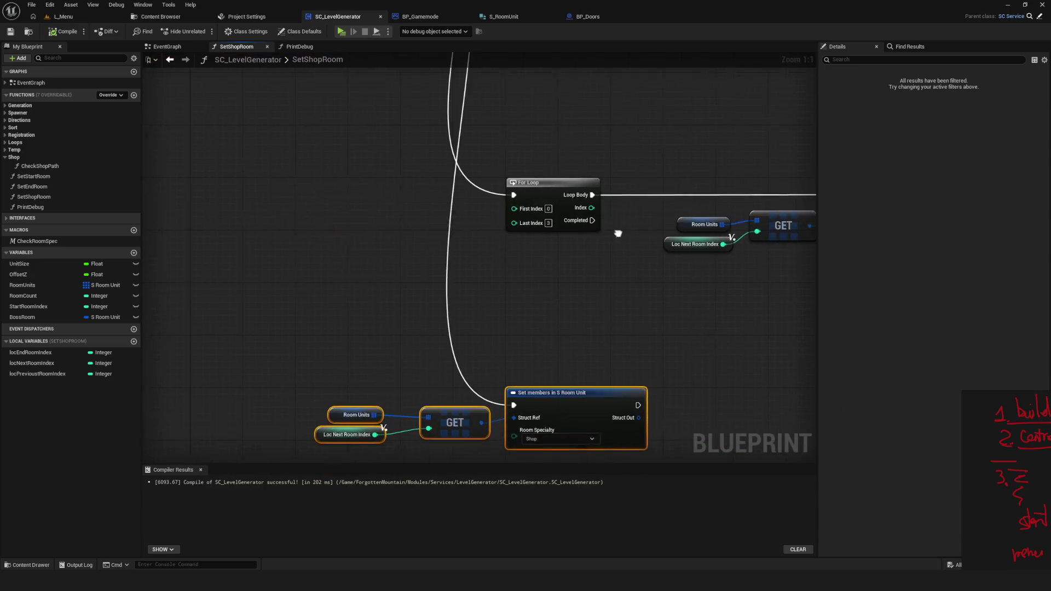
{"action": "left_click", "coordinate": [166, 46]}
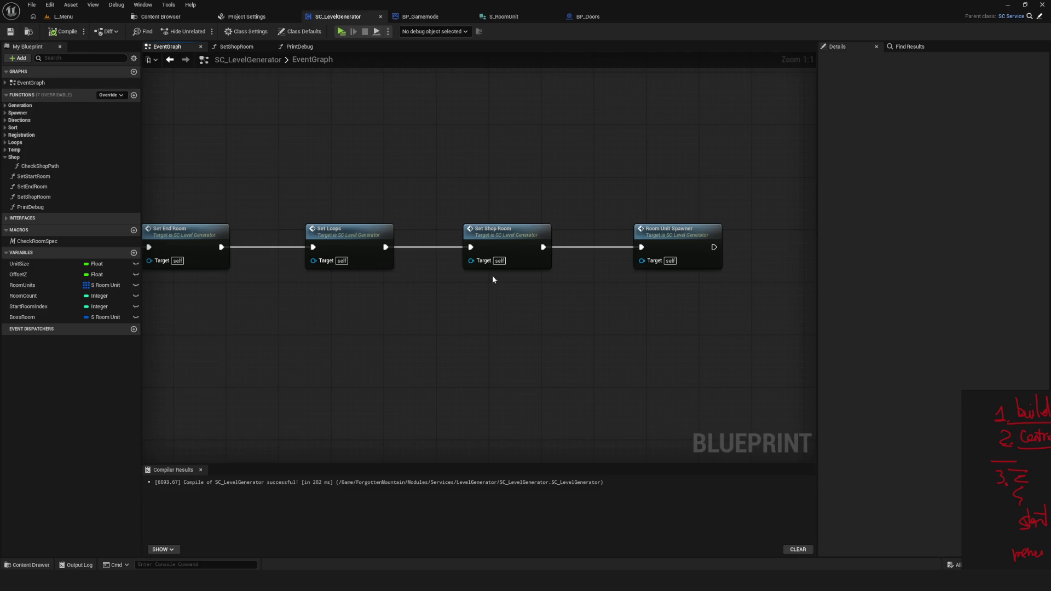
{"action": "left_click_drag", "start_coordinate": [492, 279], "coordinate": [497, 272]}
{"action": "left_click_drag", "start_coordinate": [607, 345], "coordinate": [638, 327]}
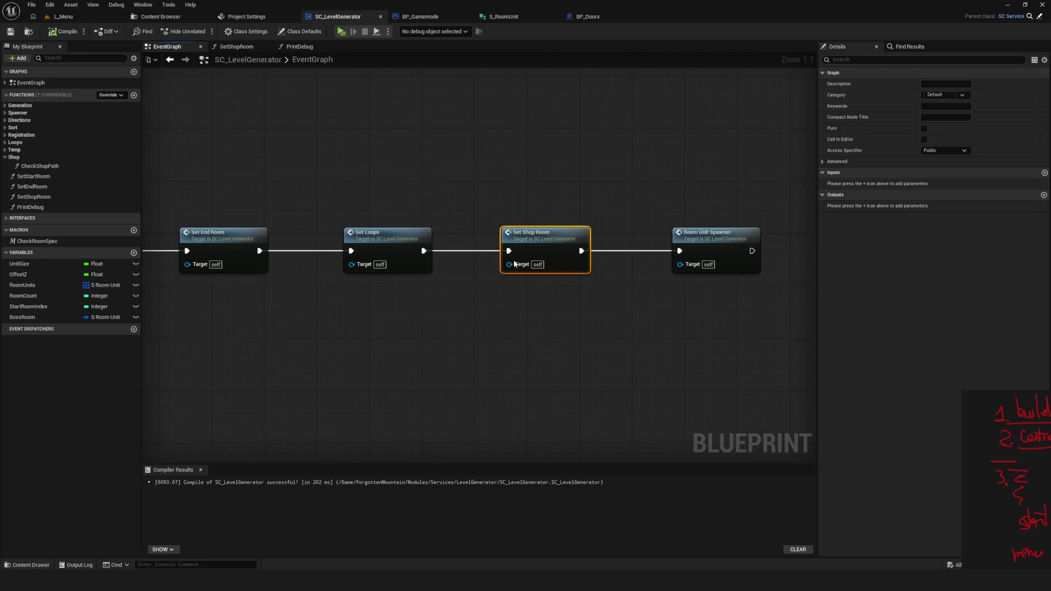
{"action": "left_click", "coordinate": [341, 32]}
{"action": "left_click", "coordinate": [528, 245]}
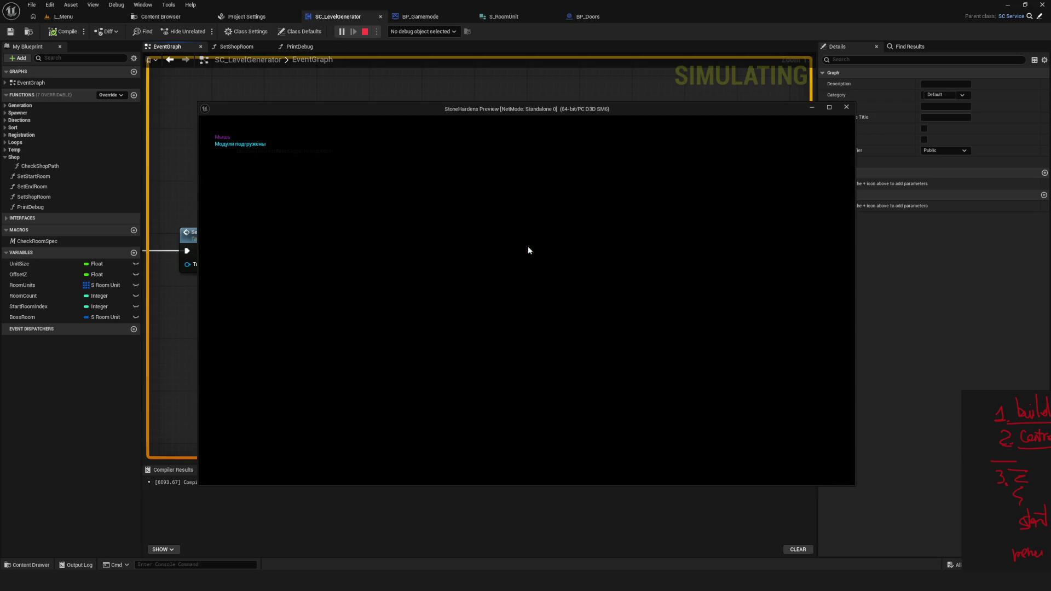